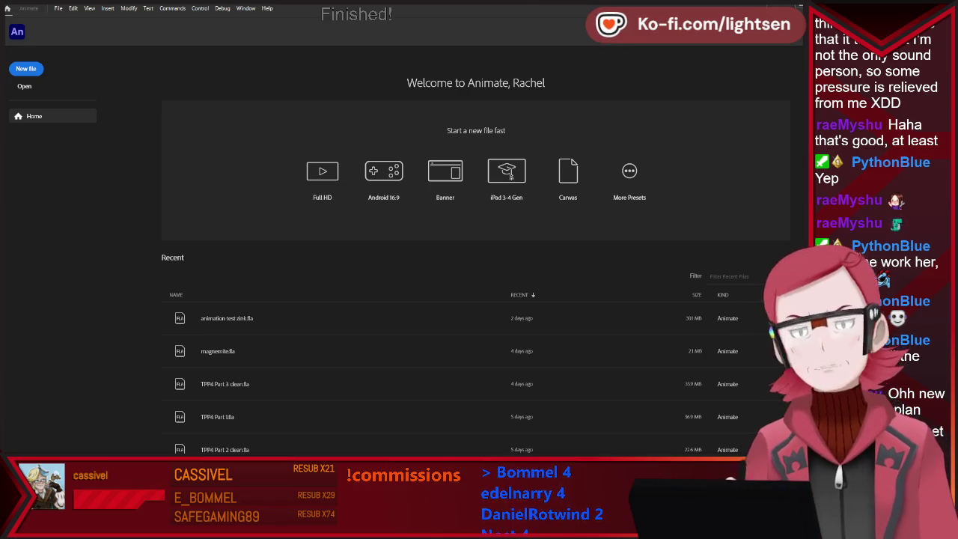
# Open bommel pngtuber.fla from the Home screen's Recent files list.
pyautogui.scroll(-3, 337, 255)
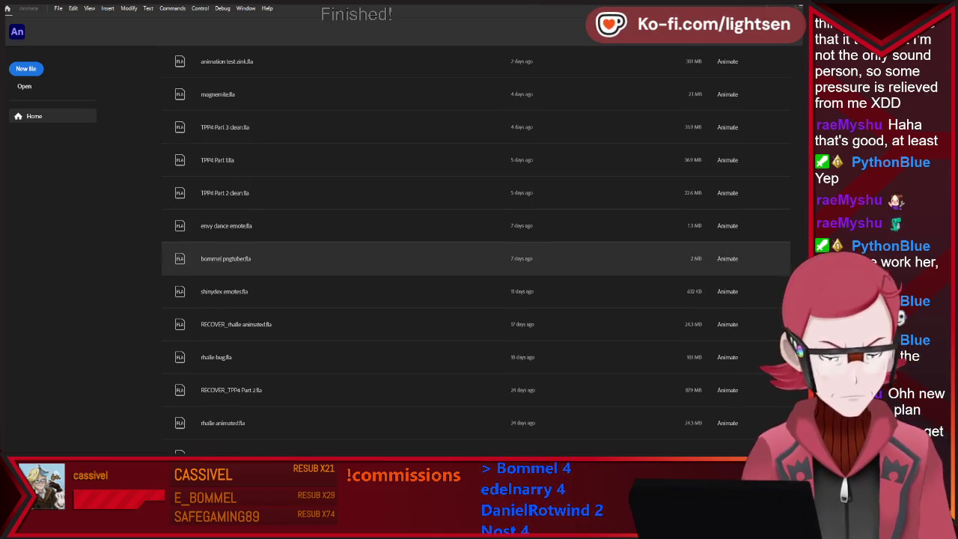
pyautogui.scroll(2, 336, 225)
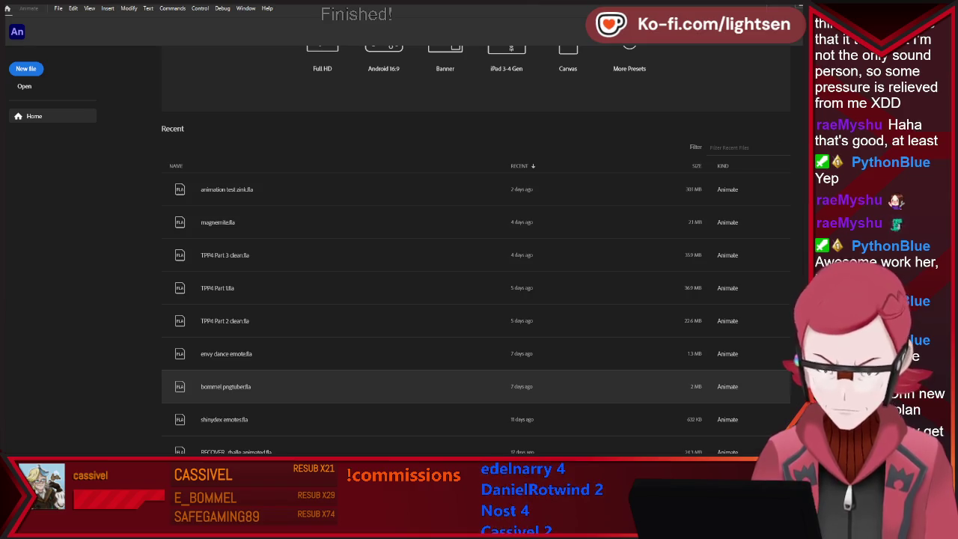
pyautogui.doubleClick(225, 386)
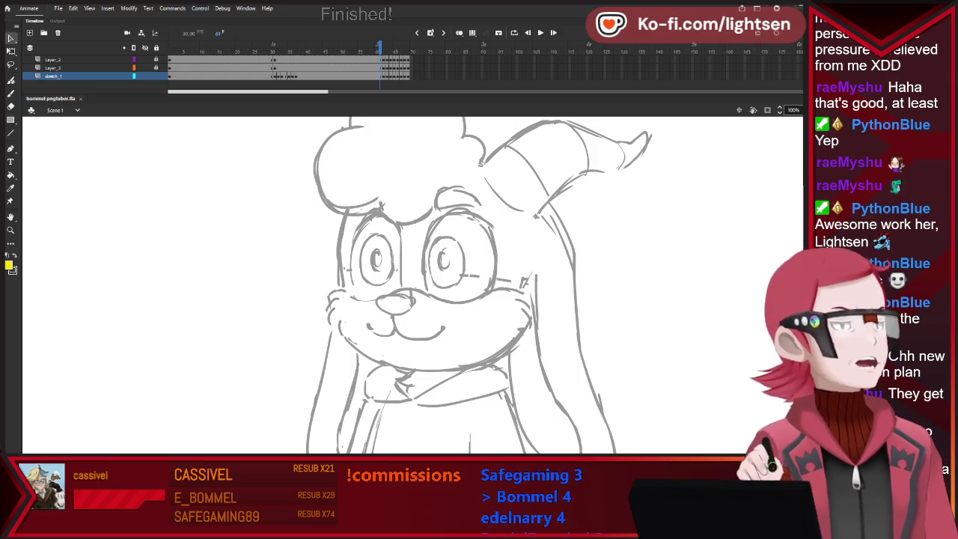
# Fit the stage in view and step back and forth through the frames to review the sketches.
pyautogui.hotkey('ctrl', '-')
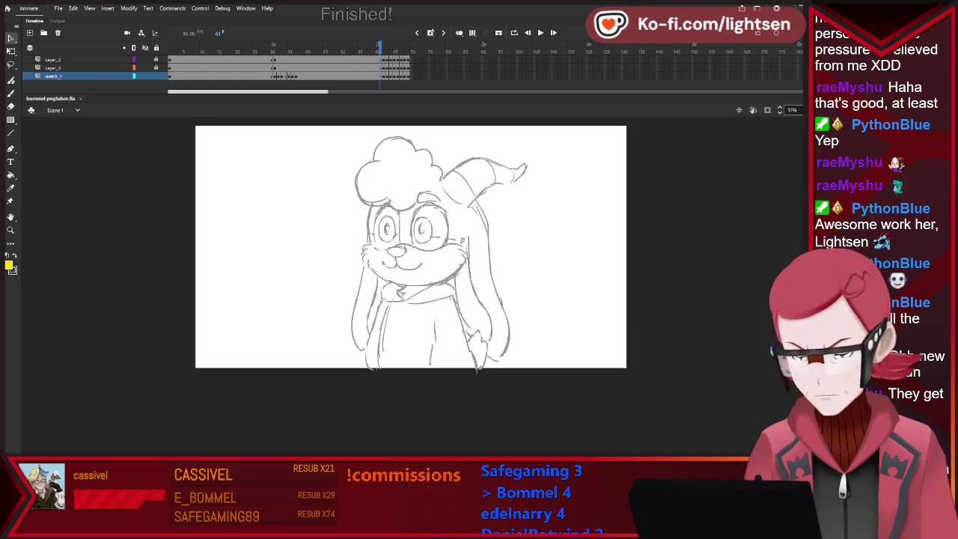
pyautogui.hotkey('ctrl', '2')
pyautogui.press('.')
pyautogui.press('.')
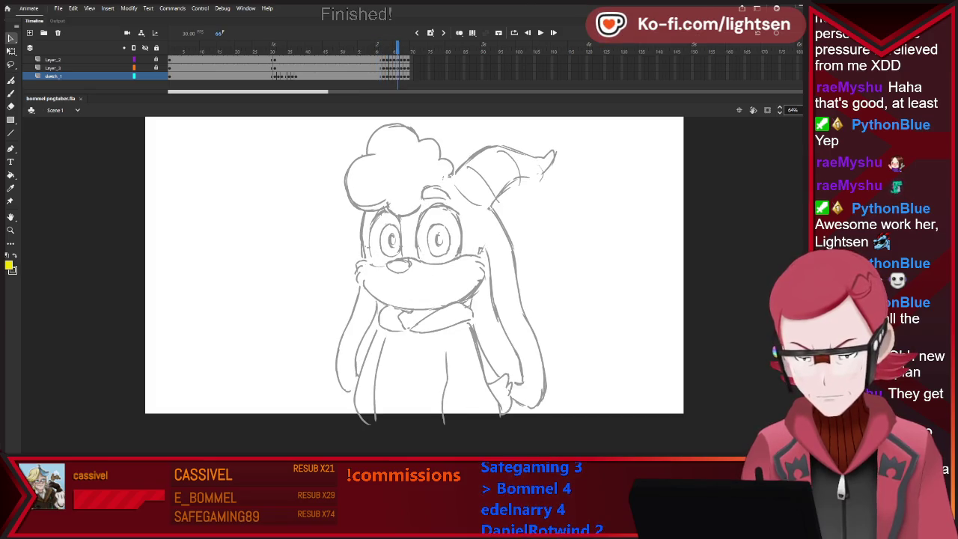
pyautogui.press(',')
pyautogui.press(',')
pyautogui.press(',')
pyautogui.press('.')
pyautogui.press(',')
pyautogui.press(',')
pyautogui.press(',')
pyautogui.press(',')
pyautogui.press(',')
pyautogui.press(',')
pyautogui.press(',')
pyautogui.press(',')
pyautogui.press(',')
pyautogui.press(',')
pyautogui.press(',')
pyautogui.press(',')
pyautogui.press(',')
pyautogui.press(',')
pyautogui.press(',')
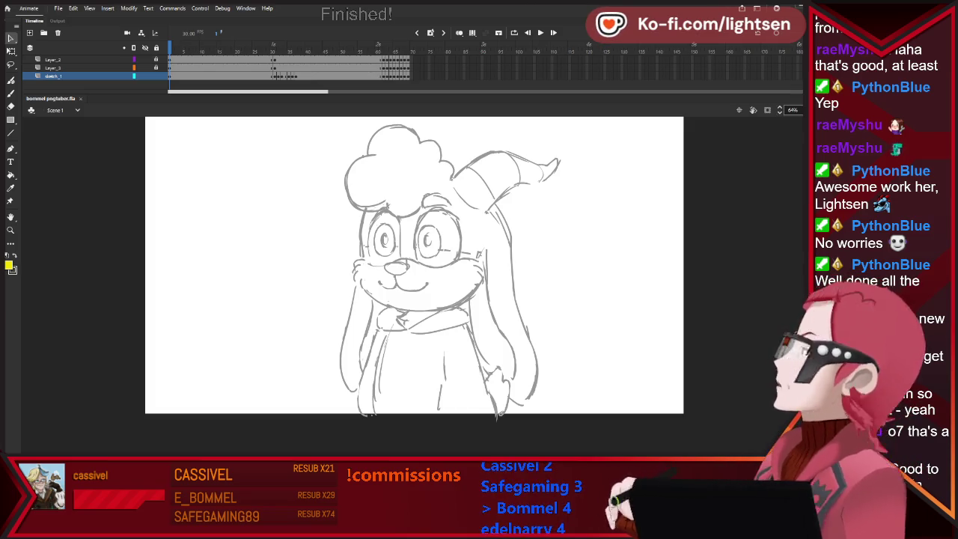
# Show sketch_1 as coloured outlines, reset the stroke colour to black, and undo a test stroke.
pyautogui.press('b')
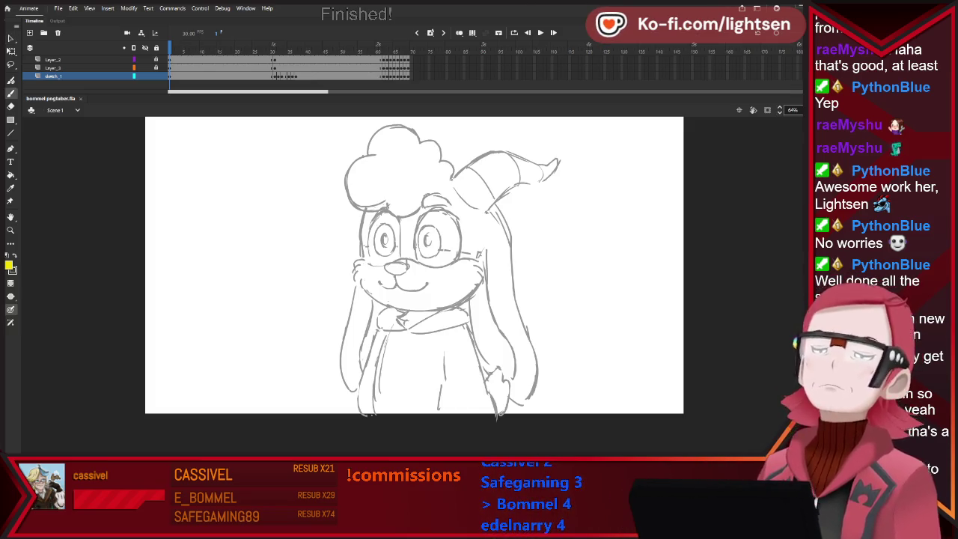
pyautogui.click(134, 75)
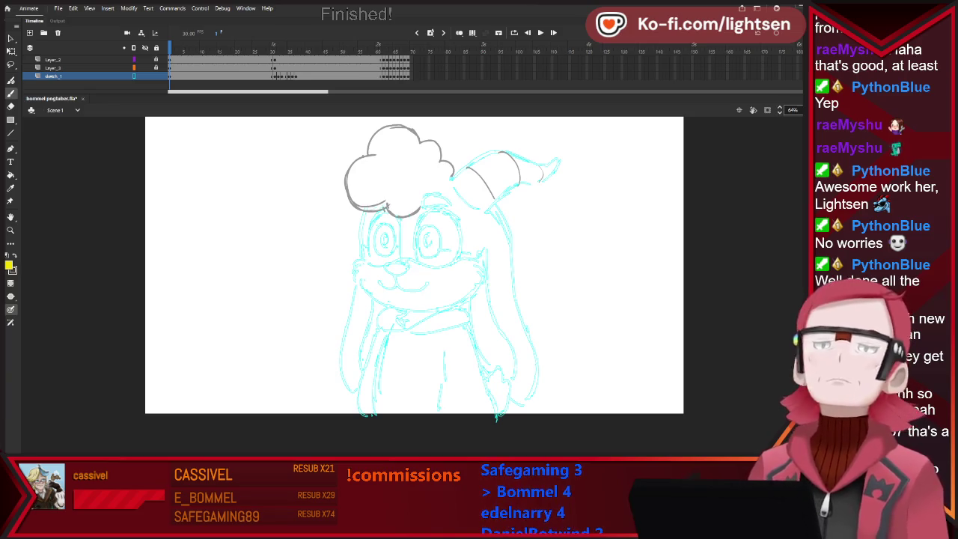
pyautogui.press('d')
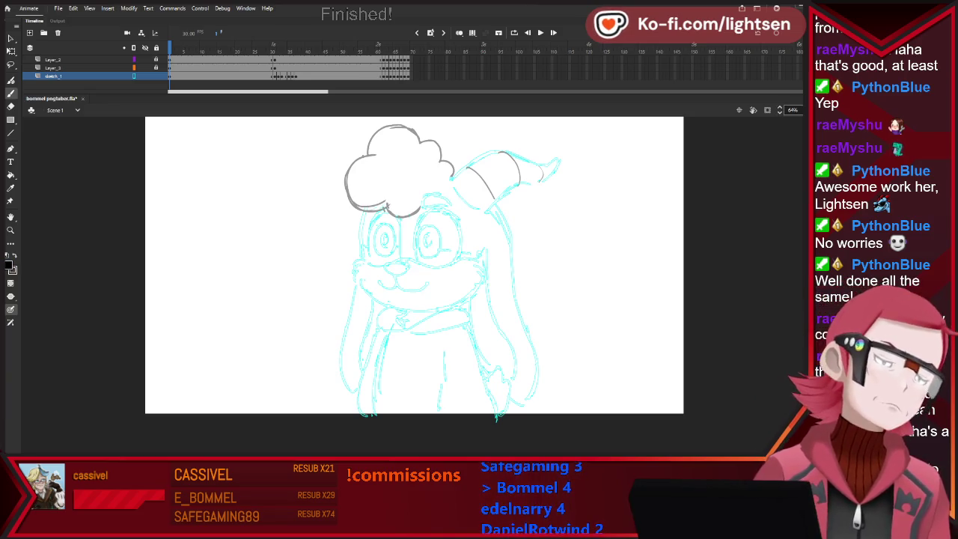
pyautogui.moveTo(419, 232); pyautogui.dragTo(415, 235)
pyautogui.hotkey('ctrl', 'z')
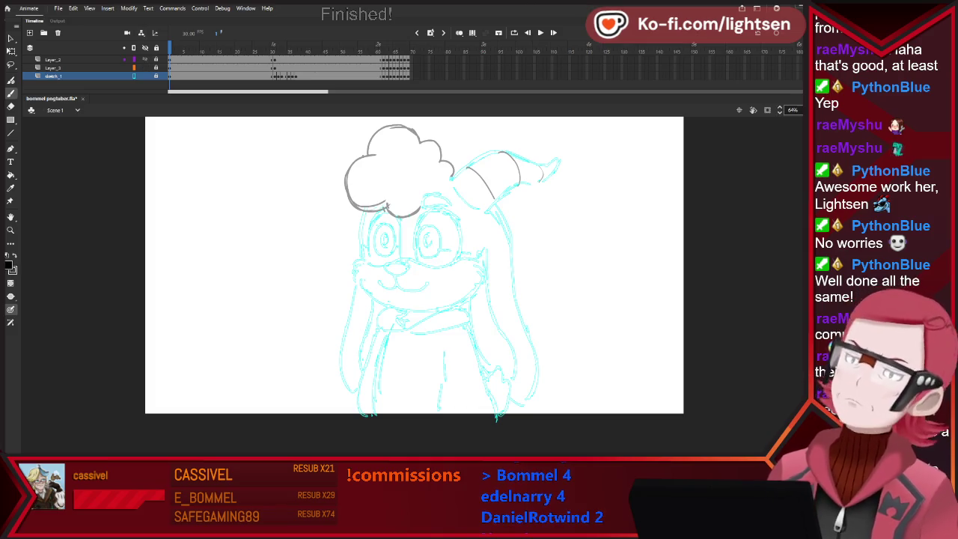
# Create a top layer named body_lineart and save the file.
pyautogui.click(29, 32)
pyautogui.doubleClick(56, 59)
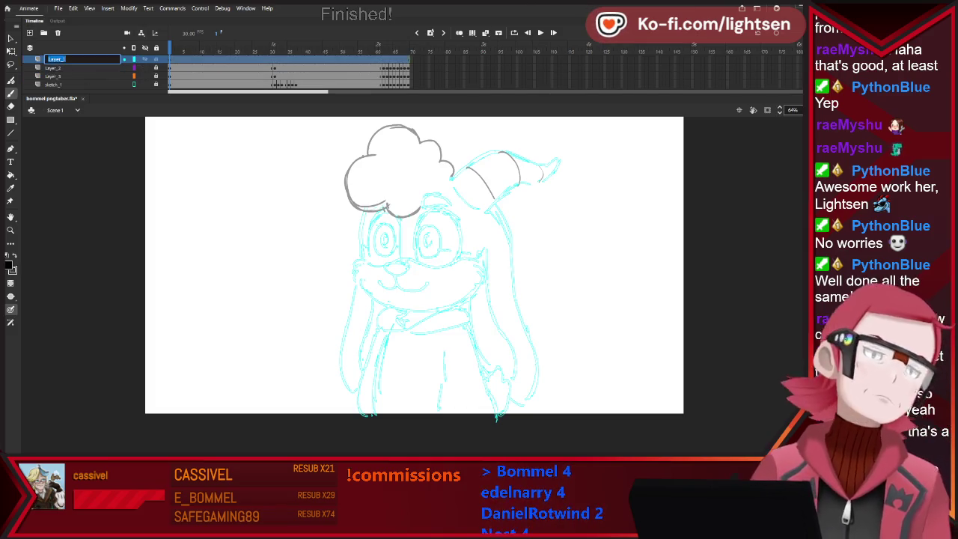
pyautogui.write('bom')
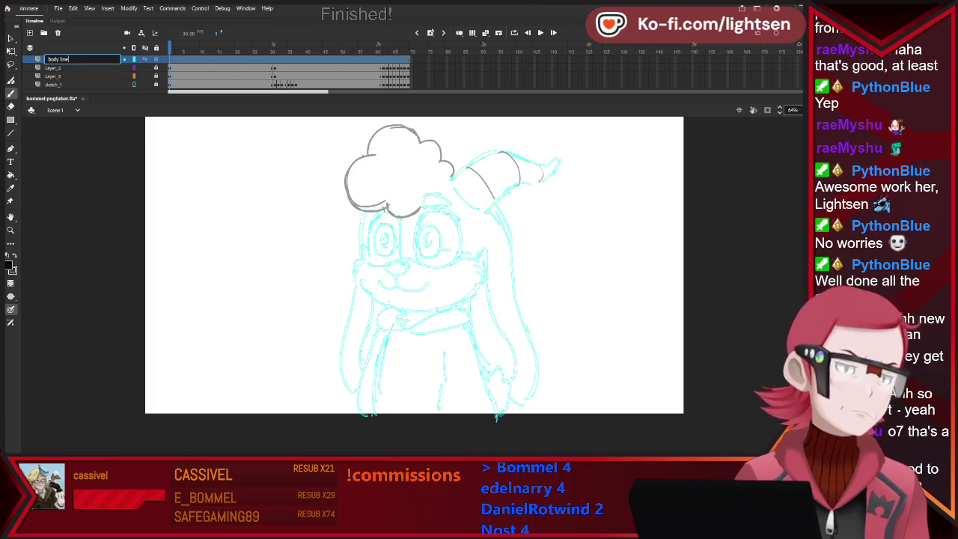
pyautogui.write('art')
pyautogui.press('Return')
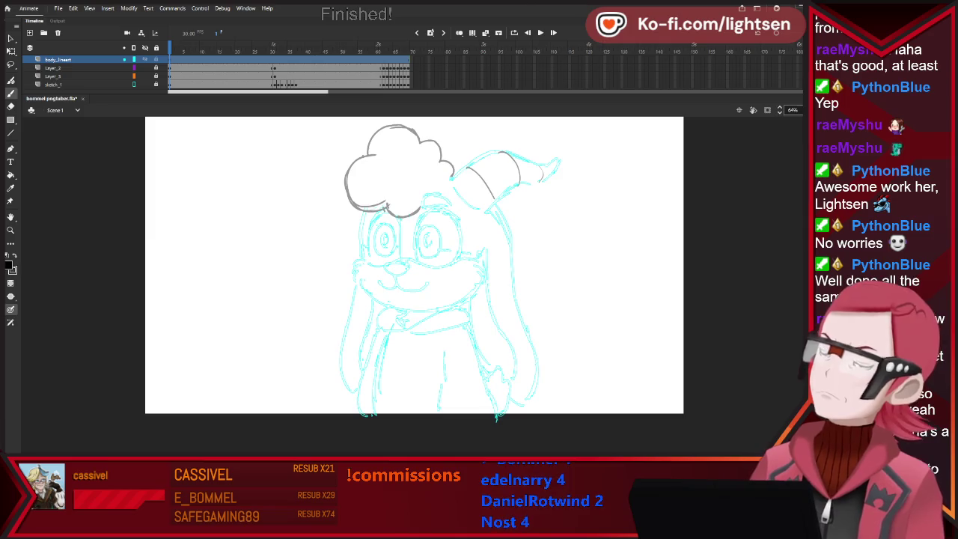
pyautogui.hotkey('ctrl', 's')
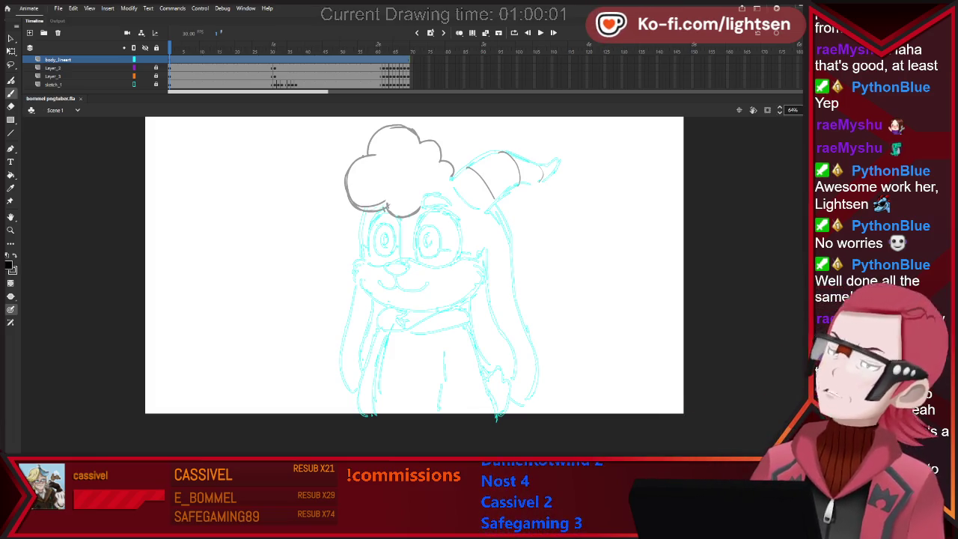
# Ink the right-hand eye outline as an oval, undoing the first attempts.
pyautogui.scroll(2, 466, 163)
pyautogui.scroll(-2, 465, 163)
pyautogui.scroll(1, 465, 163)
pyautogui.scroll(1, 456, 176)
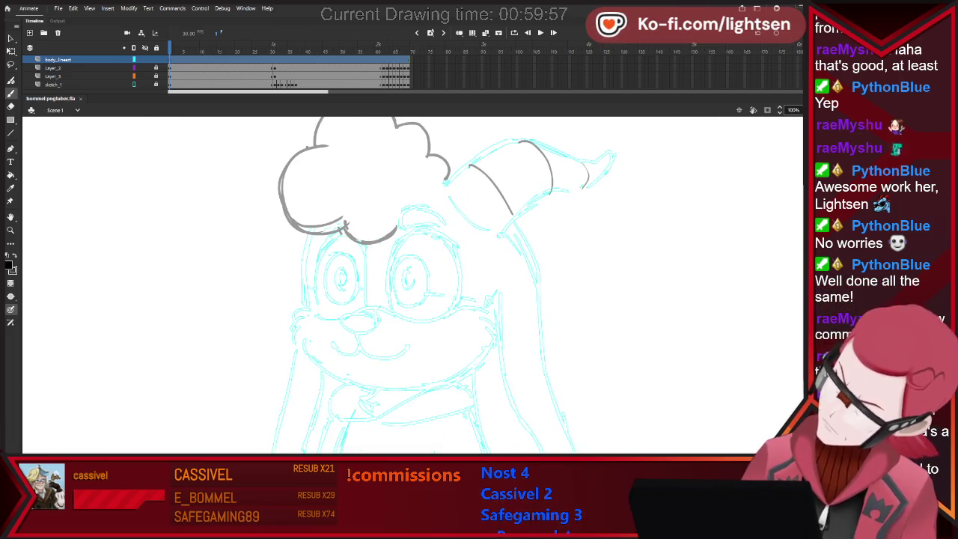
pyautogui.moveTo(385, 283); pyautogui.dragTo(398, 240)
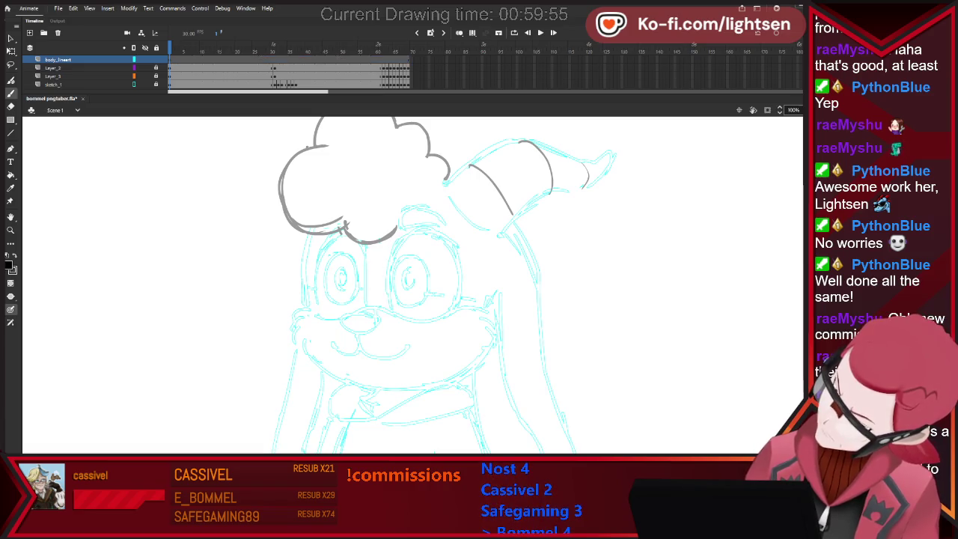
pyautogui.moveTo(389, 293)
pyautogui.mouseDown()
pyautogui.moveTo(399, 250)
pyautogui.moveTo(391, 308)
pyautogui.moveTo(410, 231)
pyautogui.moveTo(441, 236)
pyautogui.mouseUp()
pyautogui.hotkey('ctrl', 'z')
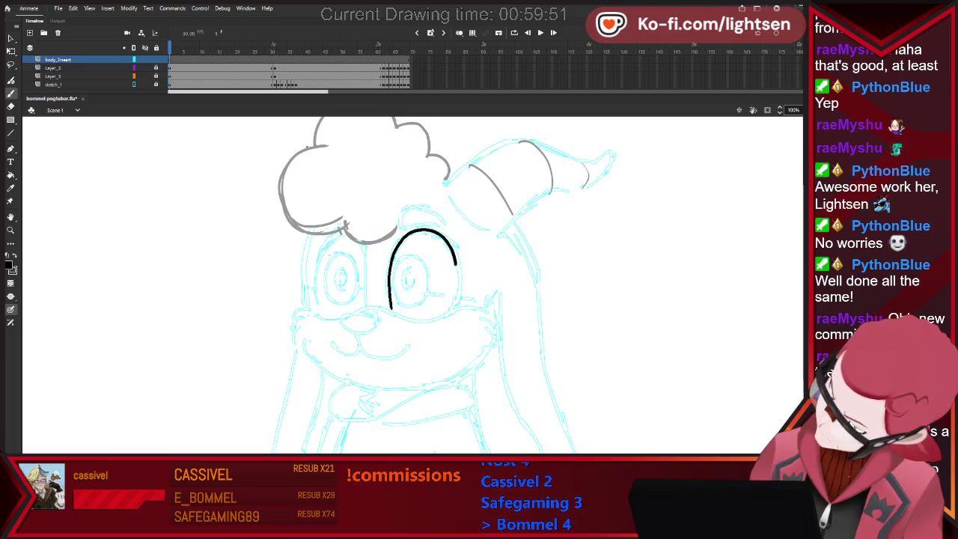
pyautogui.hotkey('ctrl', 'z')
pyautogui.moveTo(390, 308)
pyautogui.mouseDown()
pyautogui.moveTo(390, 250)
pyautogui.moveTo(410, 232)
pyautogui.moveTo(445, 240)
pyautogui.moveTo(460, 295)
pyautogui.moveTo(442, 320)
pyautogui.mouseUp()
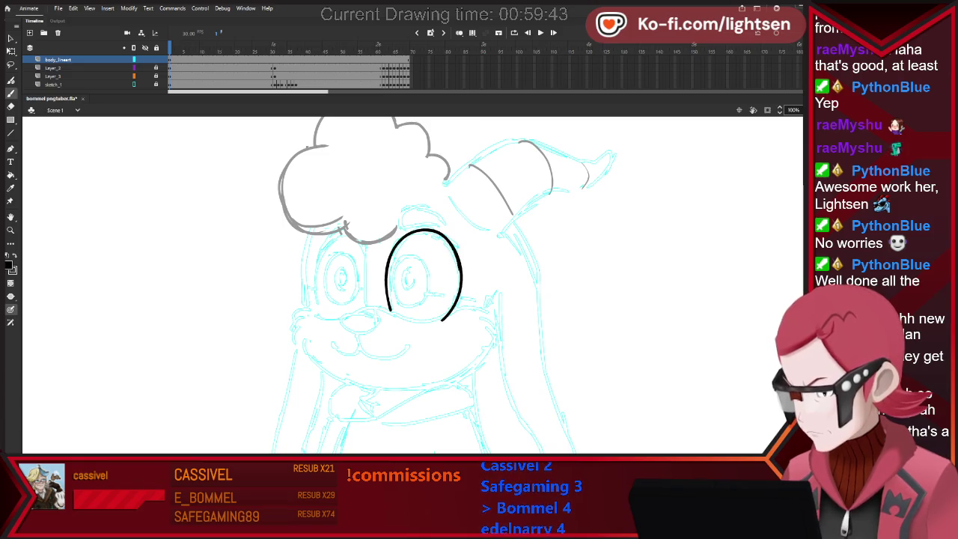
# Ink the left-hand eye outline with the brush.
pyautogui.press('e')
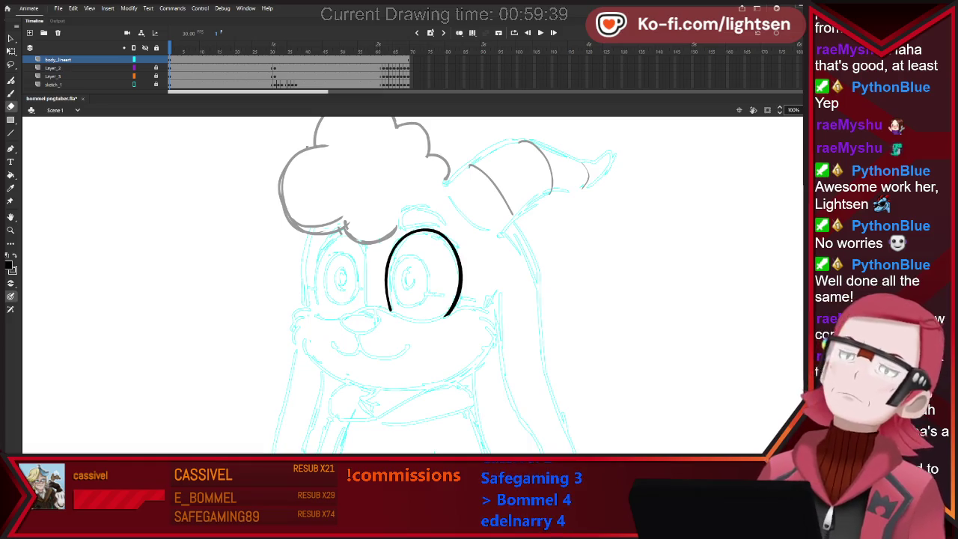
pyautogui.press('v')
pyautogui.hotkey('ctrl', 'a')
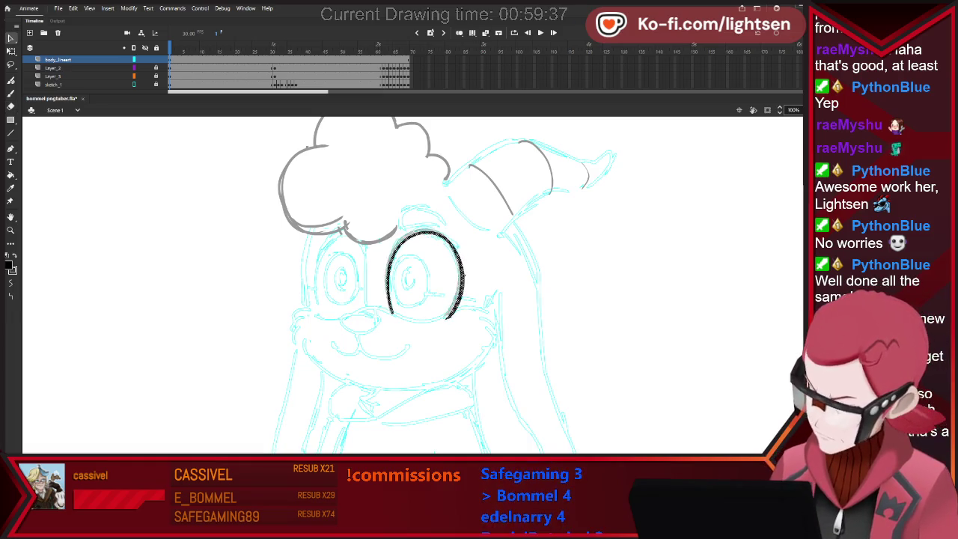
pyautogui.hotkey('ctrl', 'shift', 'a')
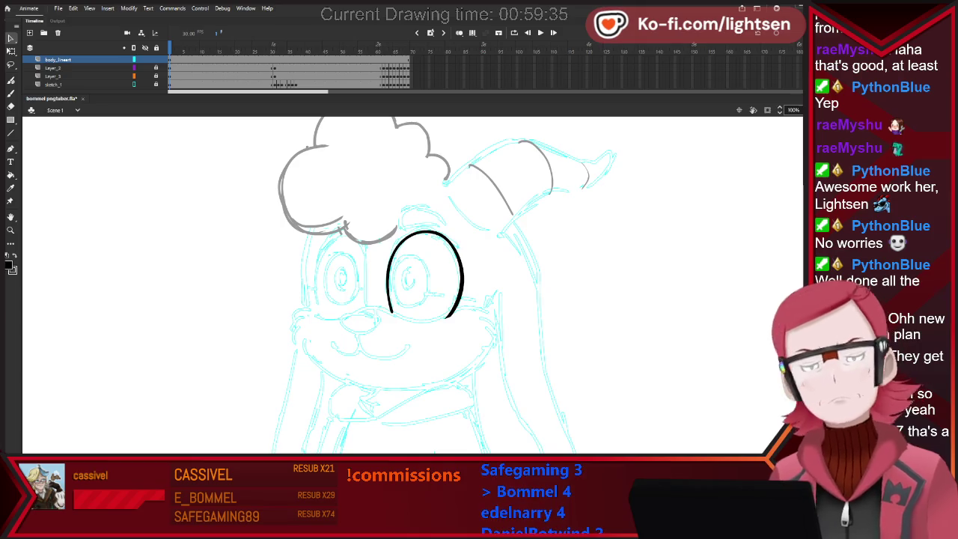
pyautogui.press('e')
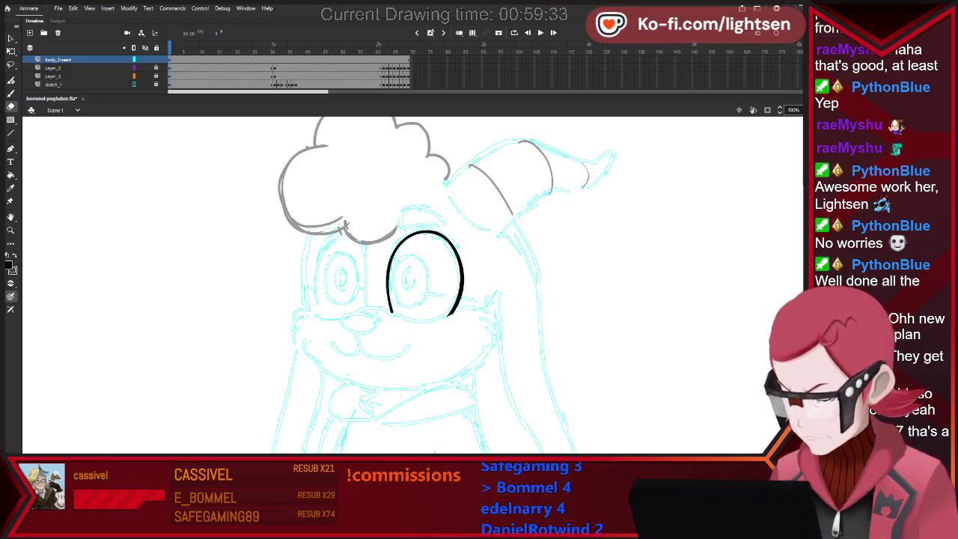
pyautogui.press('b')
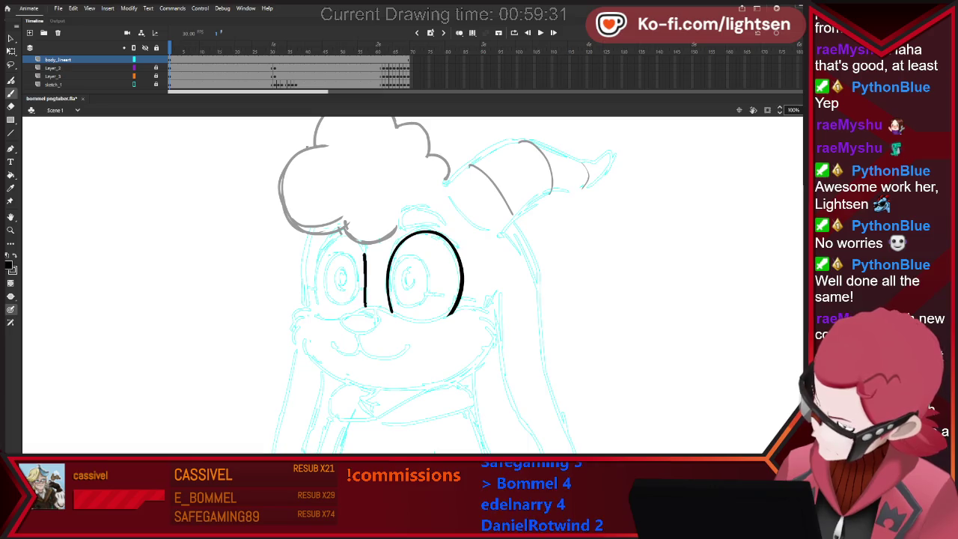
pyautogui.moveTo(351, 232)
pyautogui.mouseDown()
pyautogui.moveTo(319, 249)
pyautogui.moveTo(329, 330)
pyautogui.mouseUp()
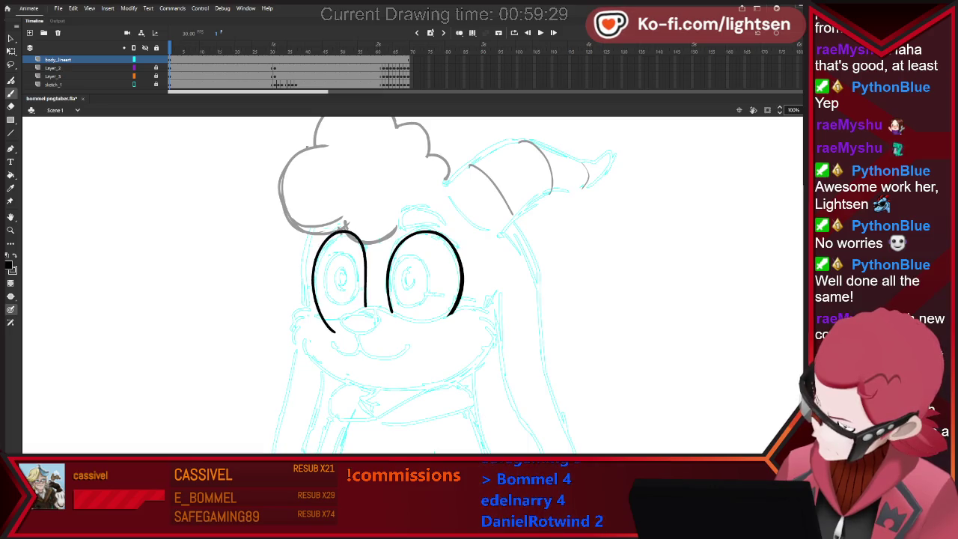
pyautogui.press('e')
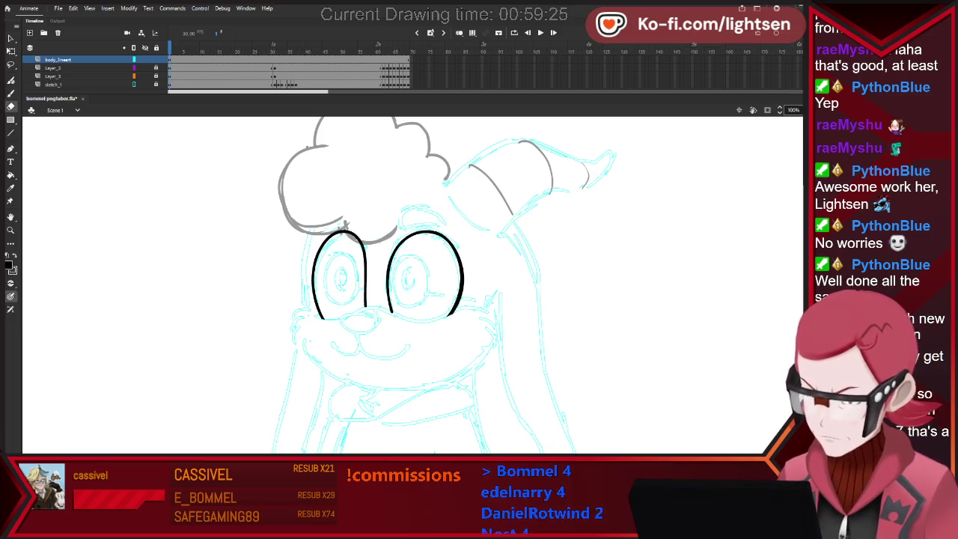
# Ink a line joining the eye bottoms, the right cheek line, and the brow arc over the right eye.
pyautogui.press('b')
pyautogui.moveTo(365, 307); pyautogui.dragTo(392, 314)
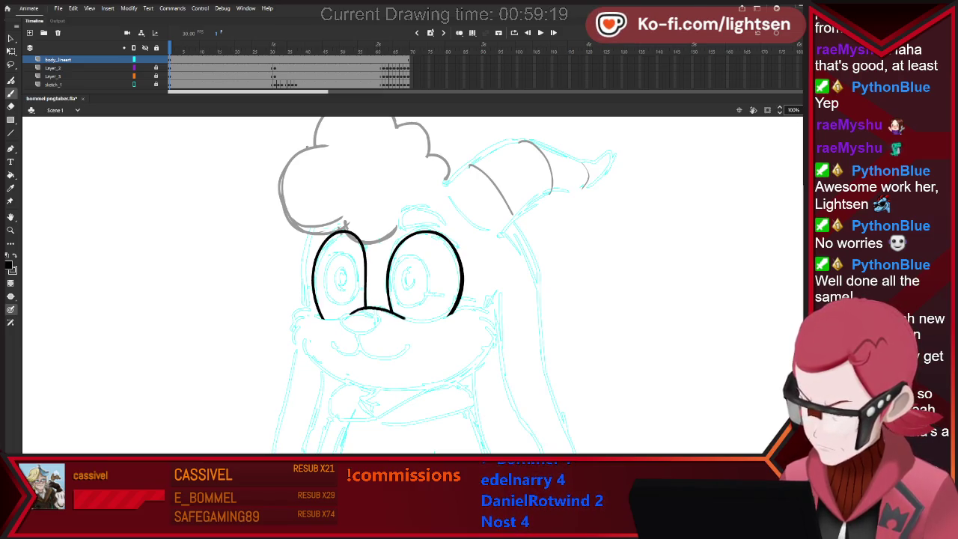
pyautogui.moveTo(415, 321)
pyautogui.mouseDown()
pyautogui.moveTo(479, 306)
pyautogui.moveTo(496, 321)
pyautogui.mouseUp()
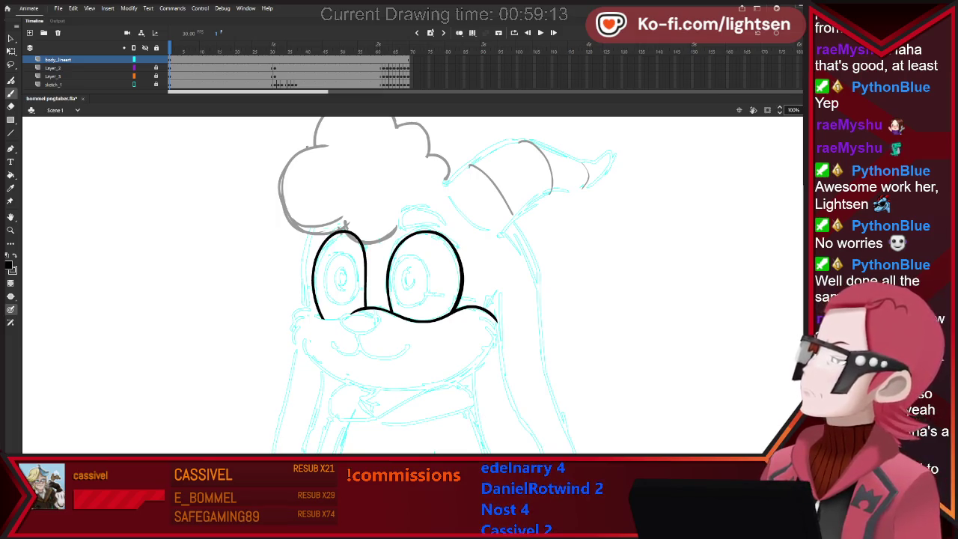
pyautogui.hotkey('ctrl', 'z')
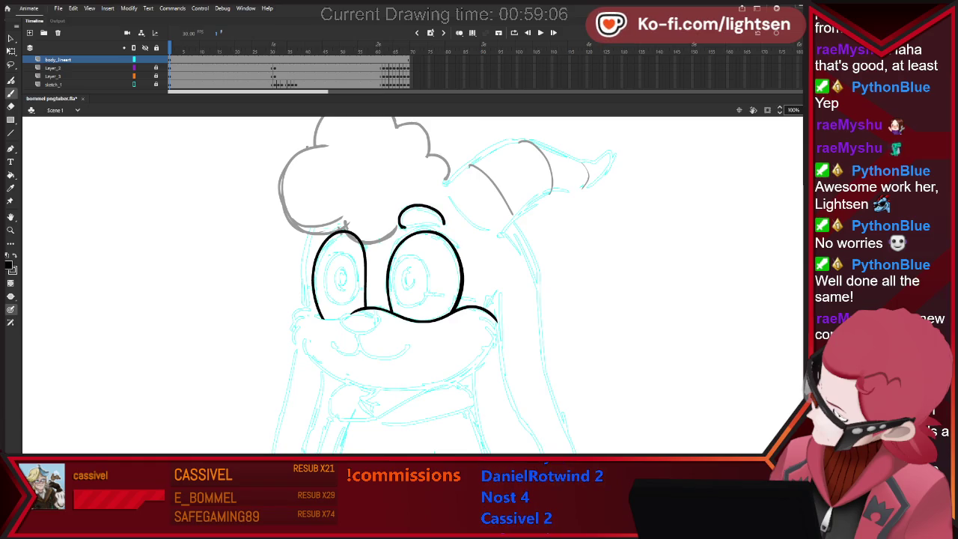
pyautogui.moveTo(404, 226); pyautogui.dragTo(443, 224)
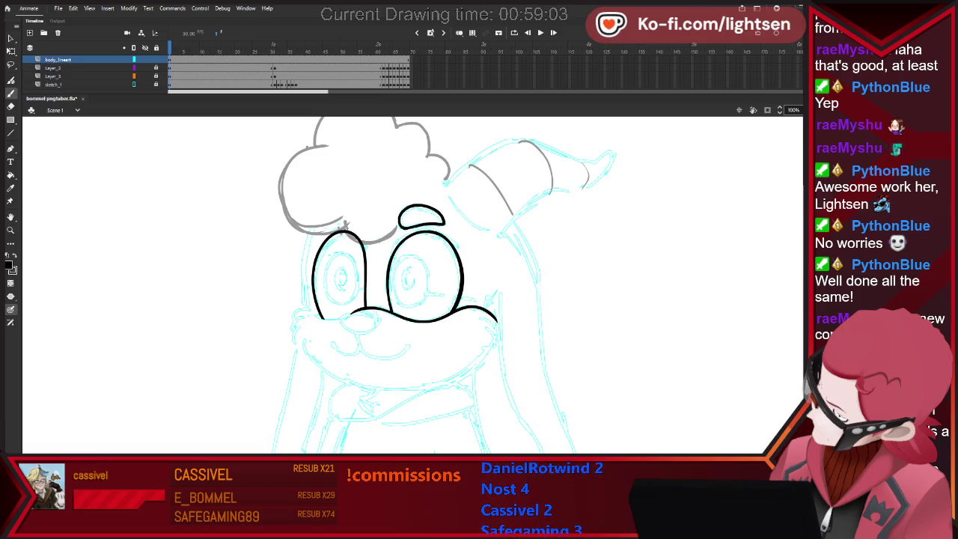
pyautogui.press('e')
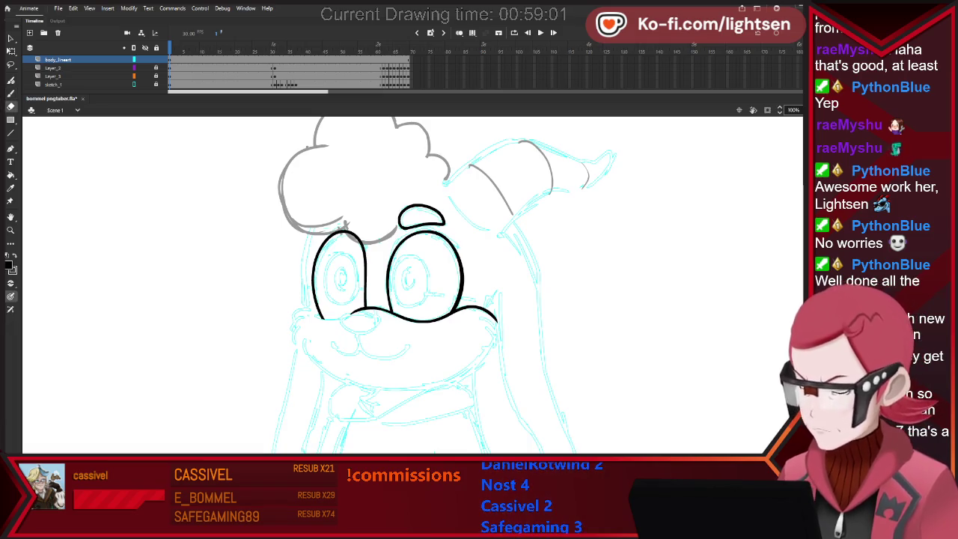
pyautogui.press('b')
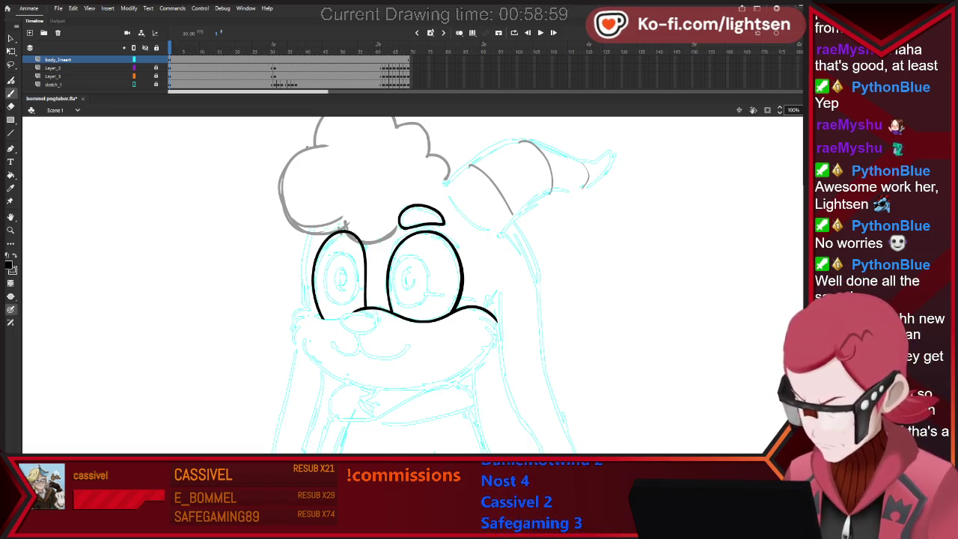
pyautogui.click(341, 318)
# Ink the nose outline over to the cheek line and a short line below it.
pyautogui.moveTo(341, 321)
pyautogui.mouseDown()
pyautogui.moveTo(364, 309)
pyautogui.moveTo(377, 322)
pyautogui.mouseUp()
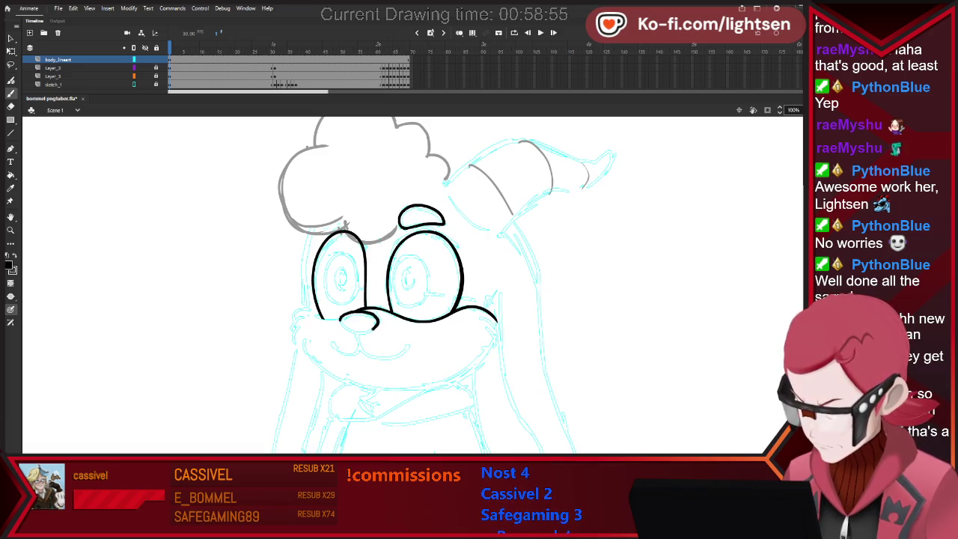
pyautogui.press('e')
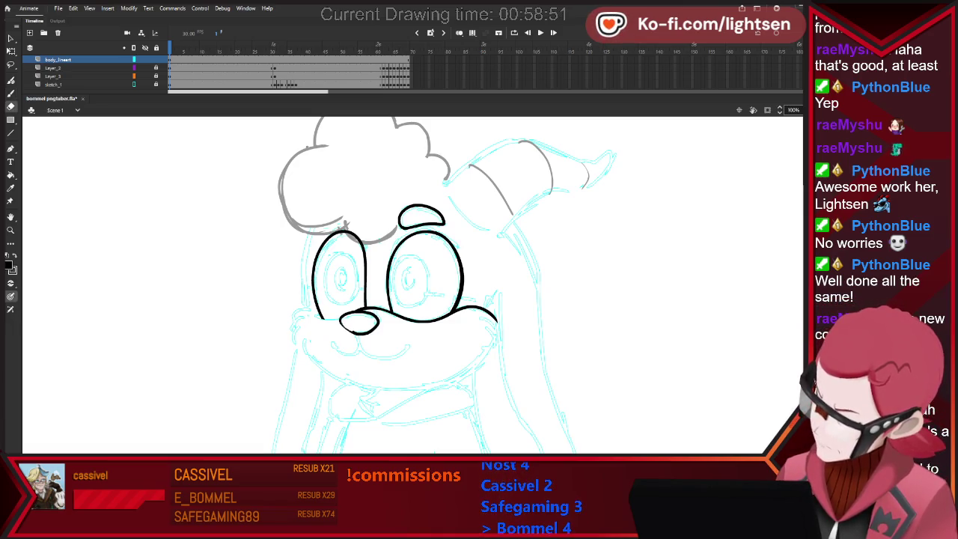
pyautogui.press('b')
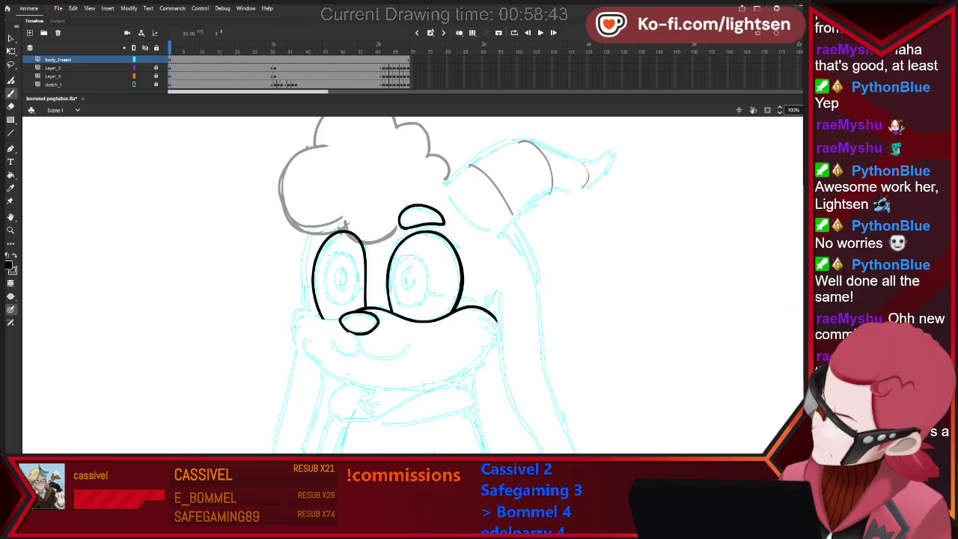
pyautogui.press('e')
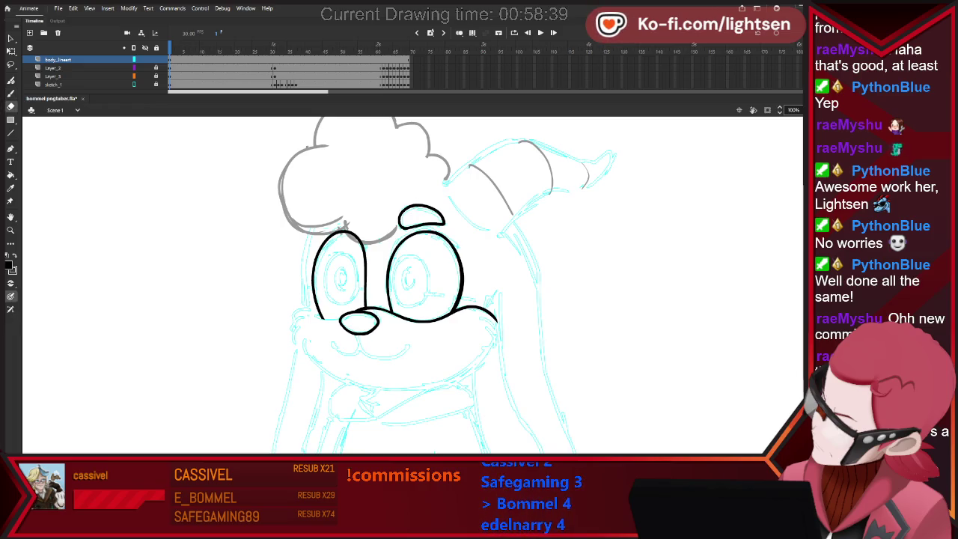
pyautogui.press('v')
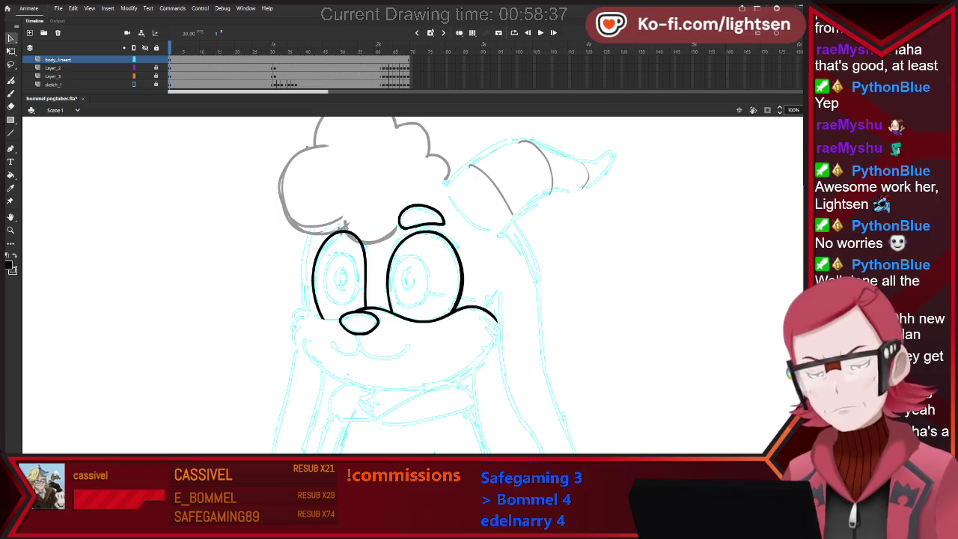
pyautogui.press('b')
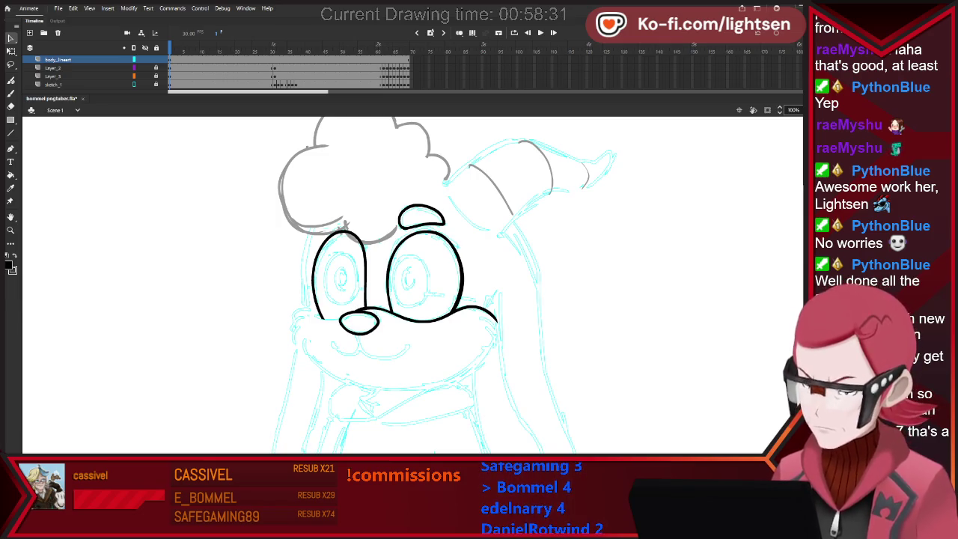
pyautogui.press('b')
pyautogui.moveTo(357, 334)
pyautogui.mouseDown()
pyautogui.moveTo(360, 347)
pyautogui.moveTo(405, 346)
pyautogui.mouseUp()
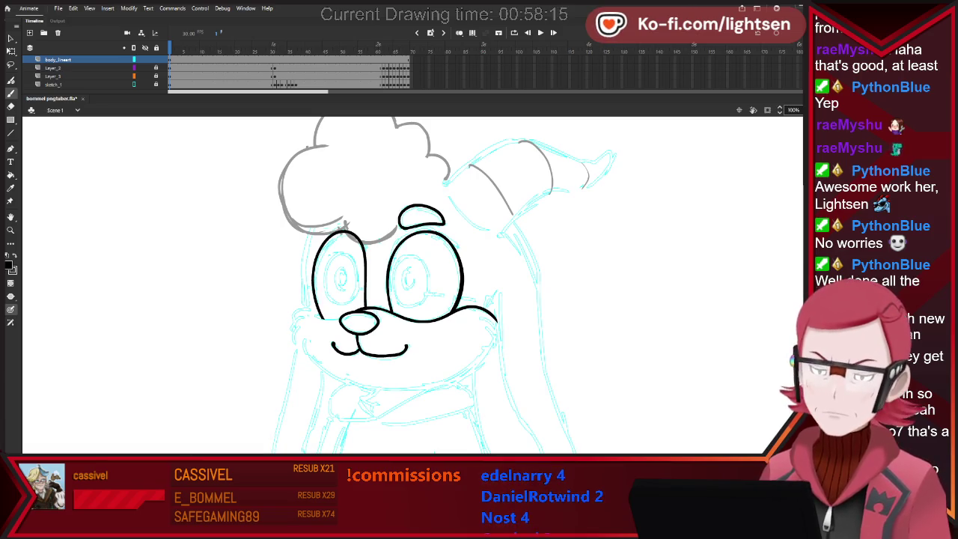
# Extend the smile line under the nose and ink a curled fur tuft on the chest.
pyautogui.hotkey('ctrl', '-')
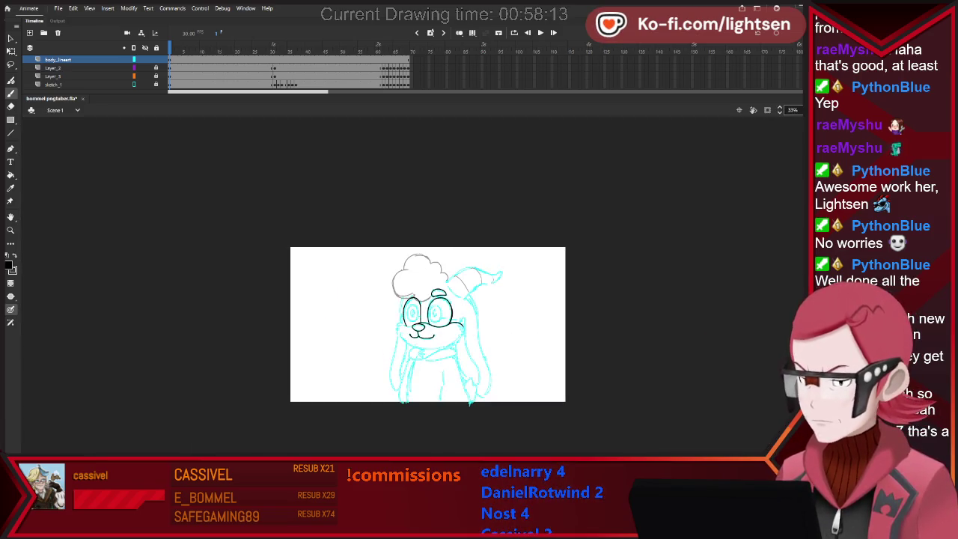
pyautogui.hotkey('ctrl', '1')
pyautogui.scroll(3, 329, 274)
pyautogui.press('e')
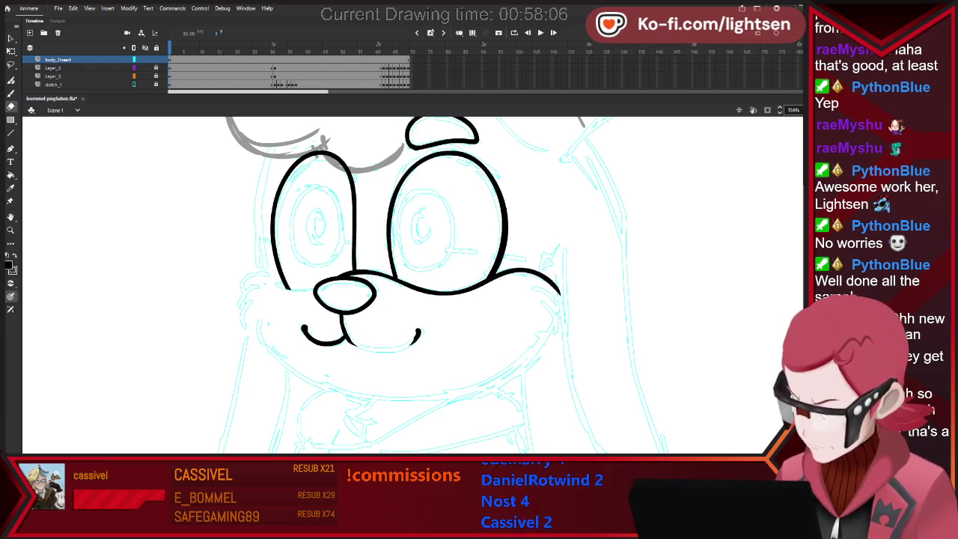
pyautogui.press('b')
pyautogui.moveTo(349, 341)
pyautogui.mouseDown()
pyautogui.moveTo(397, 348)
pyautogui.moveTo(416, 337)
pyautogui.mouseUp()
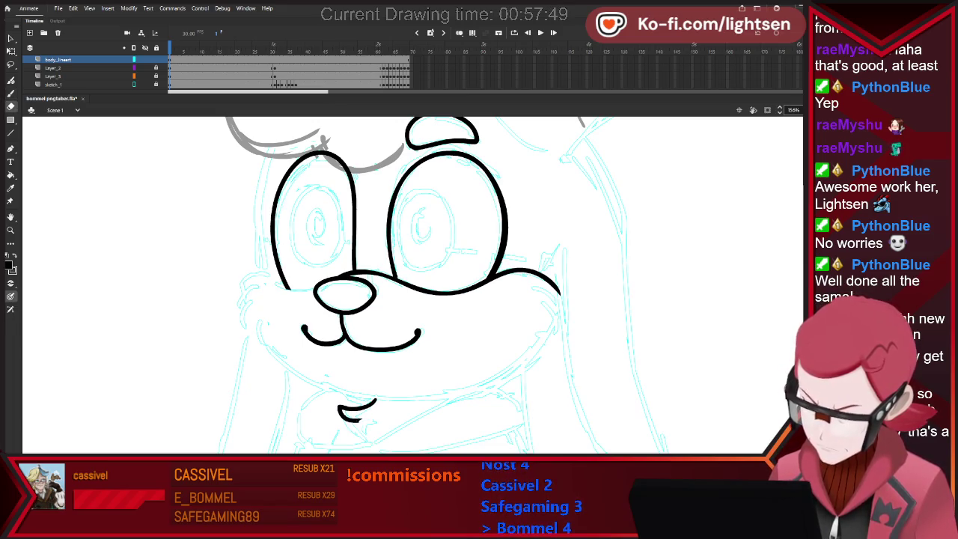
pyautogui.moveTo(352, 438); pyautogui.dragTo(375, 426)
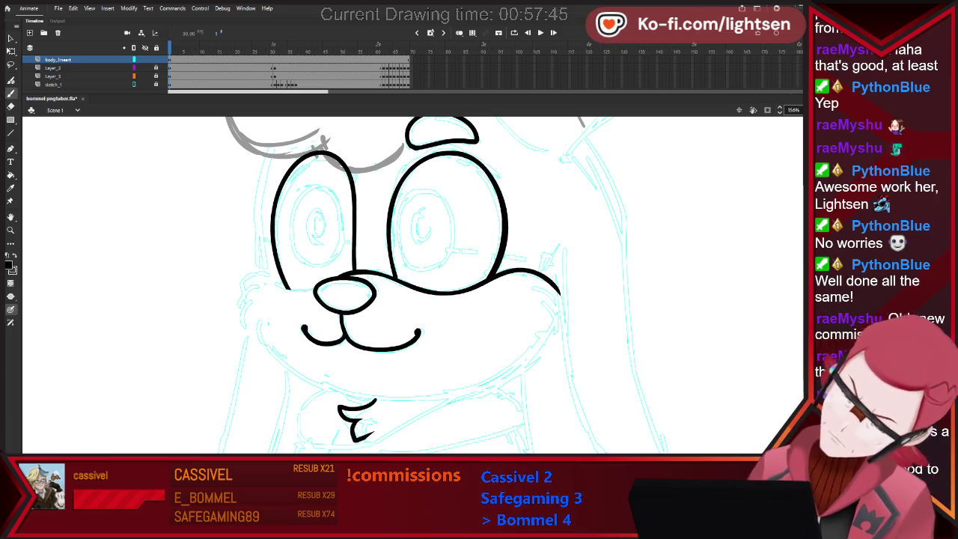
# Ink the left edge of the face, redrawing the stroke until it fits.
pyautogui.scroll(1, 535, 357)
pyautogui.scroll(-3, 535, 357)
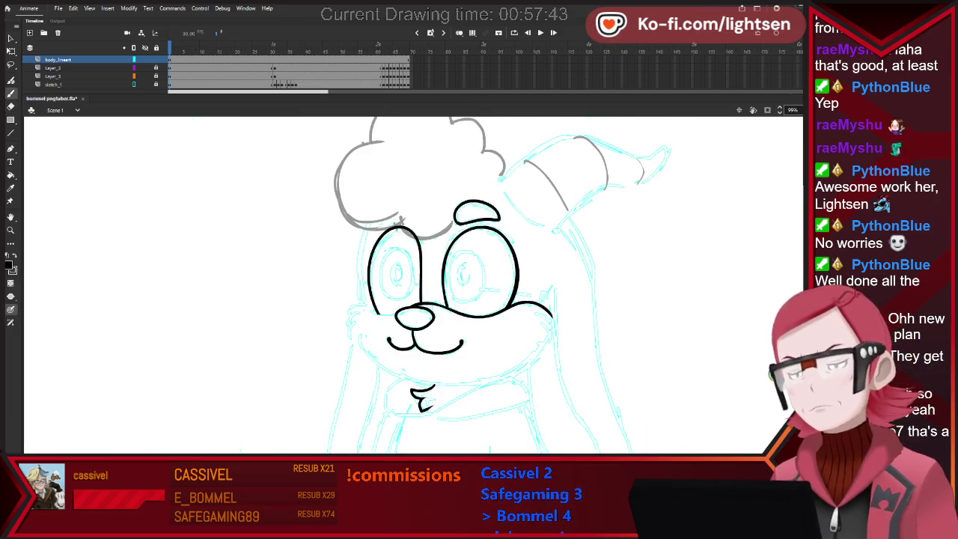
pyautogui.scroll(-2, 413, 284)
pyautogui.scroll(3, 413, 284)
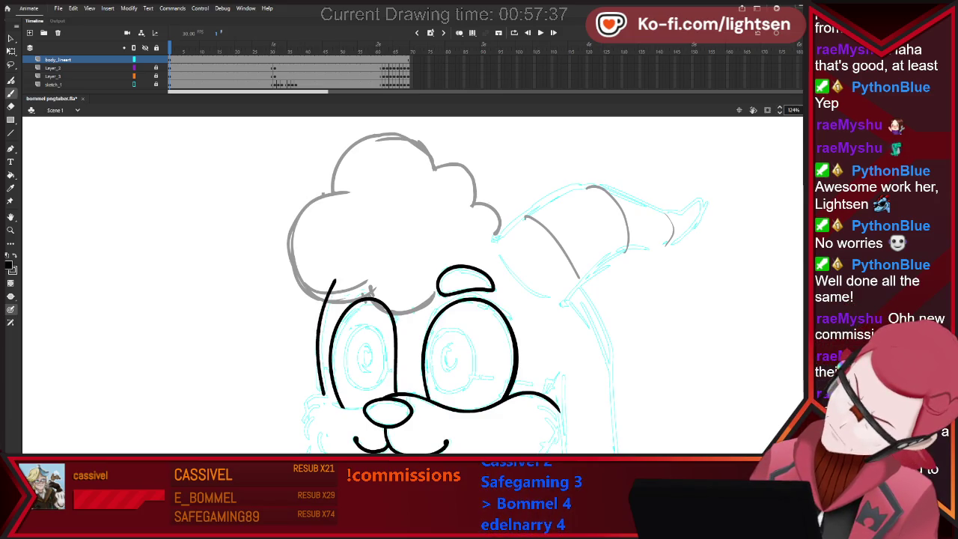
pyautogui.moveTo(323, 395)
pyautogui.mouseDown()
pyautogui.moveTo(320, 360)
pyautogui.moveTo(357, 272)
pyautogui.mouseUp()
pyautogui.hotkey('ctrl', 'z')
pyautogui.moveTo(322, 395); pyautogui.dragTo(333, 281)
pyautogui.hotkey('ctrl', 'z')
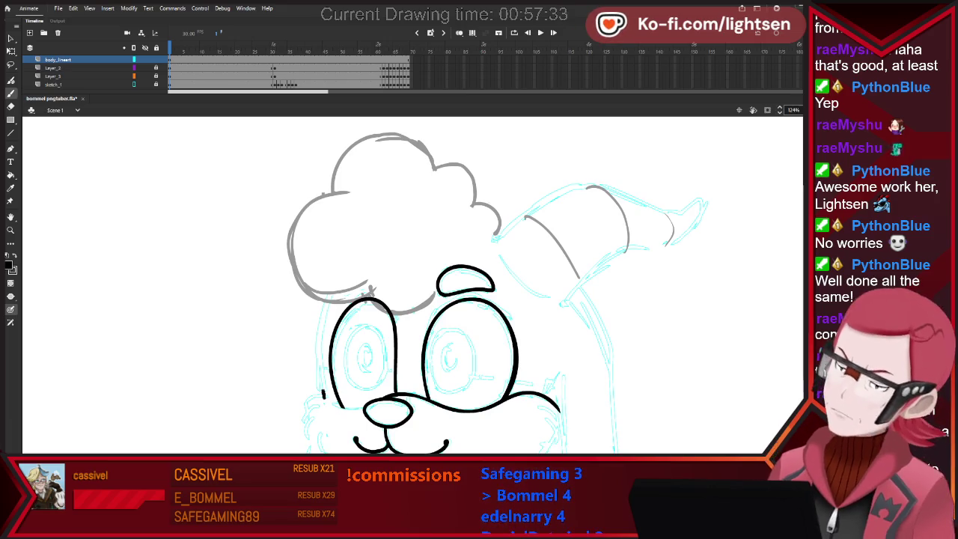
pyautogui.moveTo(323, 395); pyautogui.dragTo(338, 281)
pyautogui.press('e')
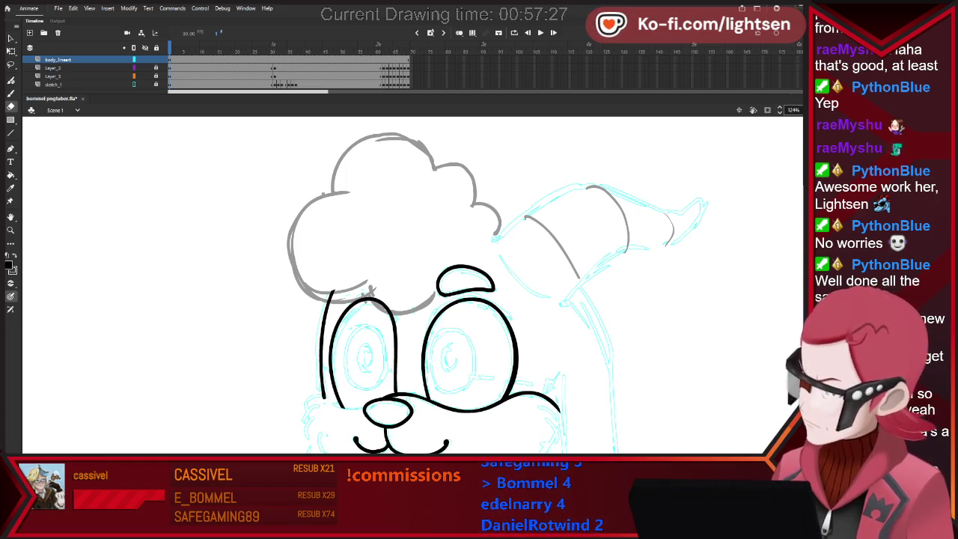
pyautogui.press('b')
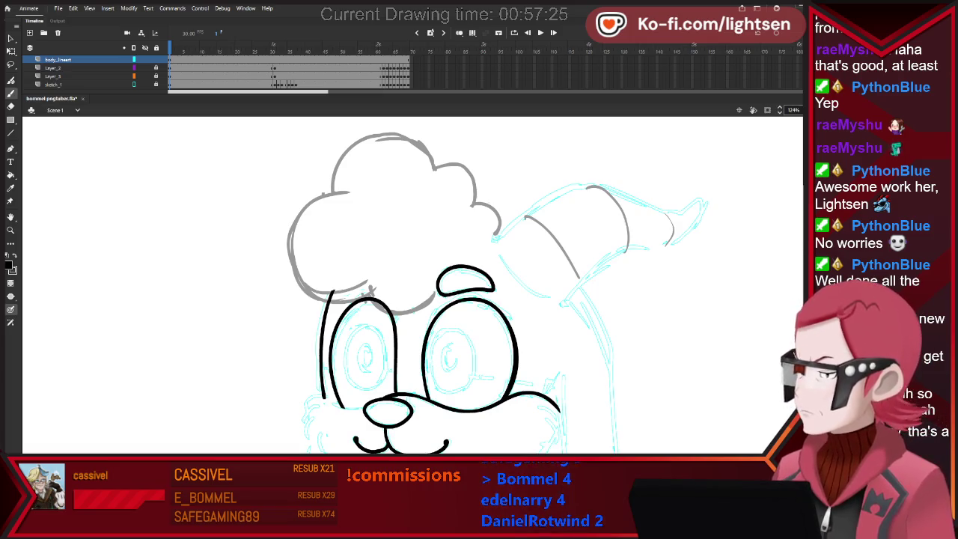
# Ink the horn outline up to its tip and erase the stray tail below it.
pyautogui.moveTo(516, 220)
pyautogui.mouseDown()
pyautogui.moveTo(577, 187)
pyautogui.moveTo(678, 214)
pyautogui.mouseUp()
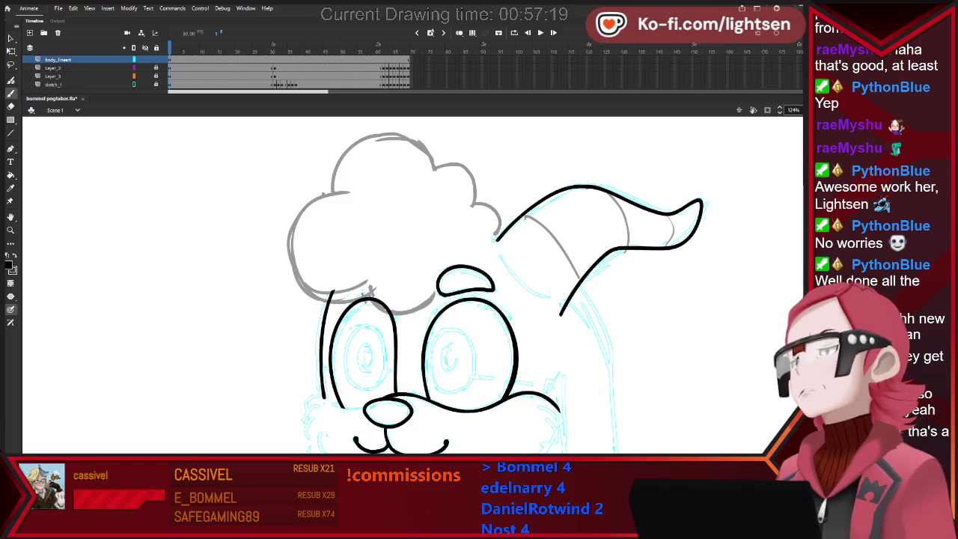
pyautogui.hscroll(2, 413, 285)
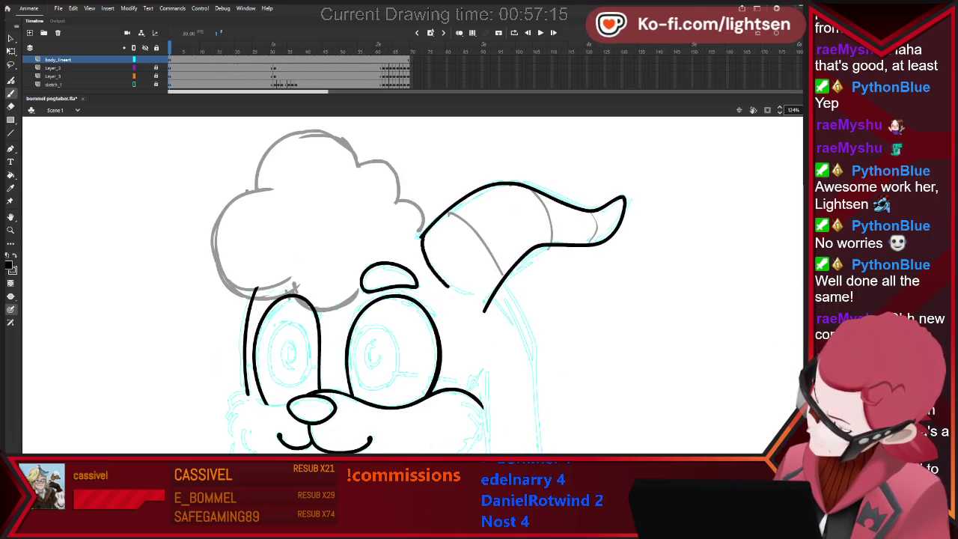
pyautogui.press('e')
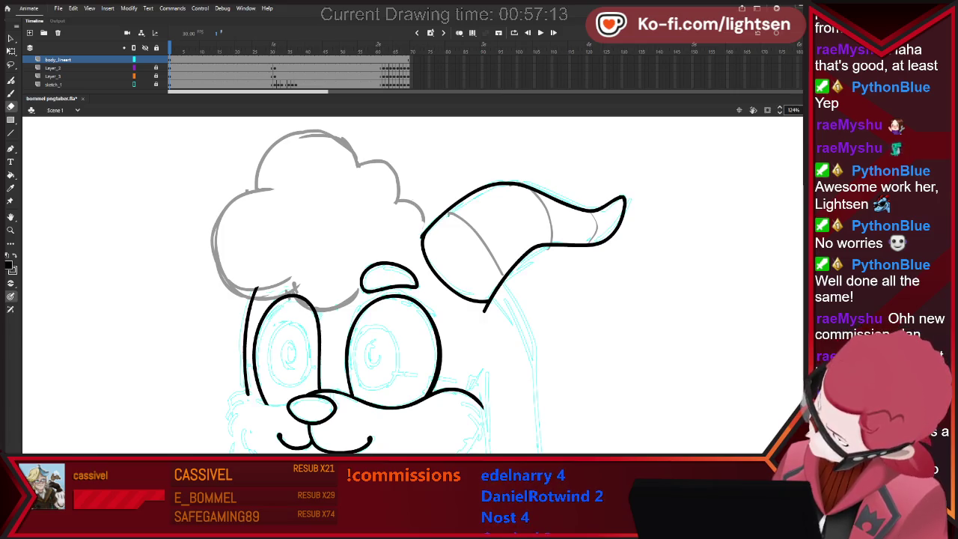
pyautogui.moveTo(485, 305); pyautogui.dragTo(484, 311)
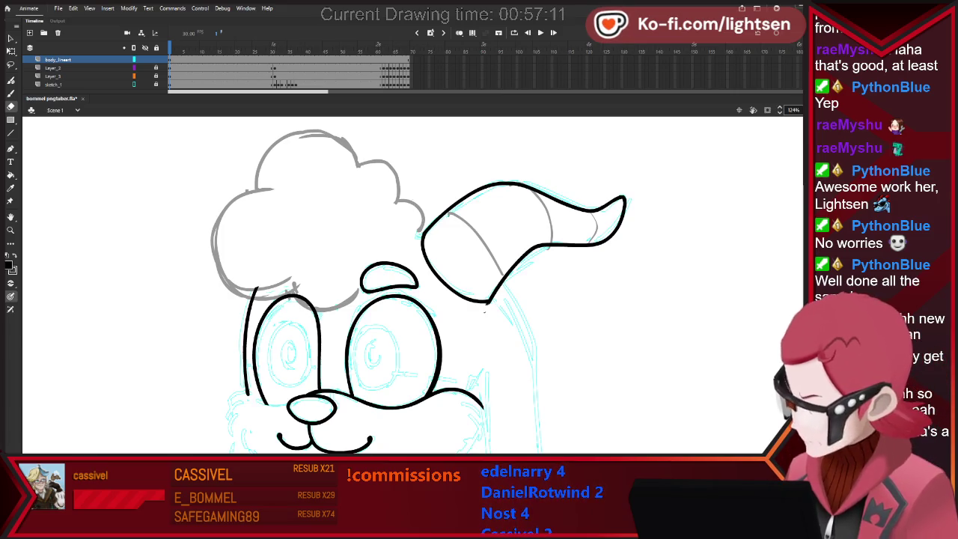
pyautogui.press('b')
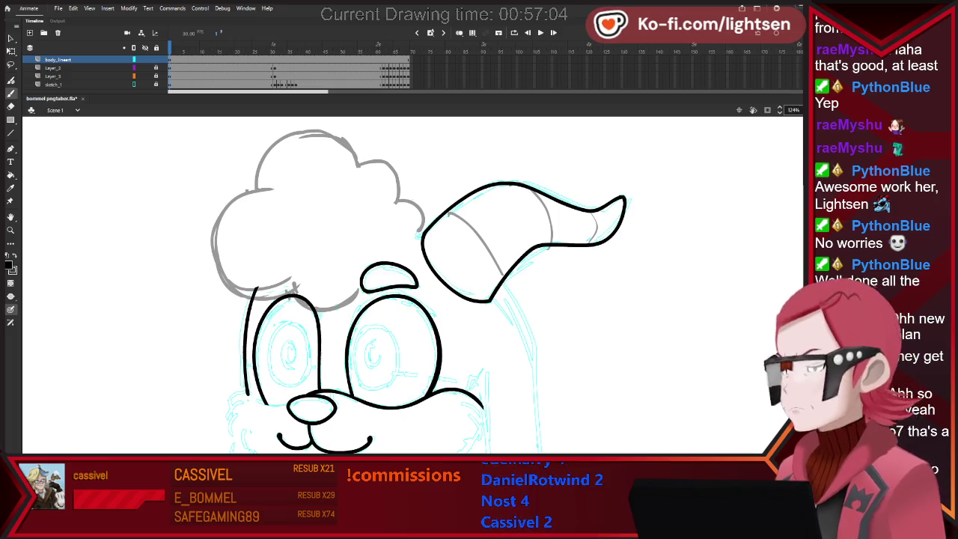
# Ink the right side of the head outline, continuing it down toward the body.
pyautogui.scroll(-1, 412, 284)
pyautogui.scroll(-2, 411, 285)
pyautogui.scroll(-2, 411, 284)
pyautogui.scroll(-1, 411, 285)
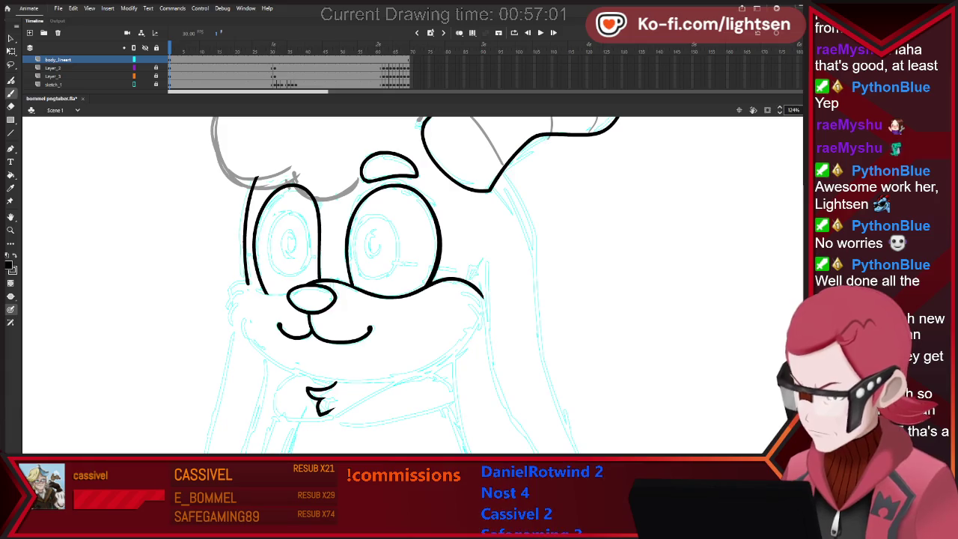
pyautogui.press('e')
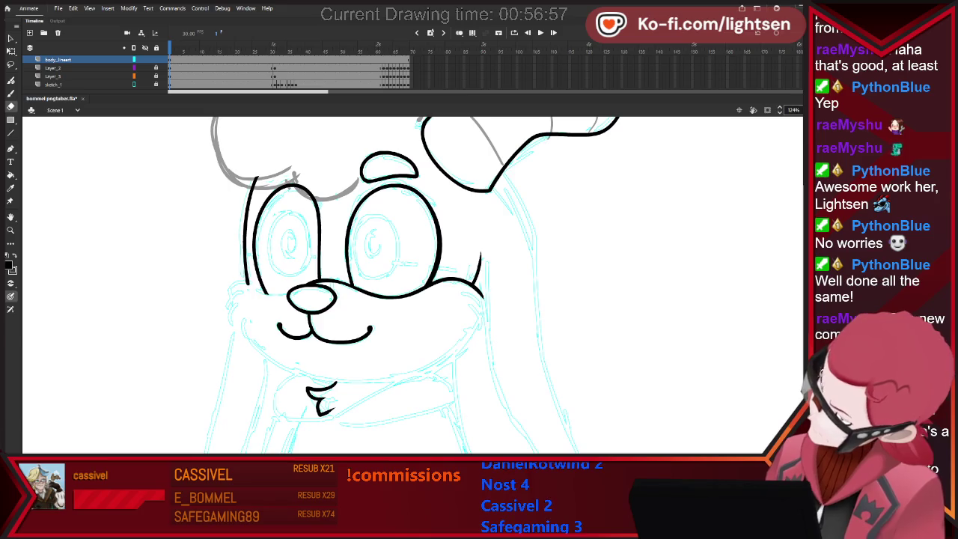
pyautogui.press('b')
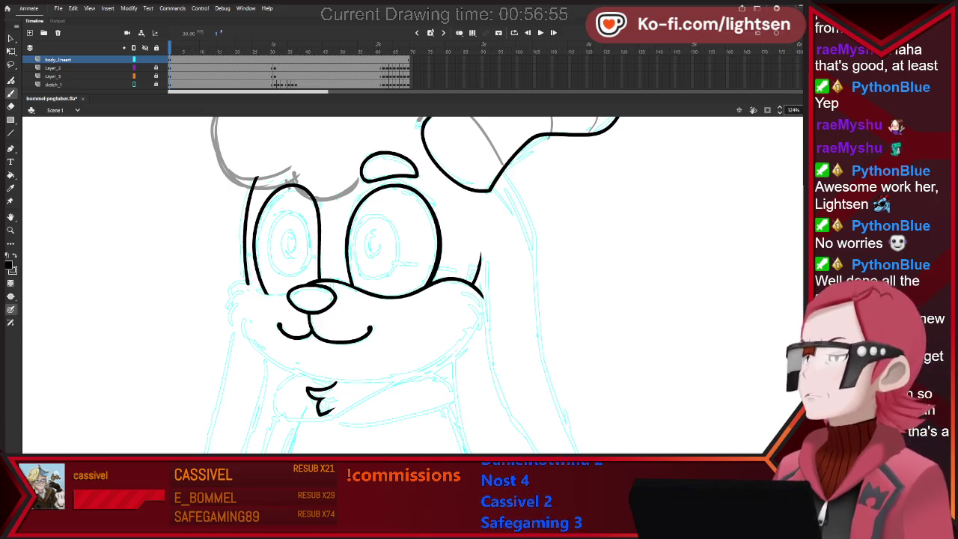
pyautogui.moveTo(507, 173); pyautogui.dragTo(530, 237)
pyautogui.hotkey('ctrl', 'z')
pyautogui.moveTo(509, 167); pyautogui.dragTo(515, 190)
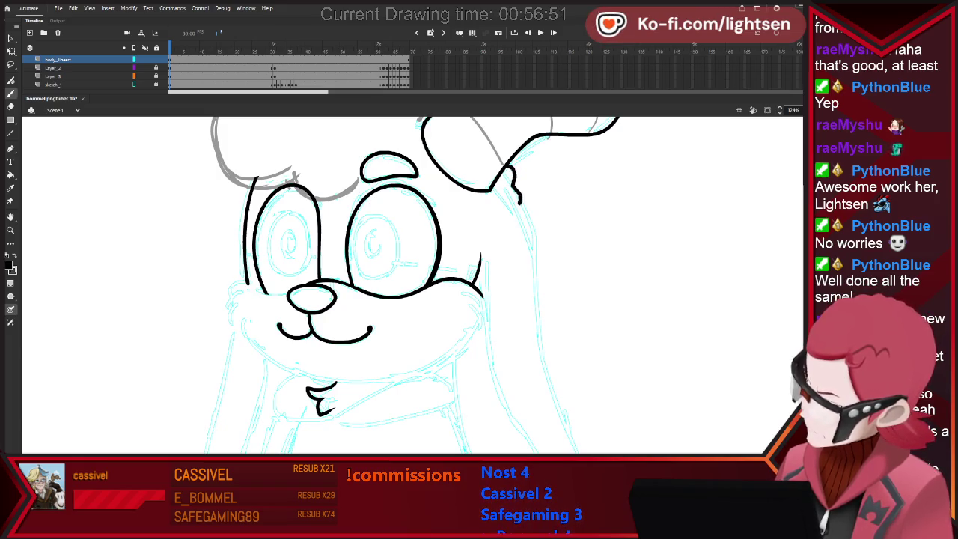
pyautogui.moveTo(543, 361); pyautogui.dragTo(581, 452)
# Add a short stroke beside the cheek and ink the right ear's inner edge.
pyautogui.scroll(-1, 412, 284)
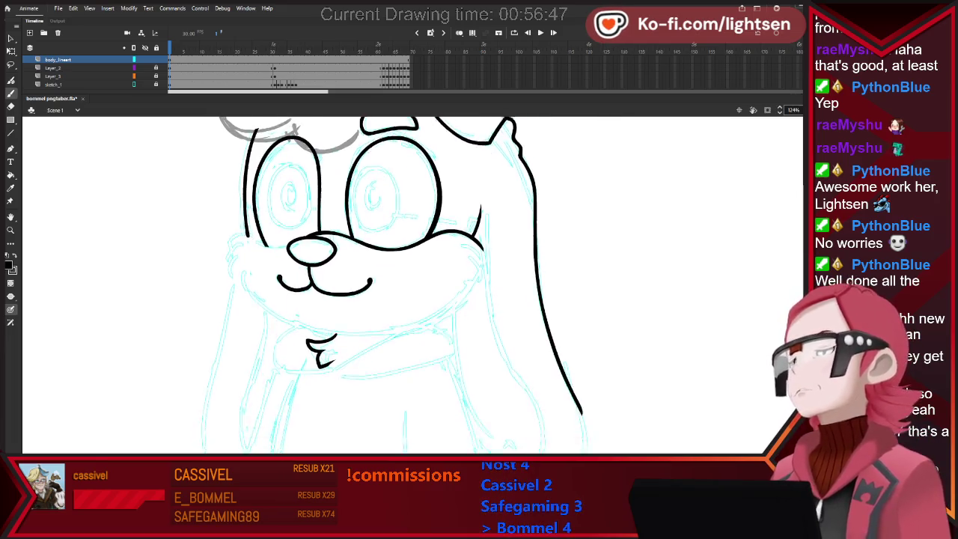
pyautogui.scroll(-3, 411, 284)
pyautogui.scroll(1, 412, 284)
pyautogui.moveTo(484, 153); pyautogui.dragTo(485, 170)
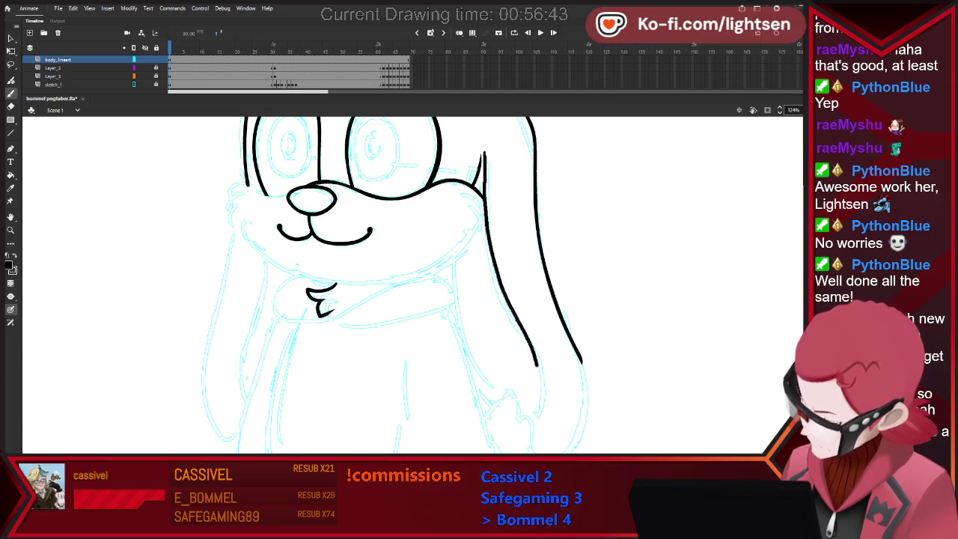
pyautogui.moveTo(537, 414); pyautogui.dragTo(458, 243)
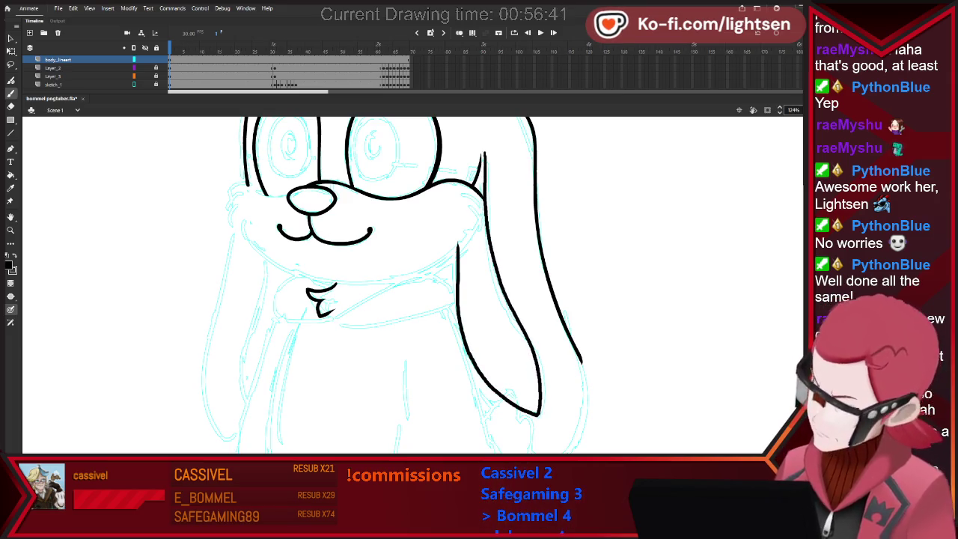
pyautogui.press('e')
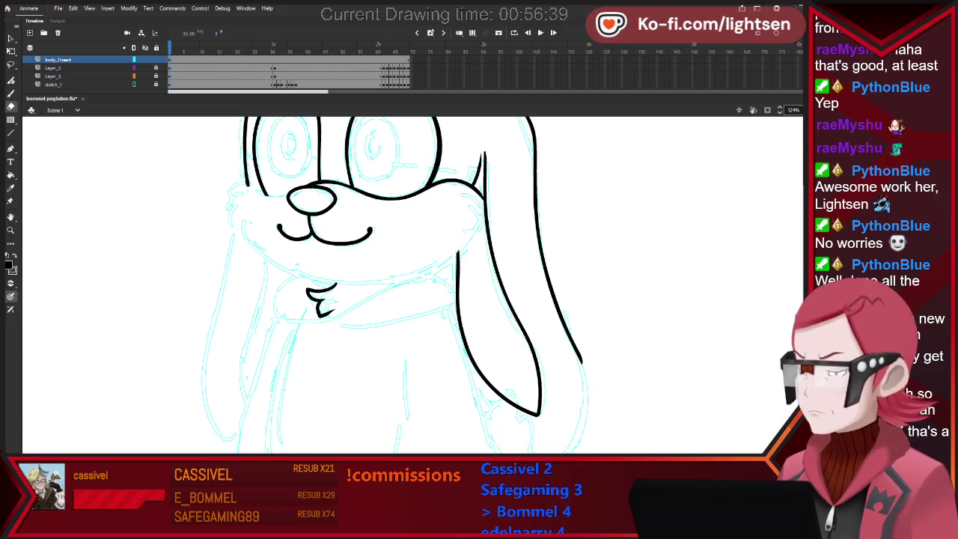
pyautogui.press('b')
pyautogui.hotkey('ctrl', '-')
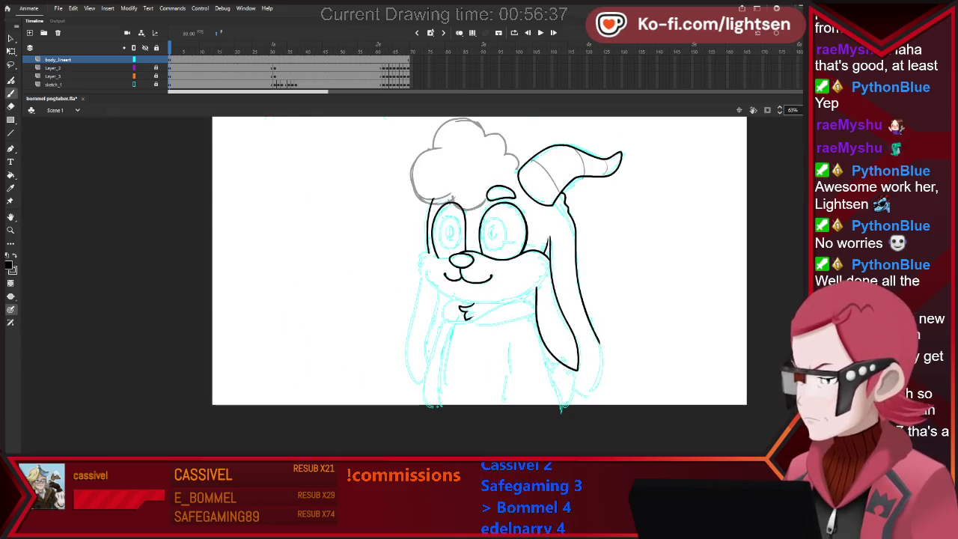
# Ink the left ear's outer edge and erase the overshooting end of its line.
pyautogui.hotkey('ctrl', '=')
pyautogui.hotkey('ctrl', '=')
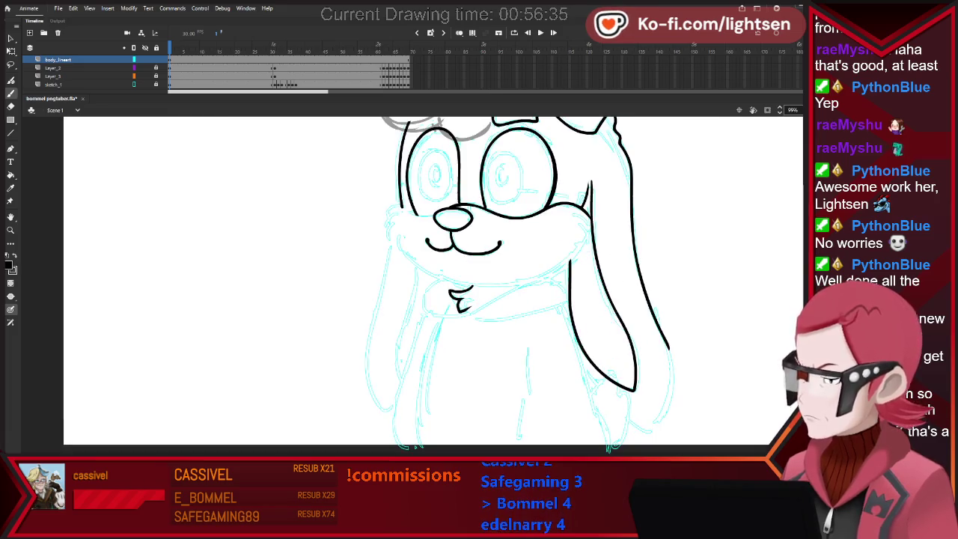
pyautogui.moveTo(391, 235); pyautogui.dragTo(378, 295)
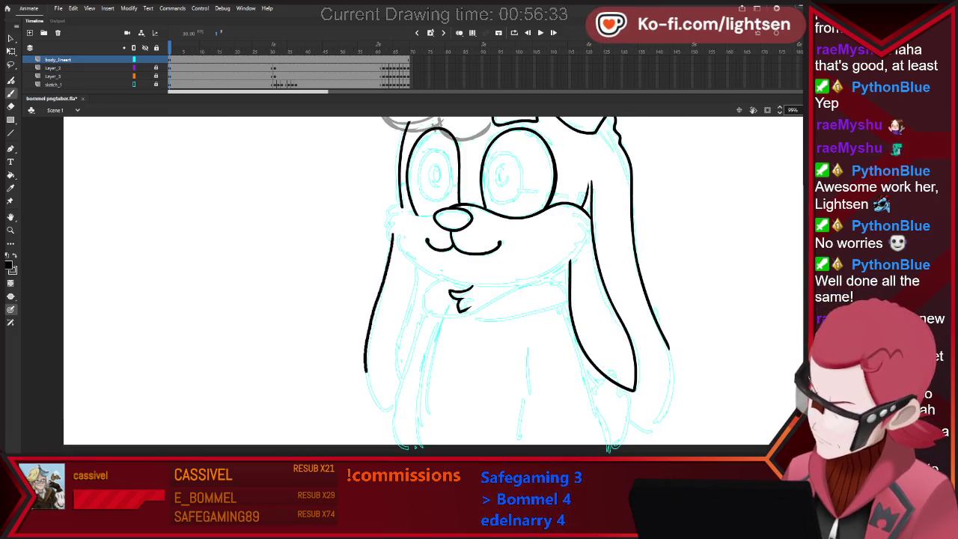
pyautogui.hotkey('ctrl', 'z')
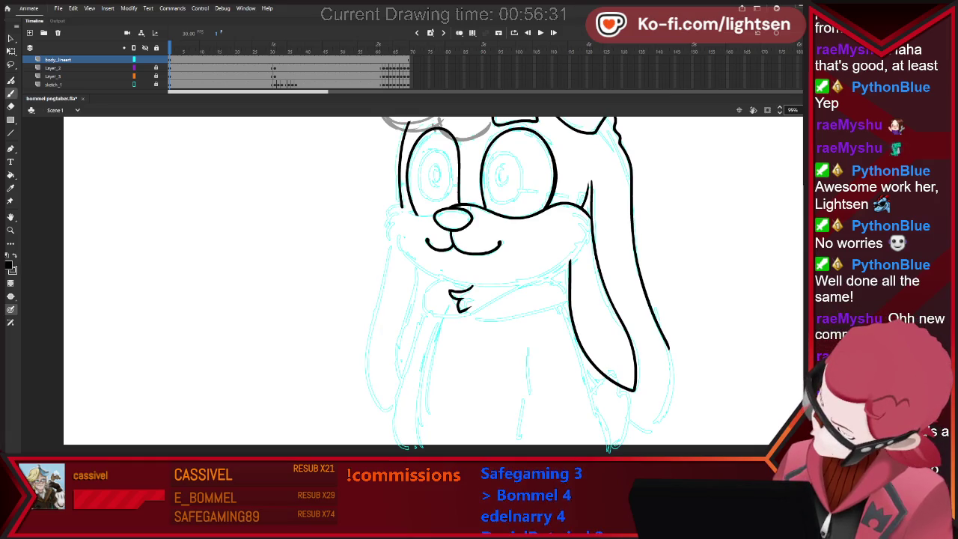
pyautogui.moveTo(390, 244)
pyautogui.mouseDown()
pyautogui.moveTo(367, 371)
pyautogui.moveTo(404, 315)
pyautogui.moveTo(416, 225)
pyautogui.mouseUp()
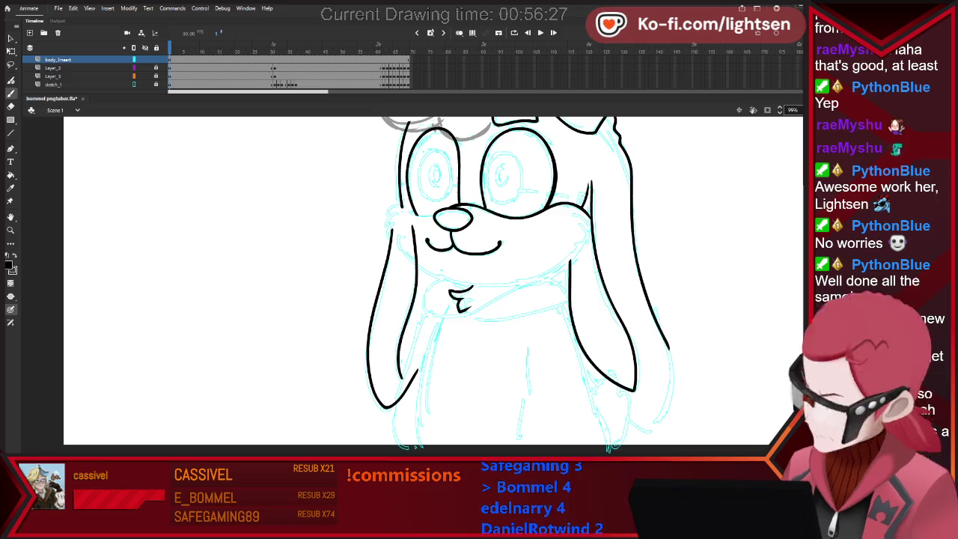
pyautogui.press('e')
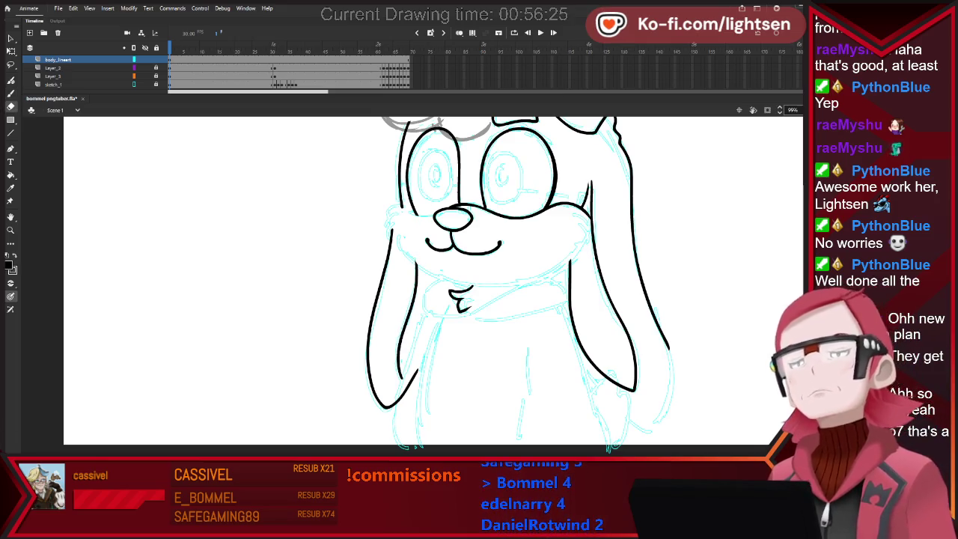
pyautogui.moveTo(410, 383); pyautogui.dragTo(385, 406)
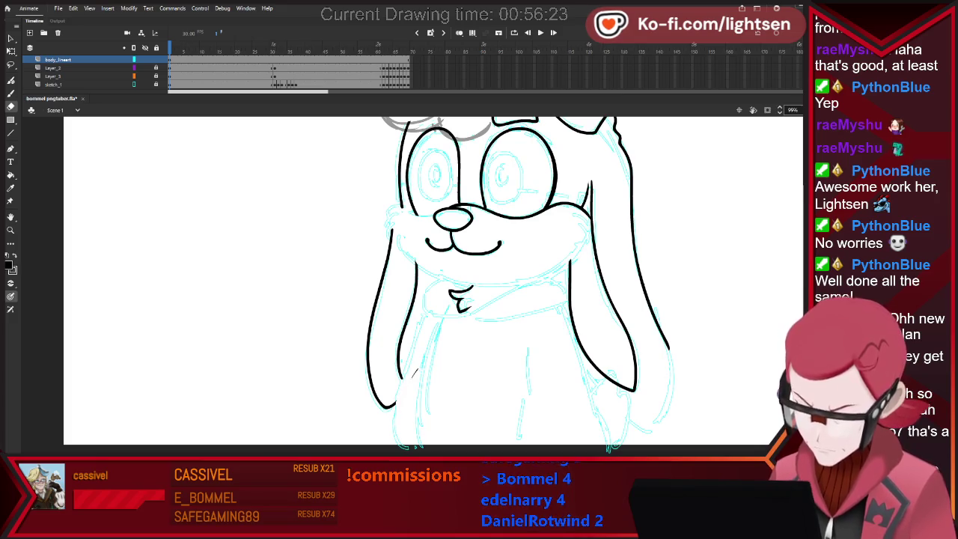
pyautogui.moveTo(416, 365); pyautogui.dragTo(411, 377)
# Add a fur tuft on the left cheek and extend the jawline's right end.
pyautogui.press('b')
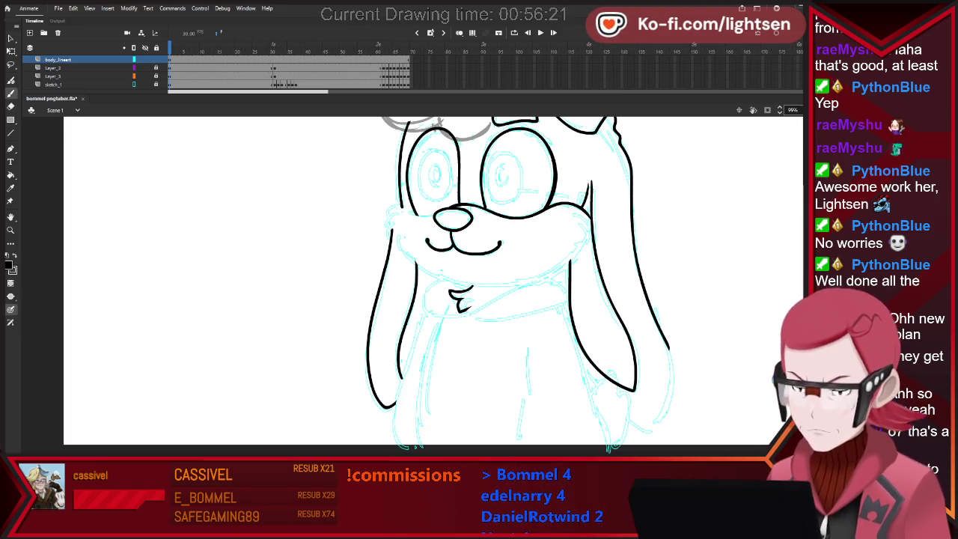
pyautogui.moveTo(469, 314); pyautogui.dragTo(536, 273)
pyautogui.hotkey('ctrl', 'z')
pyautogui.moveTo(410, 255); pyautogui.dragTo(422, 266)
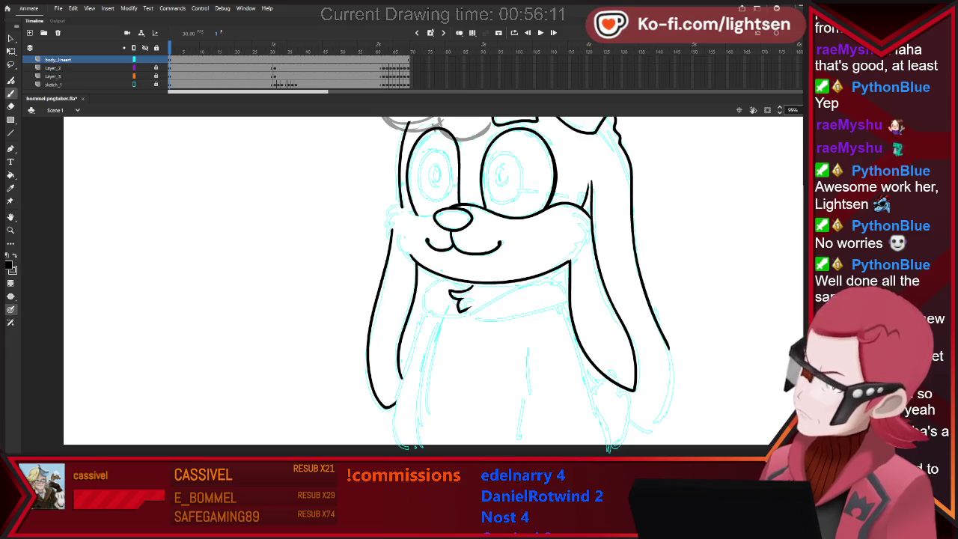
pyautogui.moveTo(570, 260); pyautogui.dragTo(578, 252)
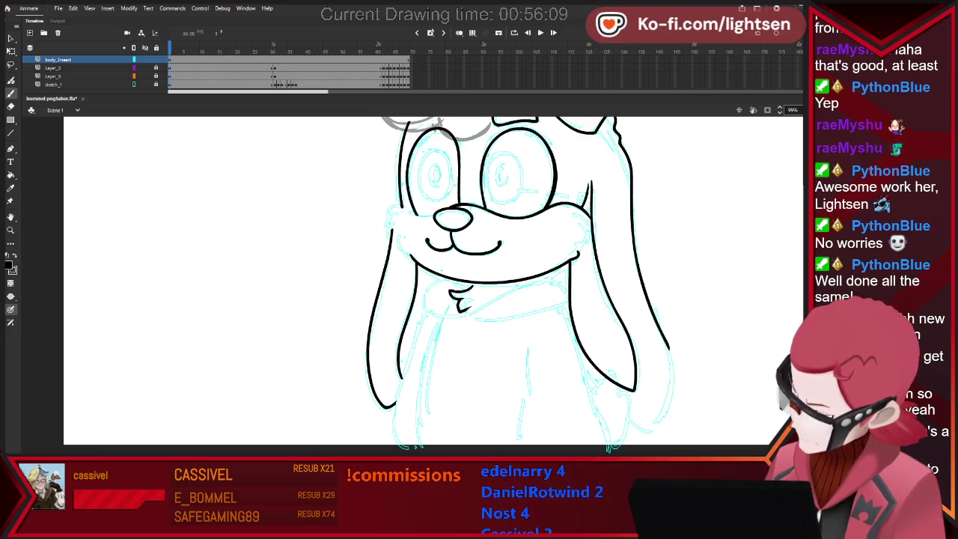
# Touch up the ear, cheek and jaw strokes with the Eraser, then zoom out to the whole character.
pyautogui.press('e')
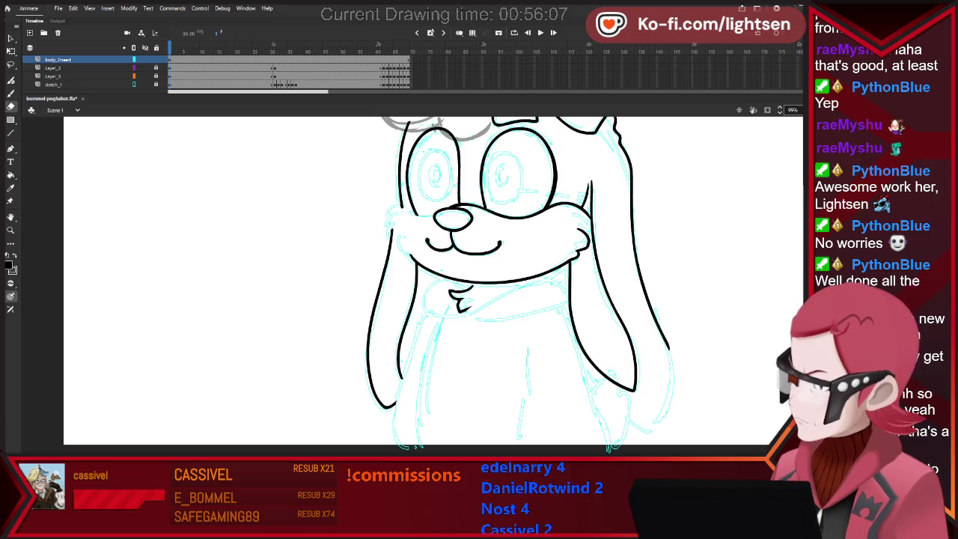
pyautogui.press('b')
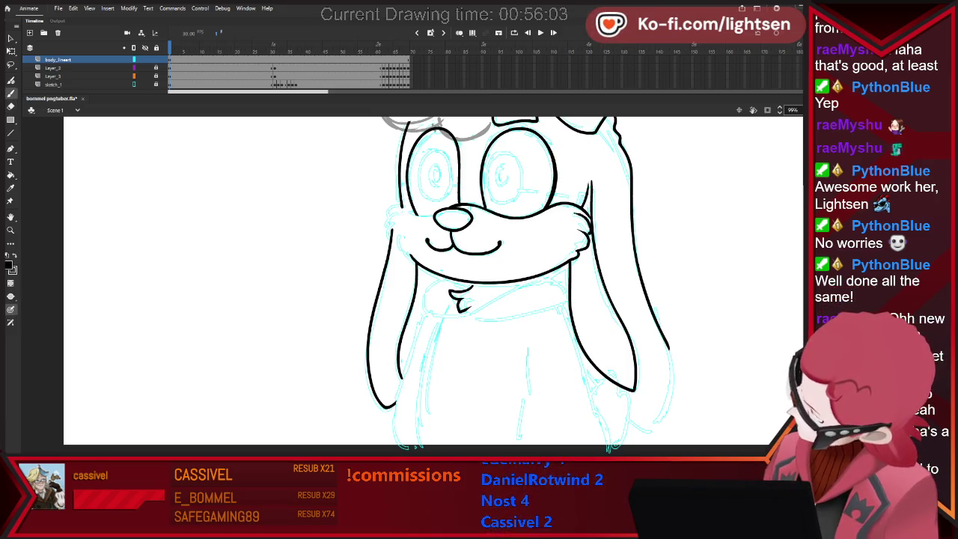
pyautogui.press('e')
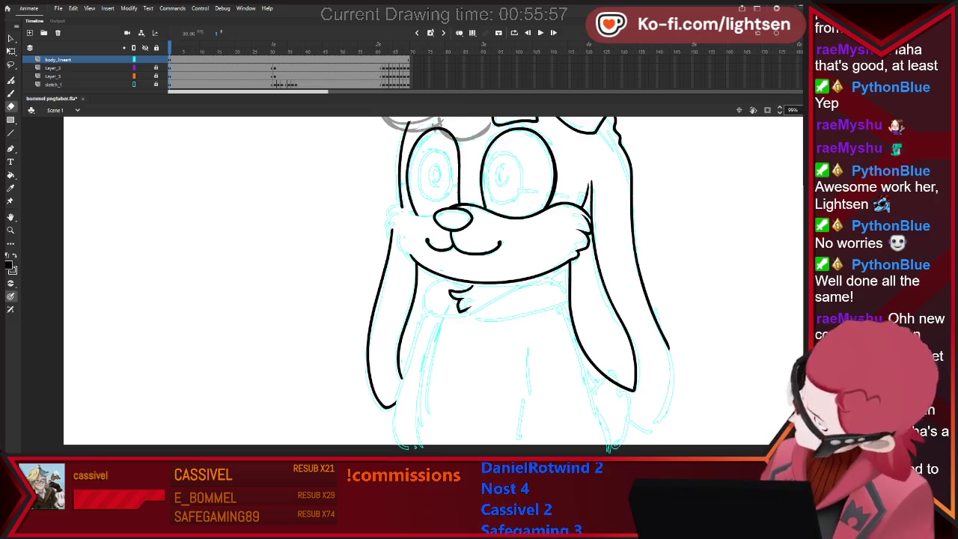
pyautogui.scroll(-3, 434, 284)
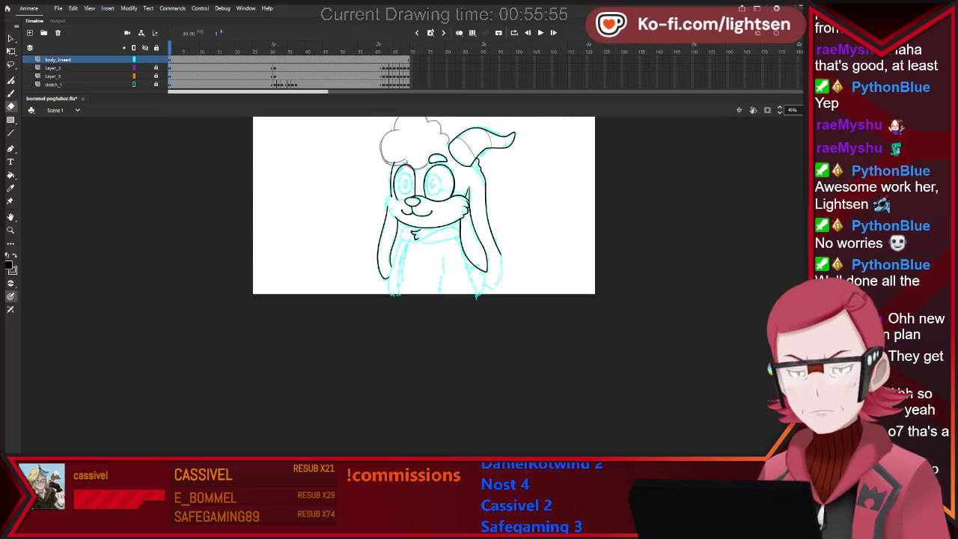
pyautogui.scroll(3, 434, 187)
pyautogui.scroll(3, 574, 256)
pyautogui.press('b')
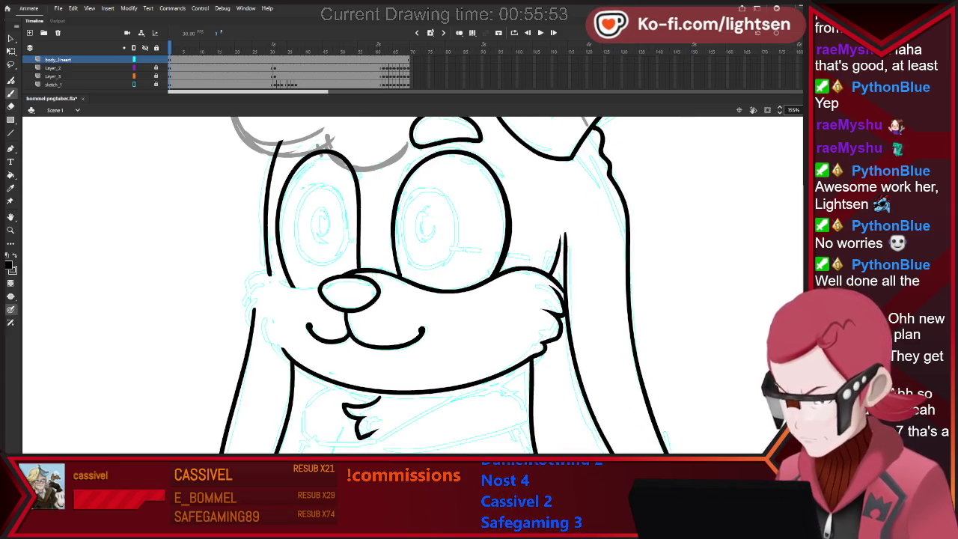
pyautogui.press('e')
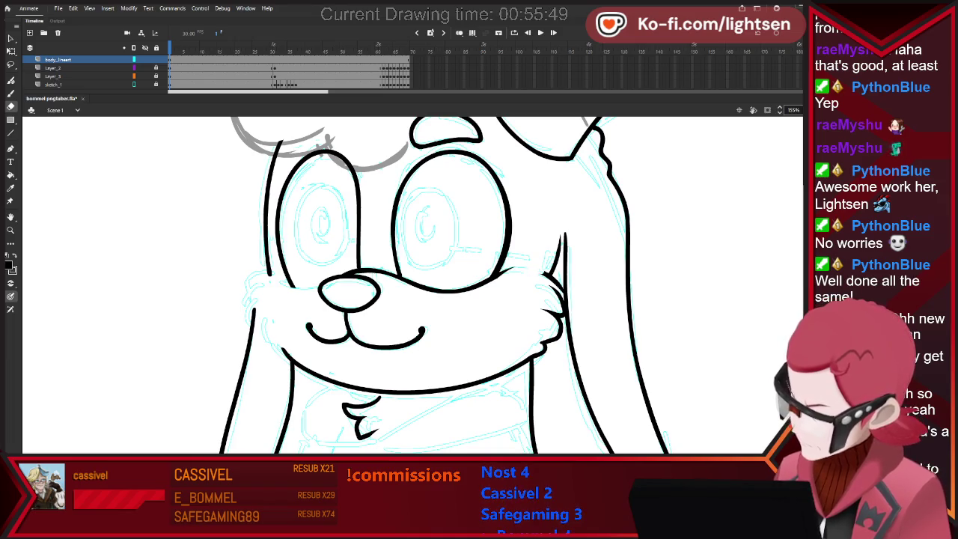
pyautogui.press('b')
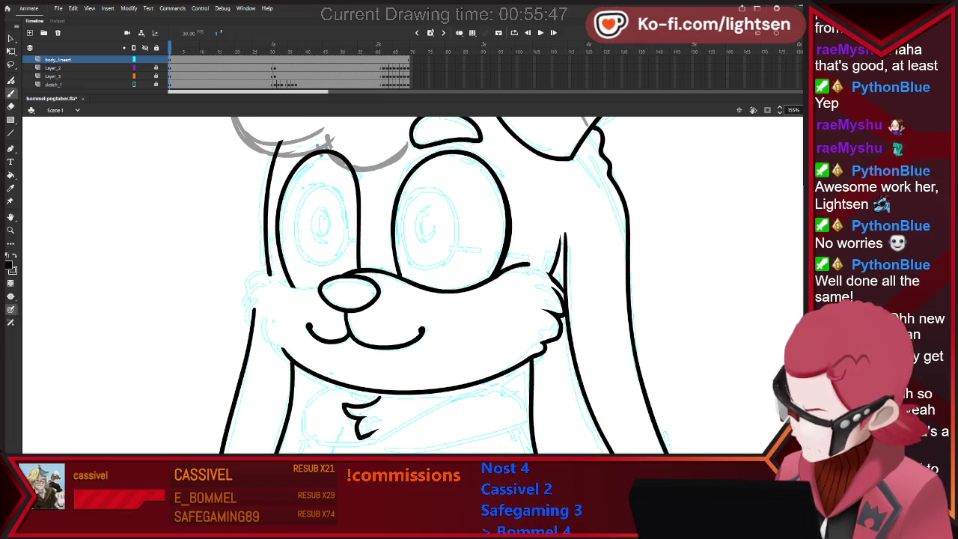
pyautogui.press('e')
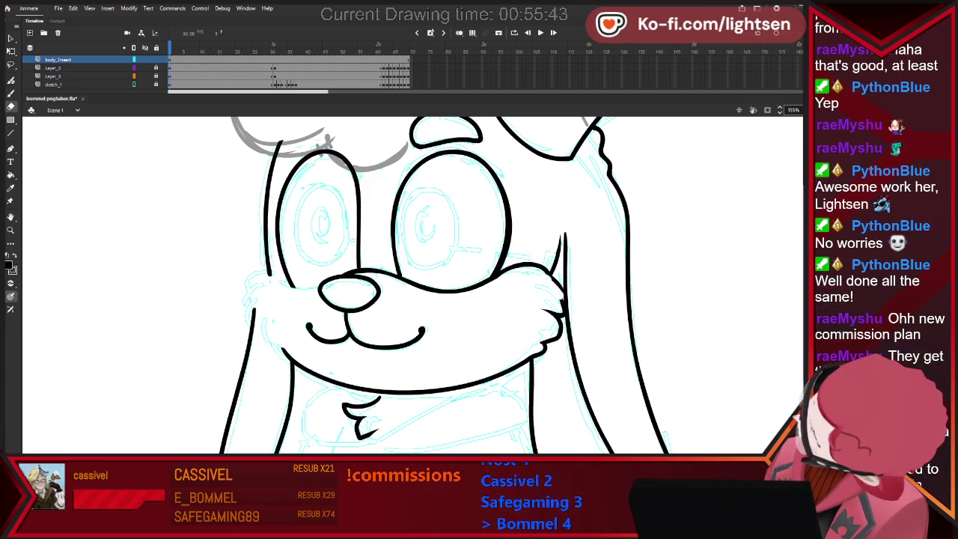
pyautogui.press('b')
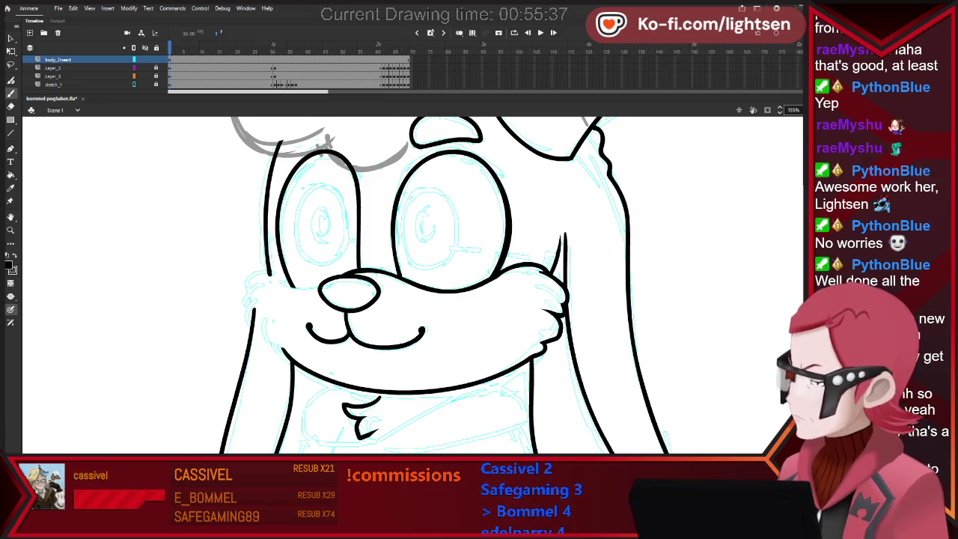
pyautogui.press('e')
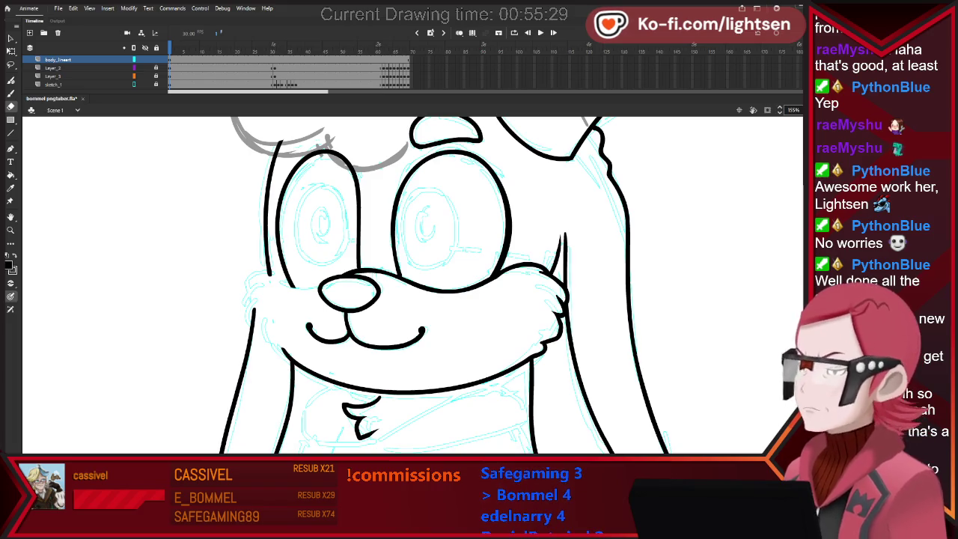
pyautogui.hotkey('ctrl', '-')
pyautogui.hotkey('ctrl', '-')
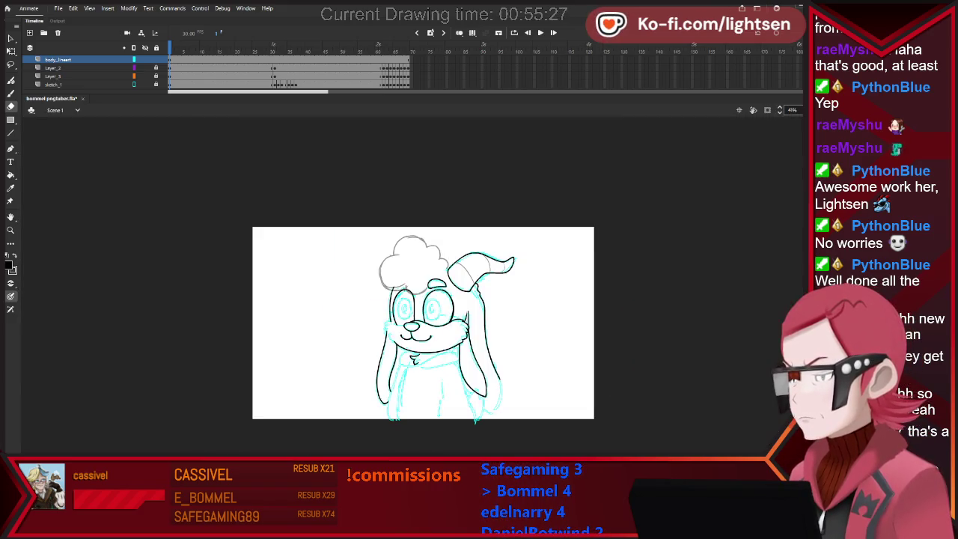
# Ink the bottom edge of the crossed arms below the chin as a shorter line.
pyautogui.hotkey('ctrl', '=')
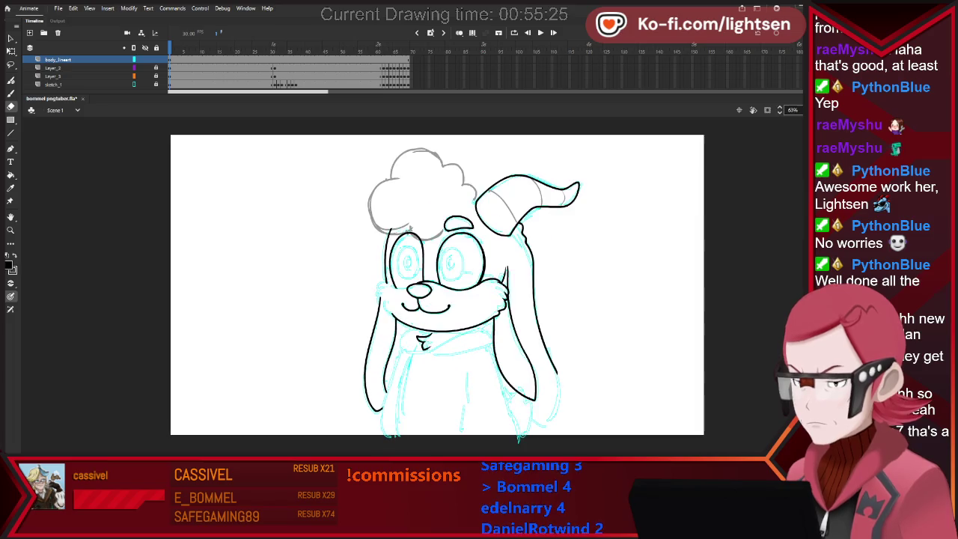
pyautogui.hotkey('ctrl', '=')
pyautogui.hotkey('ctrl', '=')
pyautogui.press('b')
pyautogui.moveTo(391, 302)
pyautogui.mouseDown()
pyautogui.moveTo(372, 320)
pyautogui.moveTo(395, 346)
pyautogui.moveTo(421, 352)
pyautogui.mouseUp()
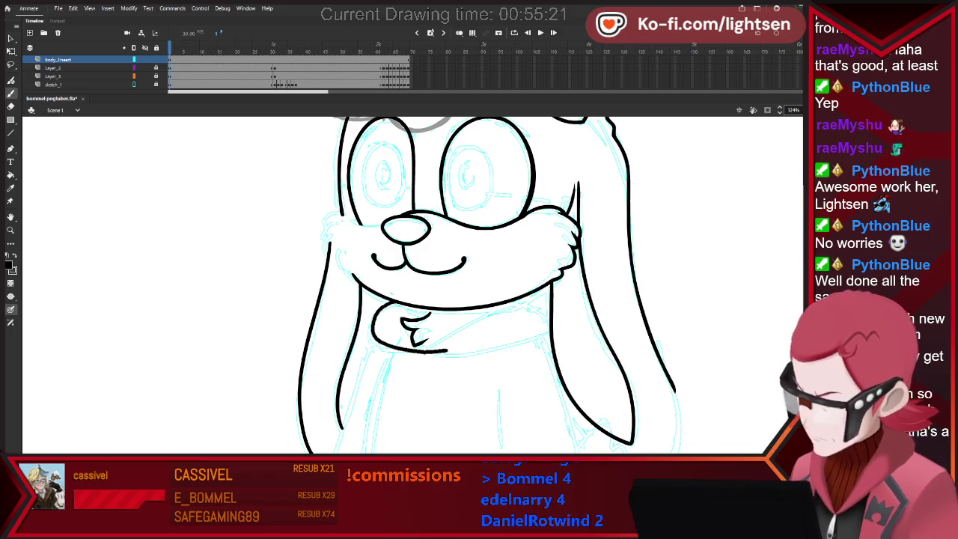
pyautogui.hotkey('ctrl', 'z')
pyautogui.hotkey('ctrl', 'z')
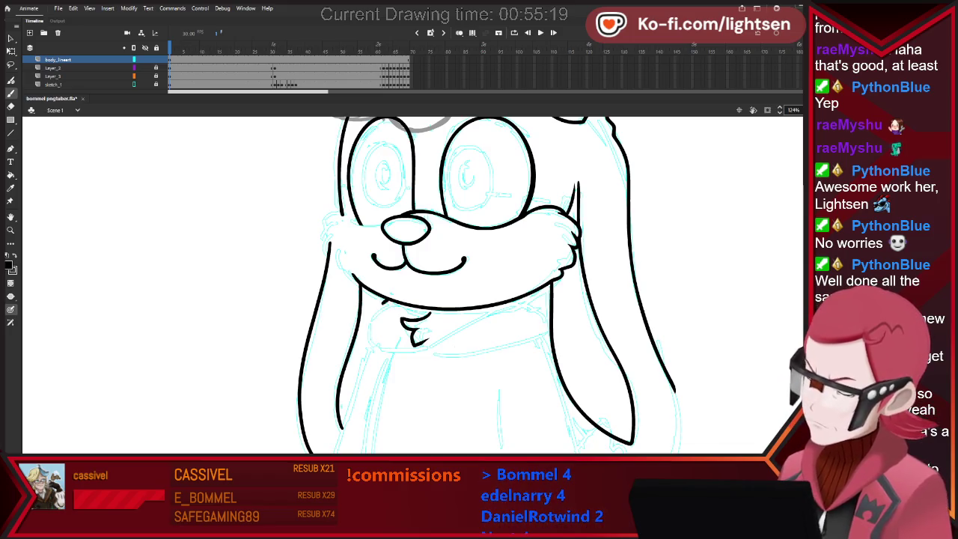
pyautogui.moveTo(419, 346)
pyautogui.mouseDown()
pyautogui.moveTo(496, 353)
pyautogui.moveTo(546, 316)
pyautogui.mouseUp()
pyautogui.hotkey('ctrl', 'z')
pyautogui.moveTo(423, 344); pyautogui.dragTo(524, 351)
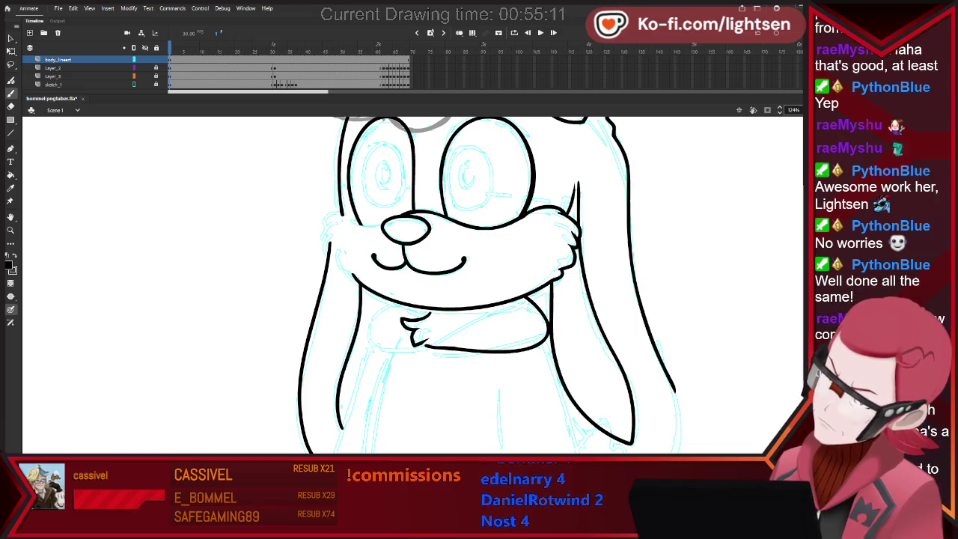
# Ink the left arm across the chest and retouch the arms' outline, then zoom out.
pyautogui.moveTo(389, 303); pyautogui.dragTo(423, 345)
pyautogui.press('e')
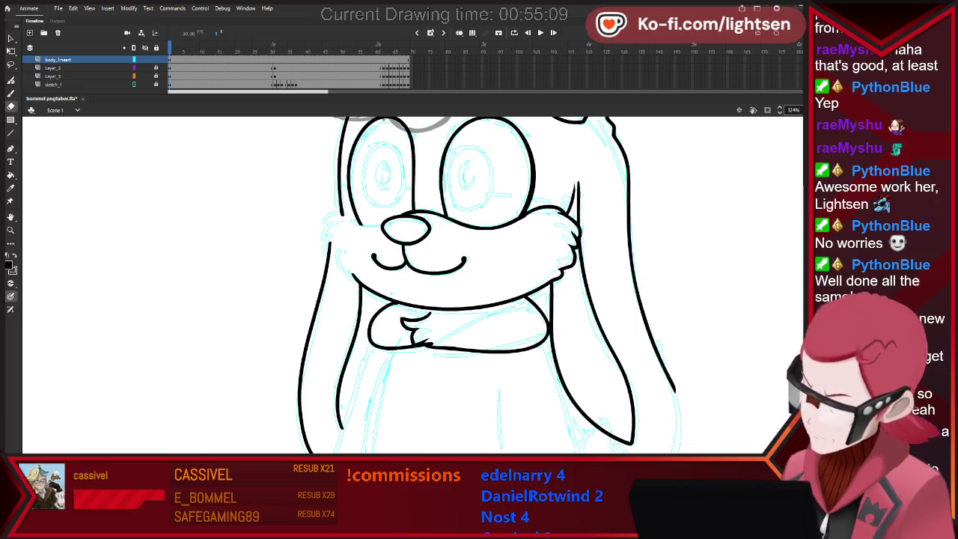
pyautogui.press('b')
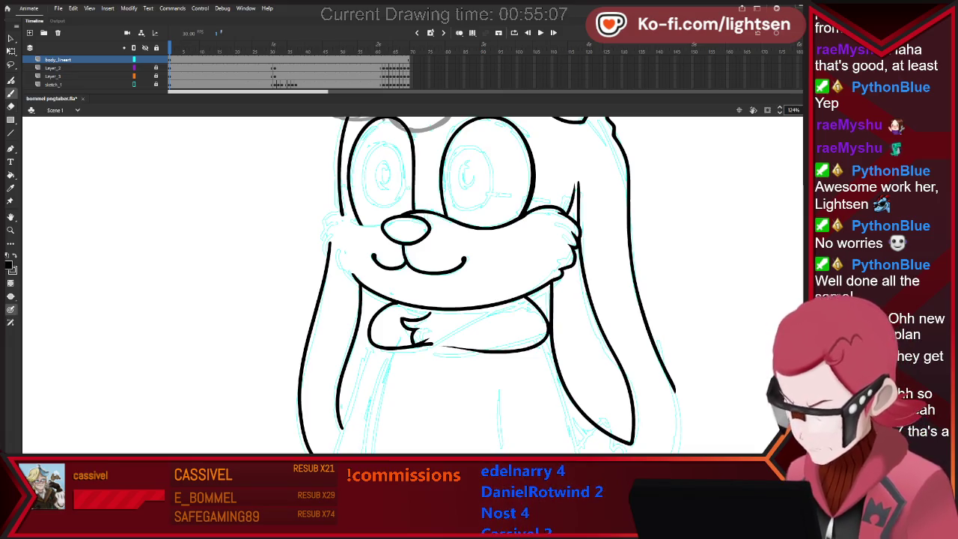
pyautogui.moveTo(455, 347); pyautogui.dragTo(471, 352)
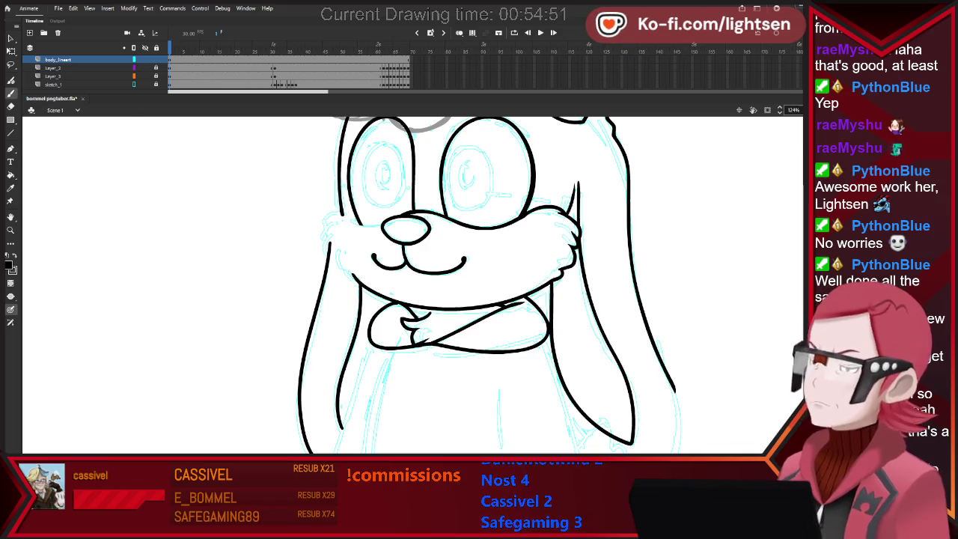
pyautogui.hotkey('ctrl', '2')
pyautogui.scroll(3, 486, 377)
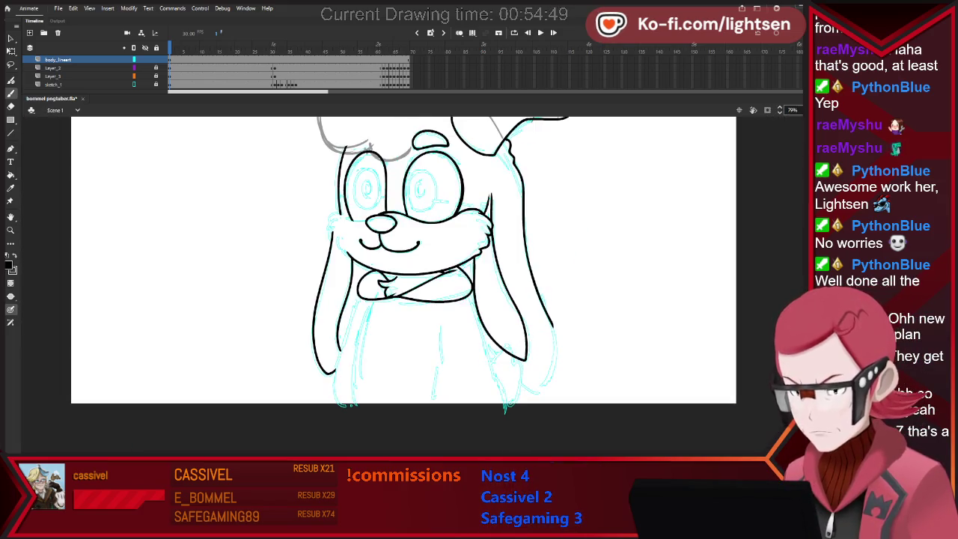
# Outline the hoodie body's side and its rounded bottom edge, erasing stray lines.
pyautogui.moveTo(440, 323)
pyautogui.mouseDown()
pyautogui.moveTo(435, 417)
pyautogui.moveTo(497, 425)
pyautogui.mouseUp()
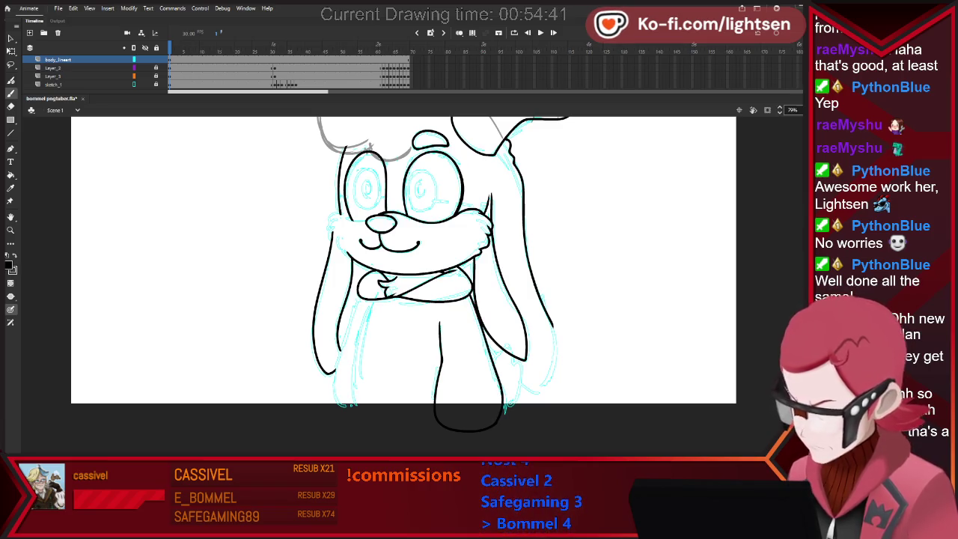
pyautogui.press('e')
pyautogui.press('b')
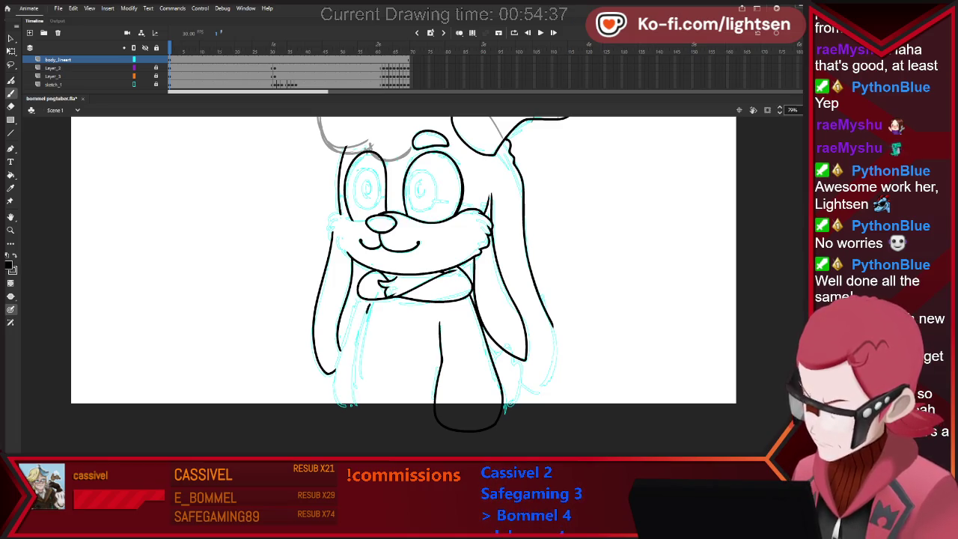
pyautogui.moveTo(353, 378); pyautogui.dragTo(445, 428)
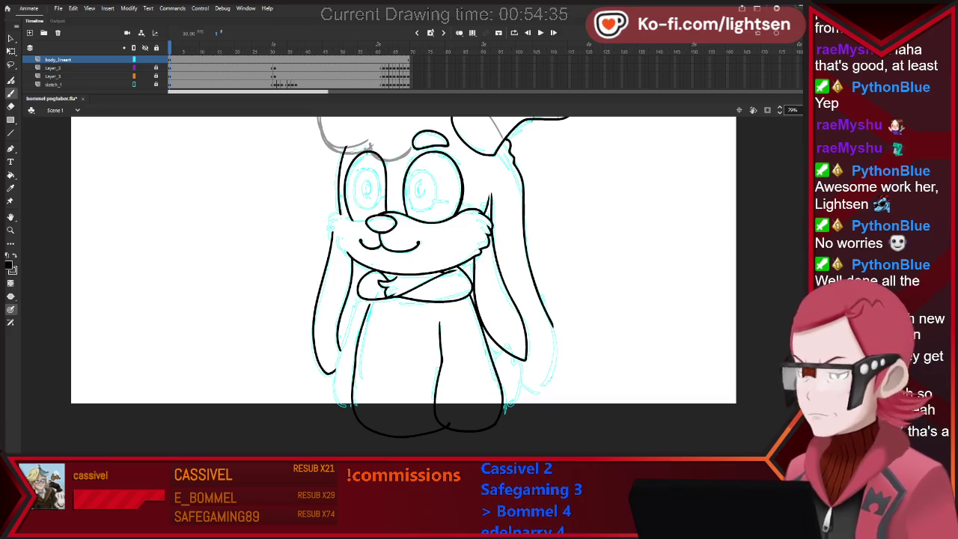
pyautogui.press('e')
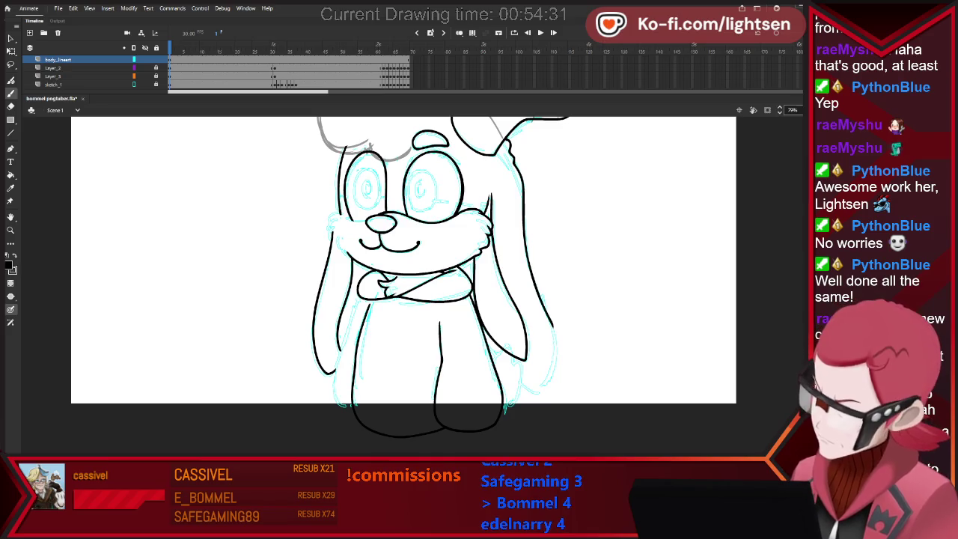
pyautogui.press('b')
pyautogui.press('e')
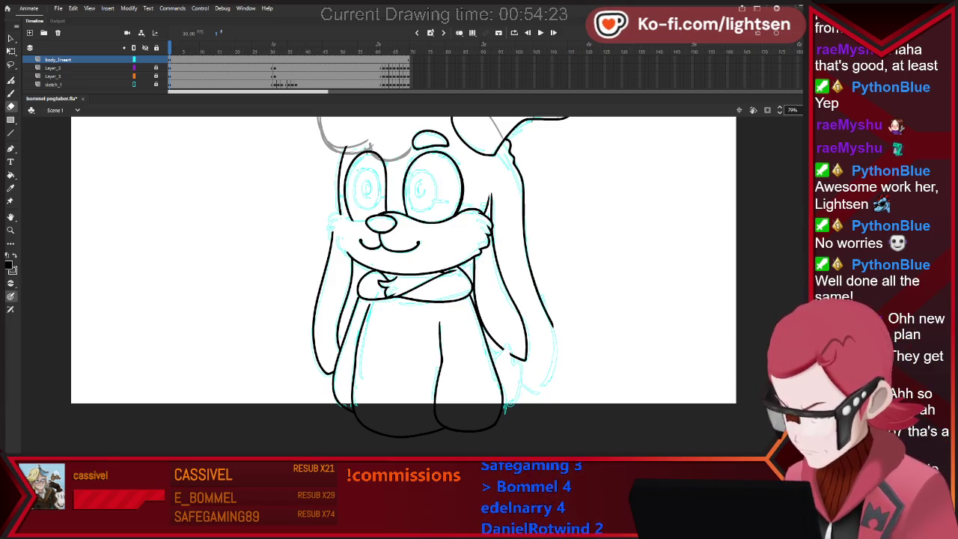
pyautogui.press('b')
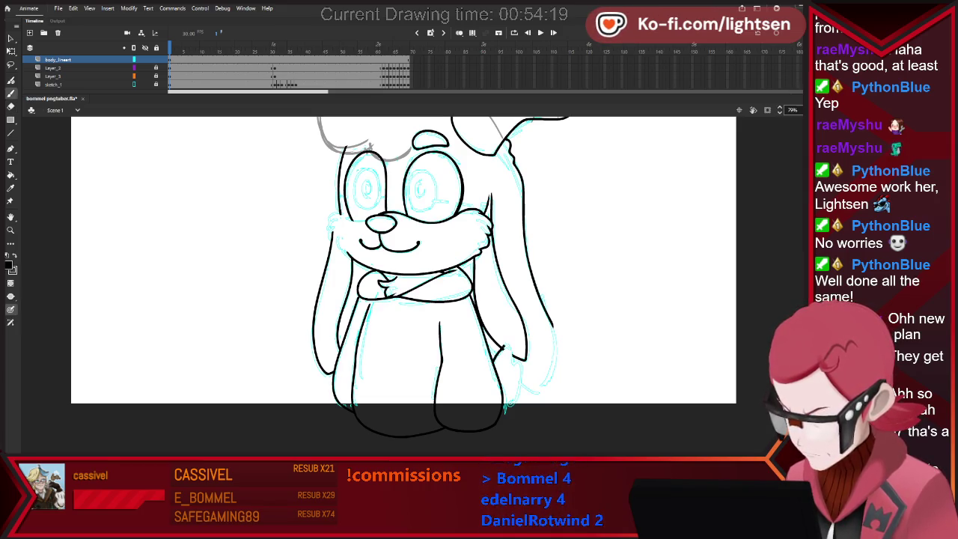
# Ink the paw at the body's right side and erase around its outline.
pyautogui.moveTo(503, 346); pyautogui.dragTo(516, 378)
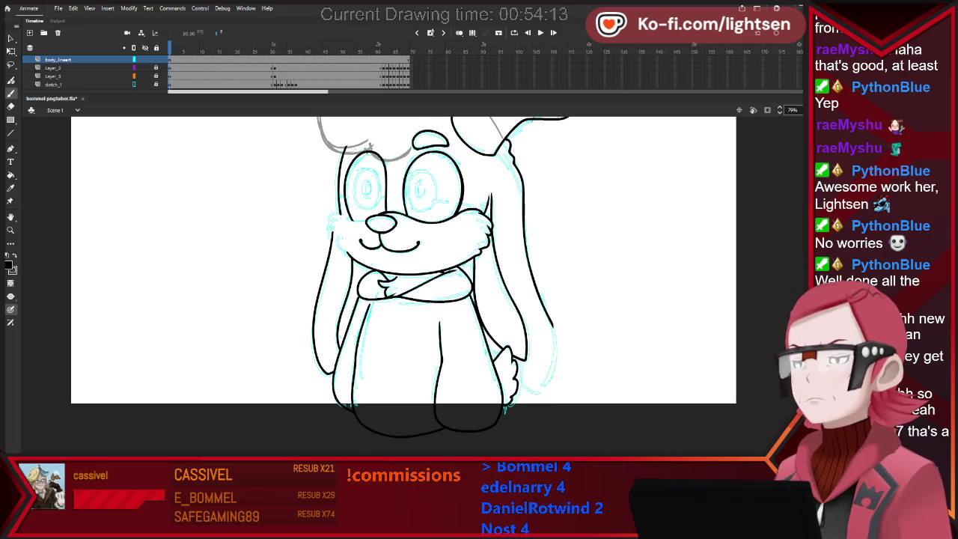
pyautogui.moveTo(495, 353); pyautogui.dragTo(513, 349)
pyautogui.press('e')
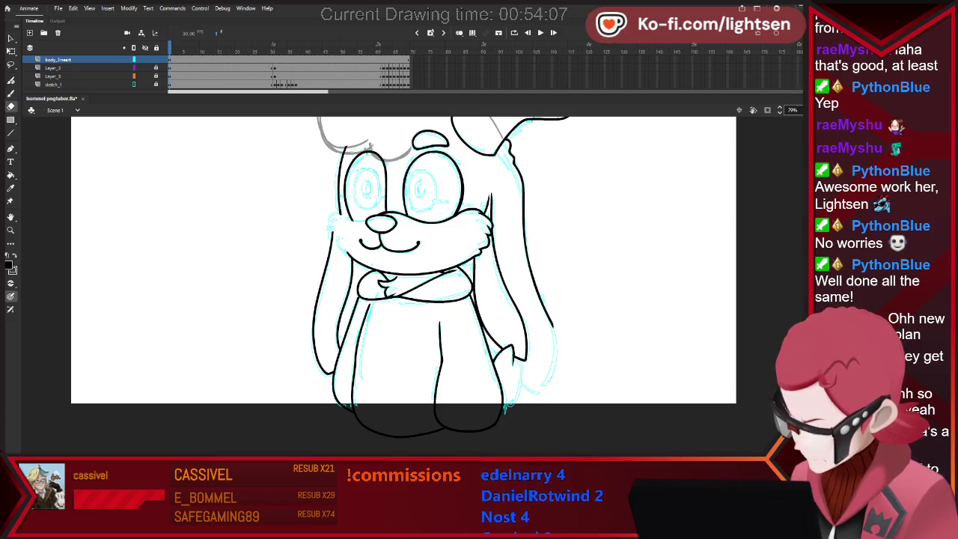
pyautogui.press('b')
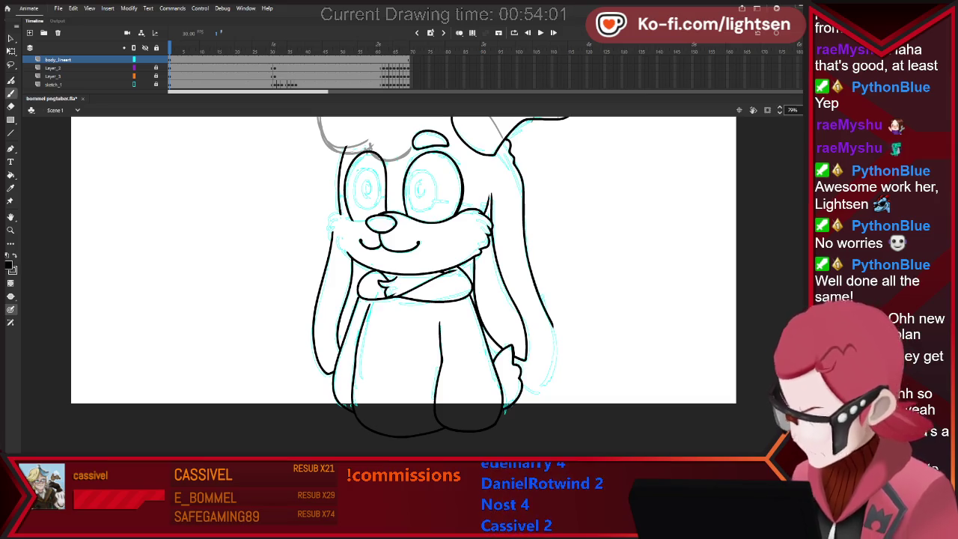
pyautogui.press('e')
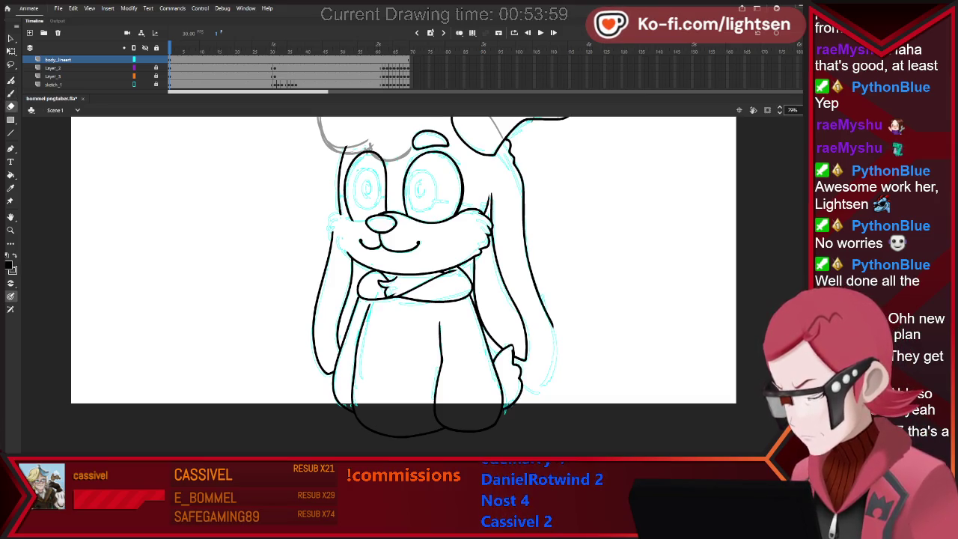
pyautogui.press('b')
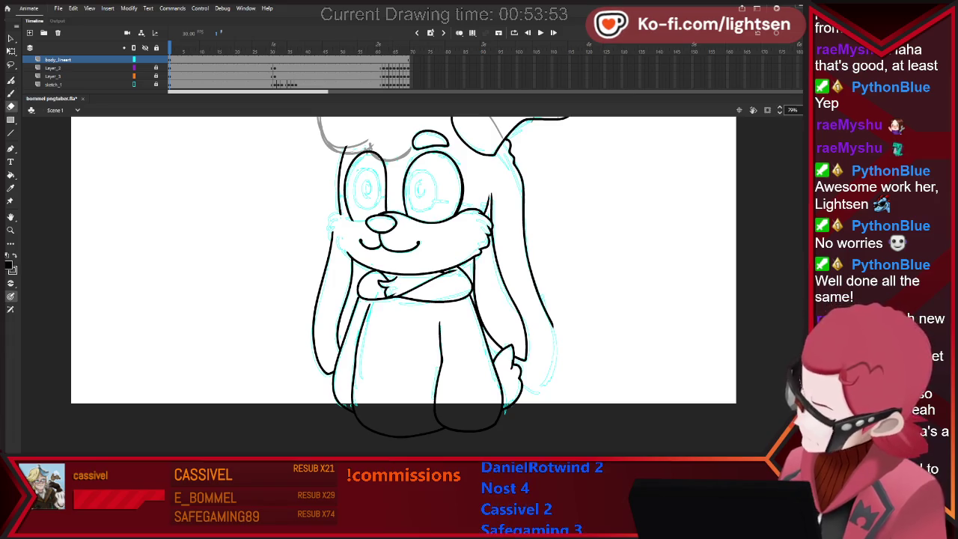
pyautogui.press('e')
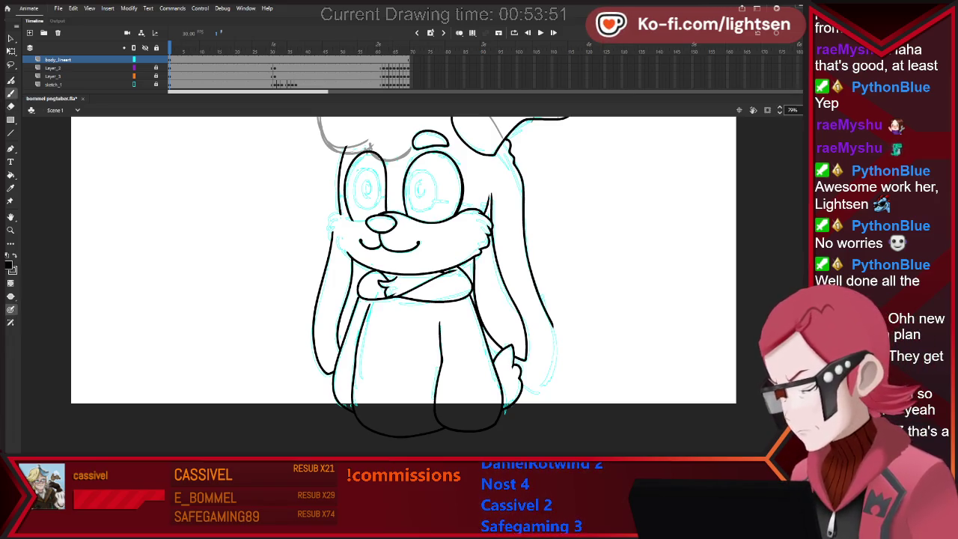
pyautogui.press('e')
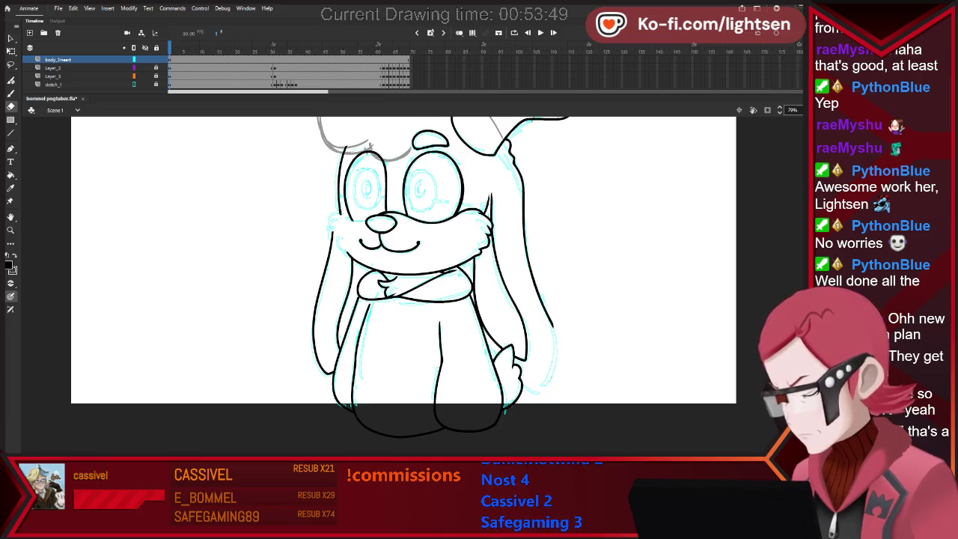
pyautogui.press('b')
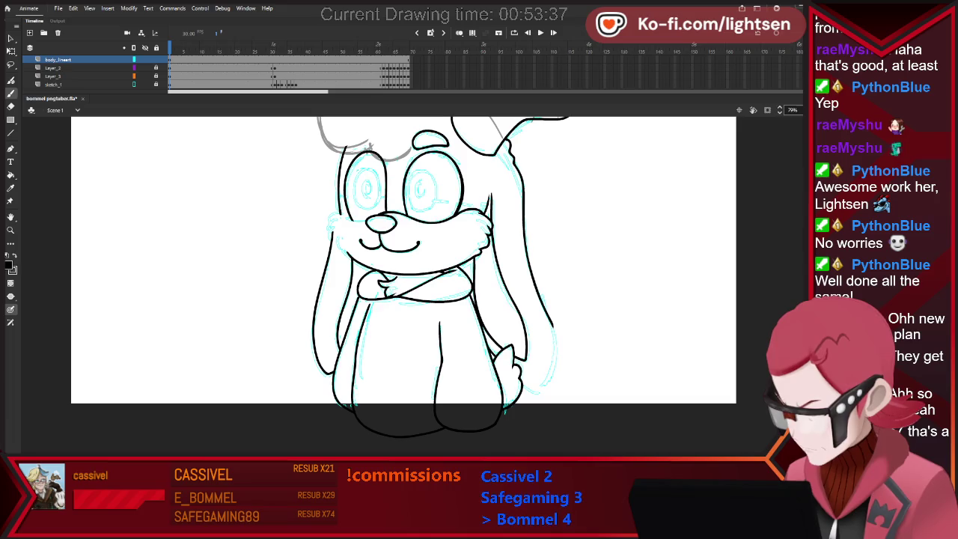
# Redraw the right ear's outer edge and clean it up with the Eraser.
pyautogui.moveTo(540, 300); pyautogui.dragTo(553, 367)
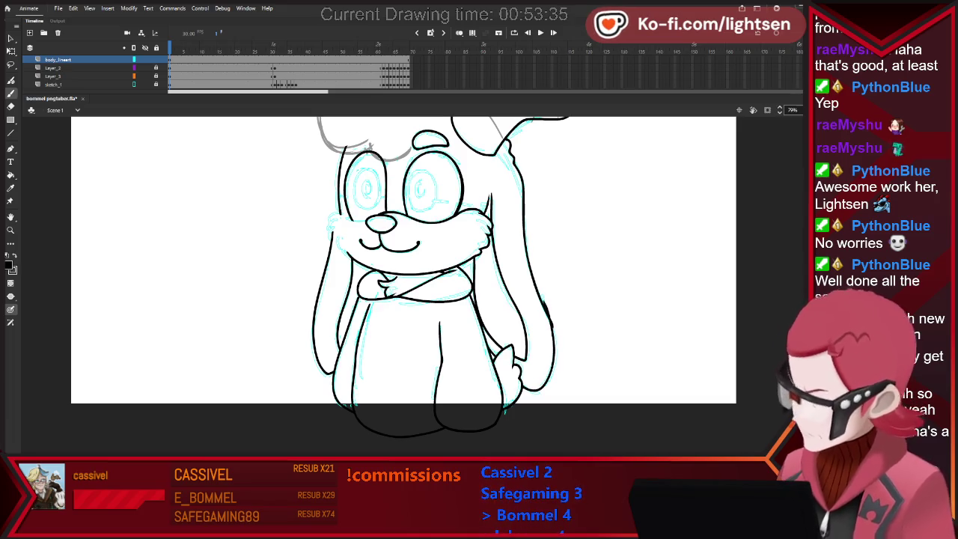
pyautogui.press('e')
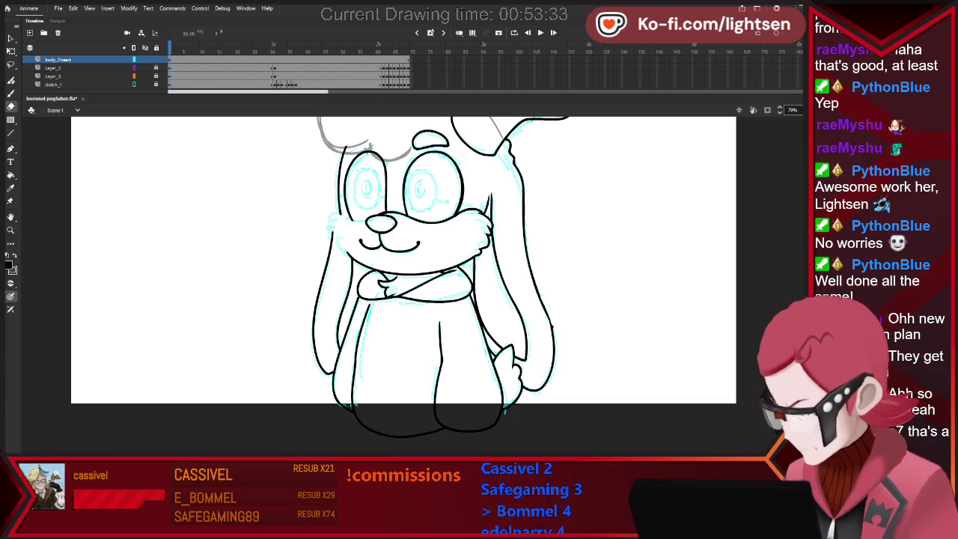
pyautogui.press('b')
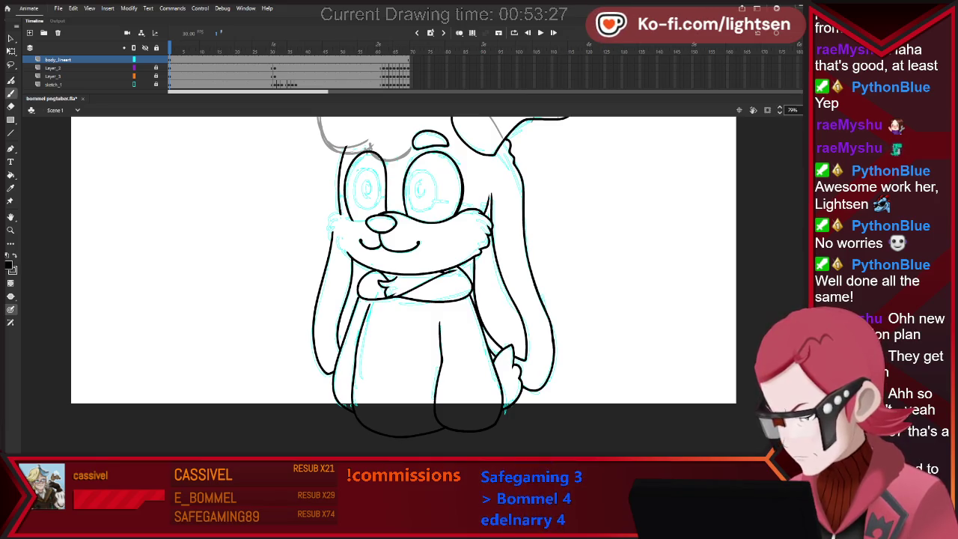
pyautogui.press('e')
pyautogui.press('v')
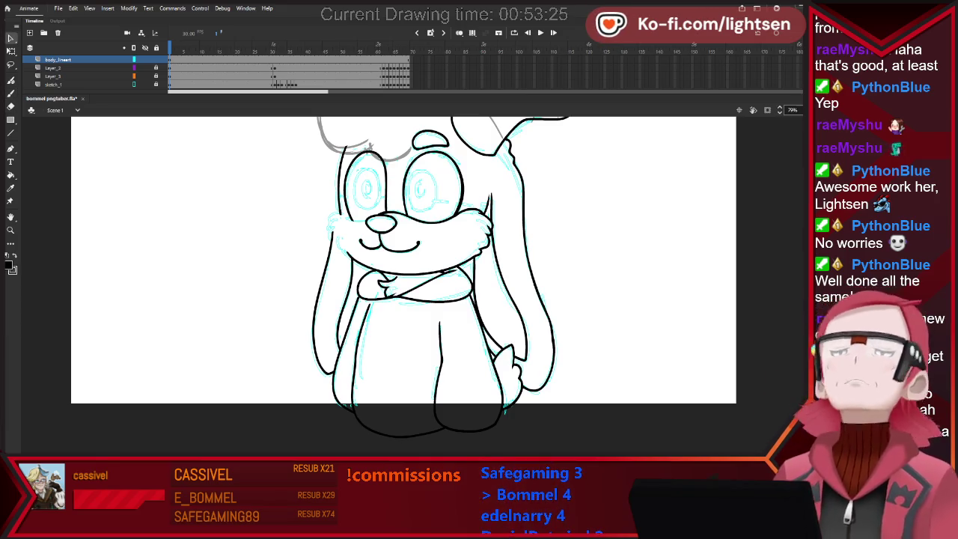
pyautogui.press('b')
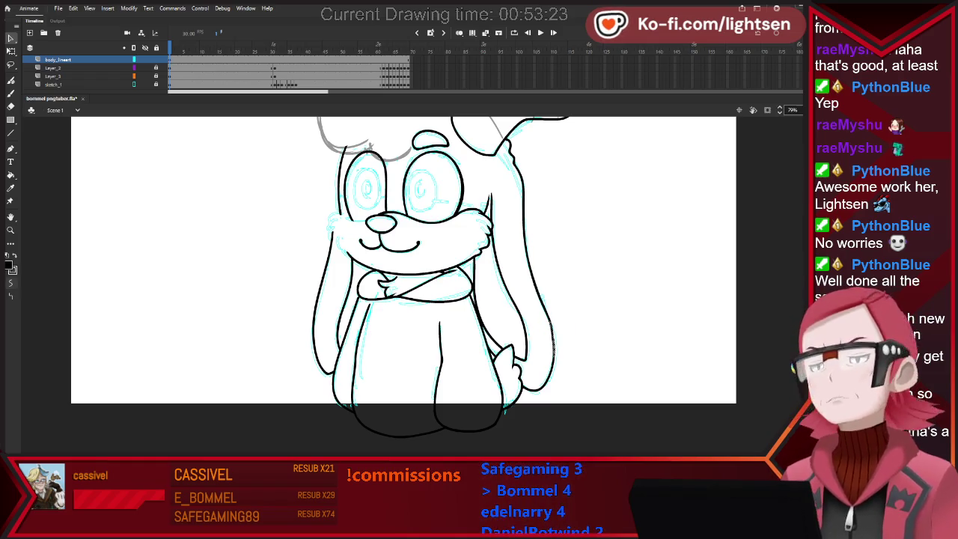
pyautogui.press('v')
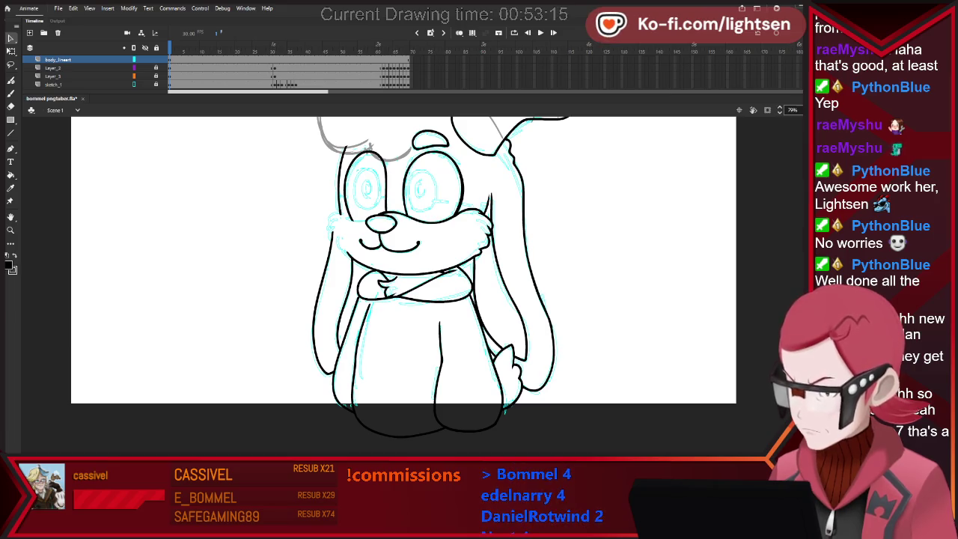
pyautogui.press('b')
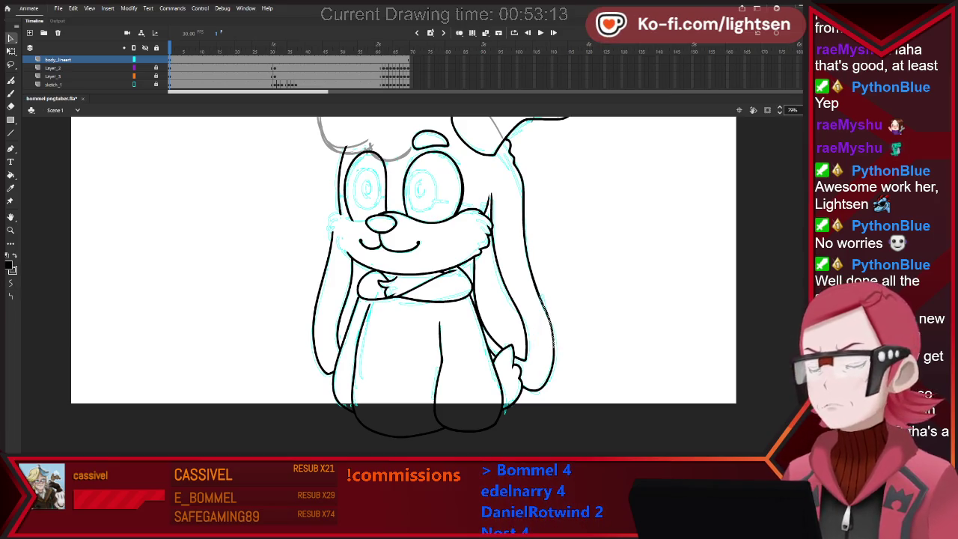
pyautogui.press('b')
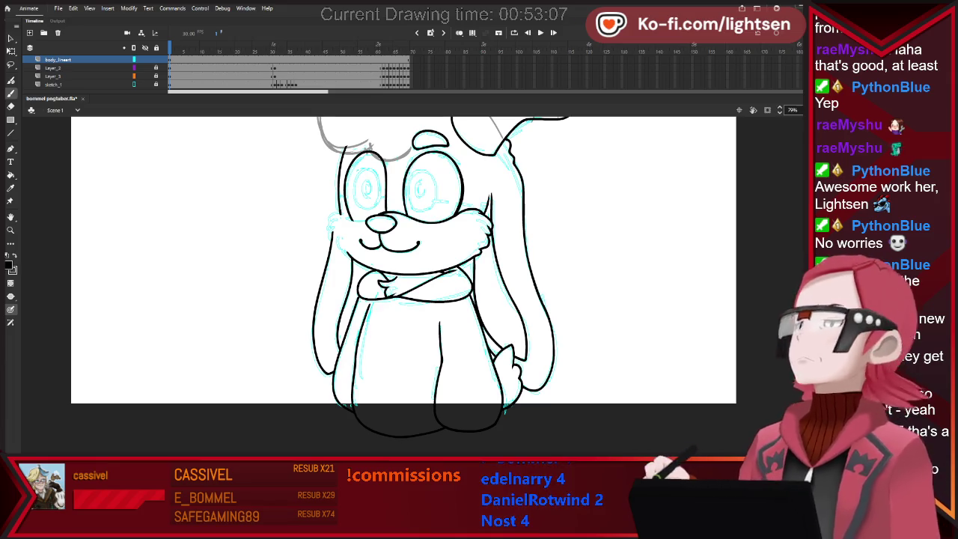
pyautogui.scroll(2, 351, 194)
# Ink the fluffy left cheek edge with two strokes, erase stray marks, and zoom out to review.
pyautogui.scroll(2, 351, 194)
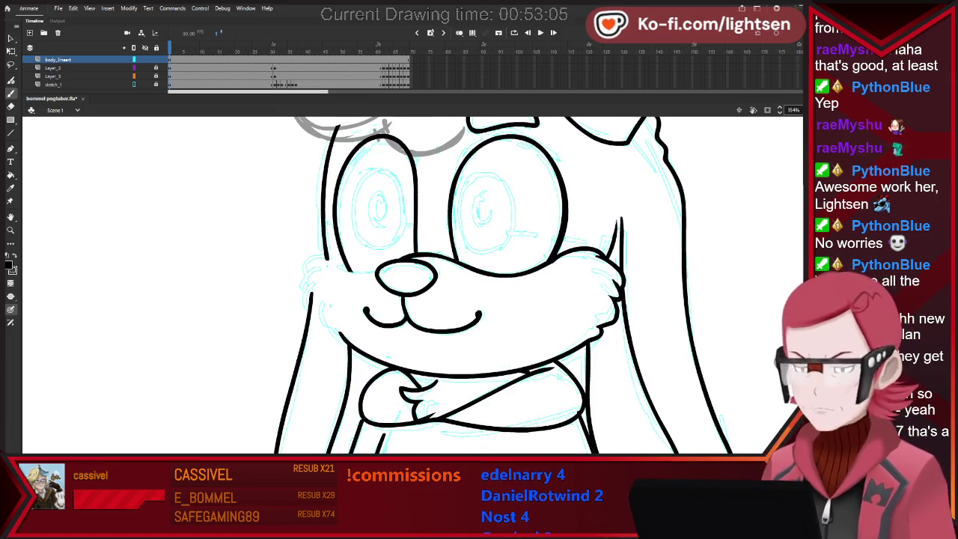
pyautogui.scroll(2, 351, 194)
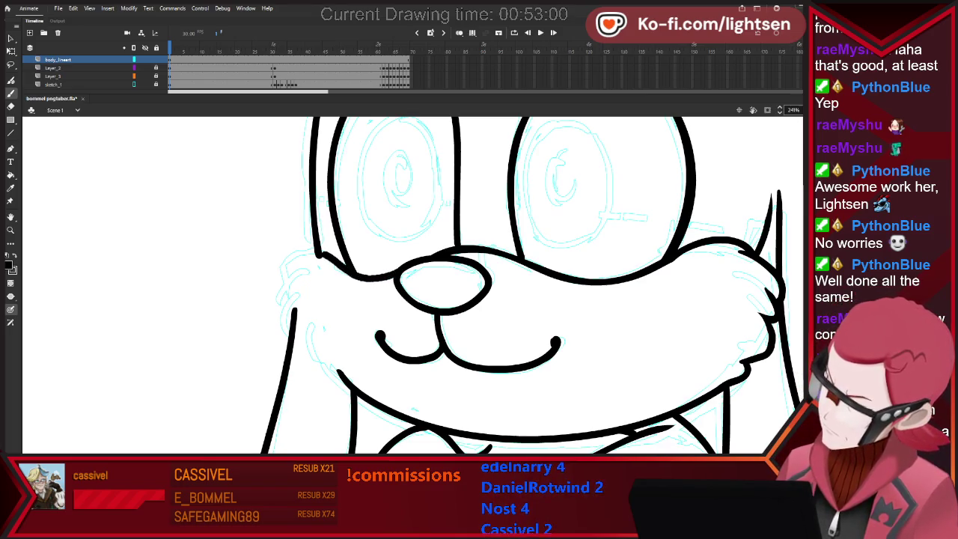
pyautogui.moveTo(300, 251); pyautogui.dragTo(283, 278)
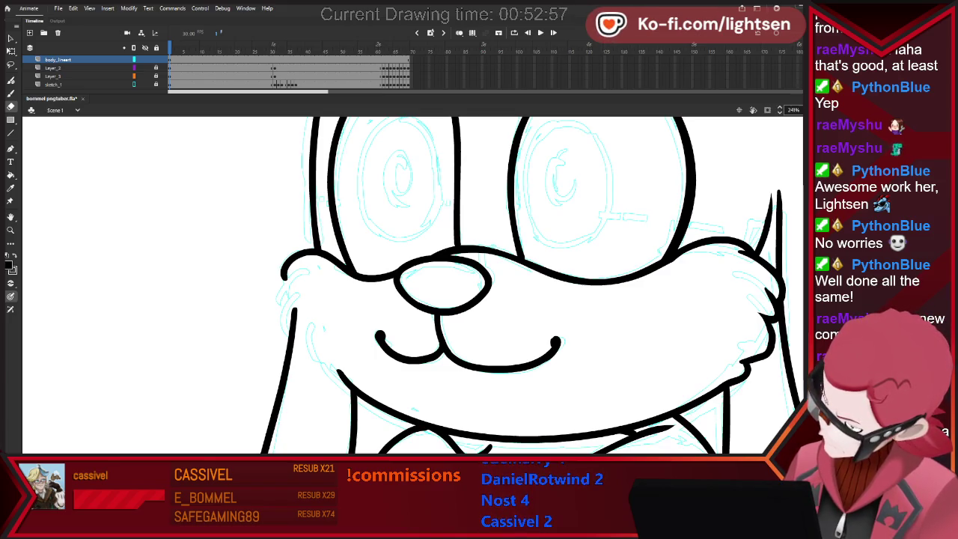
pyautogui.press('b')
pyautogui.moveTo(302, 270)
pyautogui.mouseDown()
pyautogui.moveTo(281, 306)
pyautogui.moveTo(308, 315)
pyautogui.mouseUp()
pyautogui.press('e')
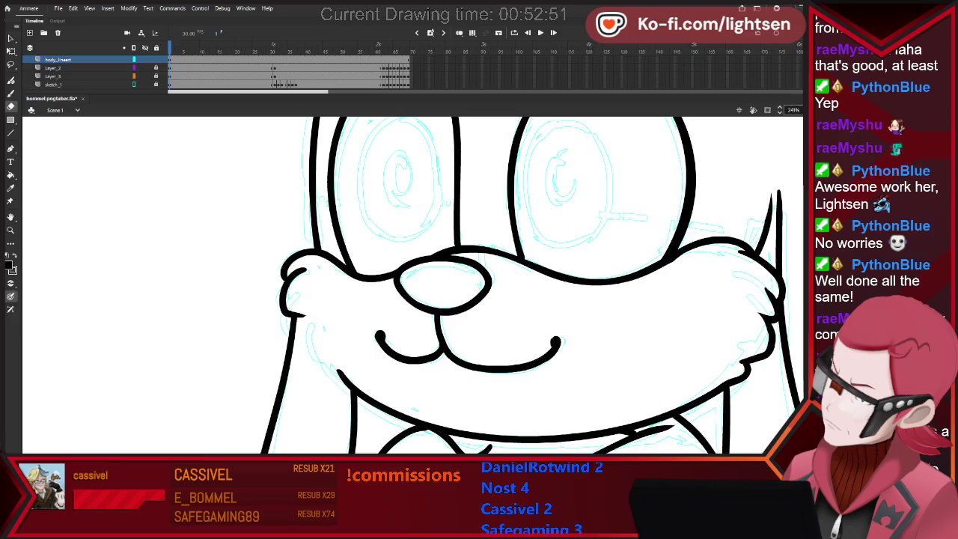
pyautogui.press('b')
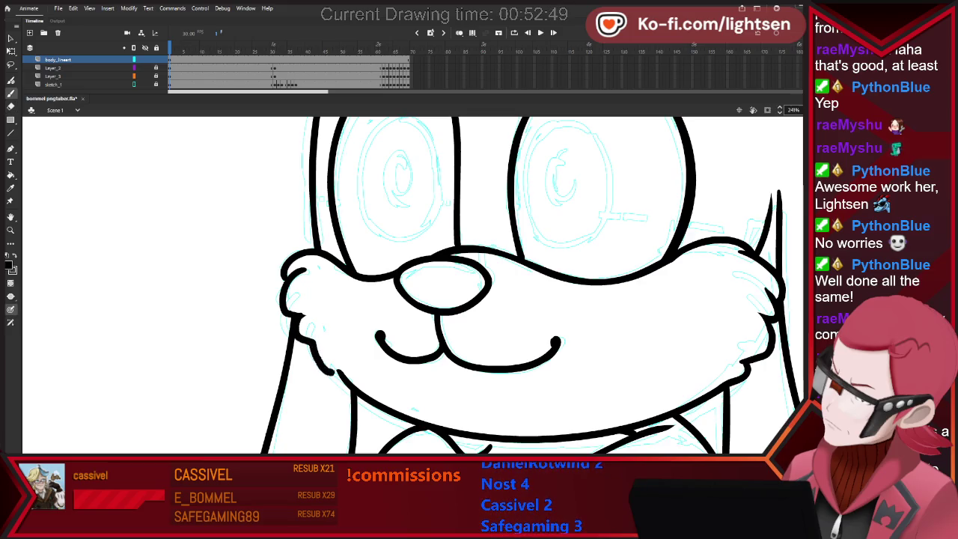
pyautogui.press('e')
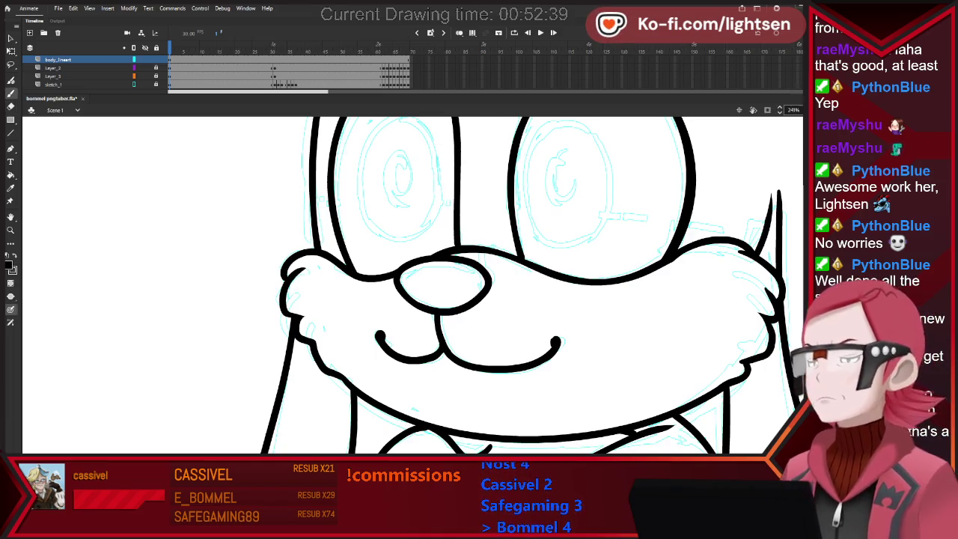
pyautogui.hotkey('ctrl', '2')
pyautogui.hotkey('ctrl', '=')
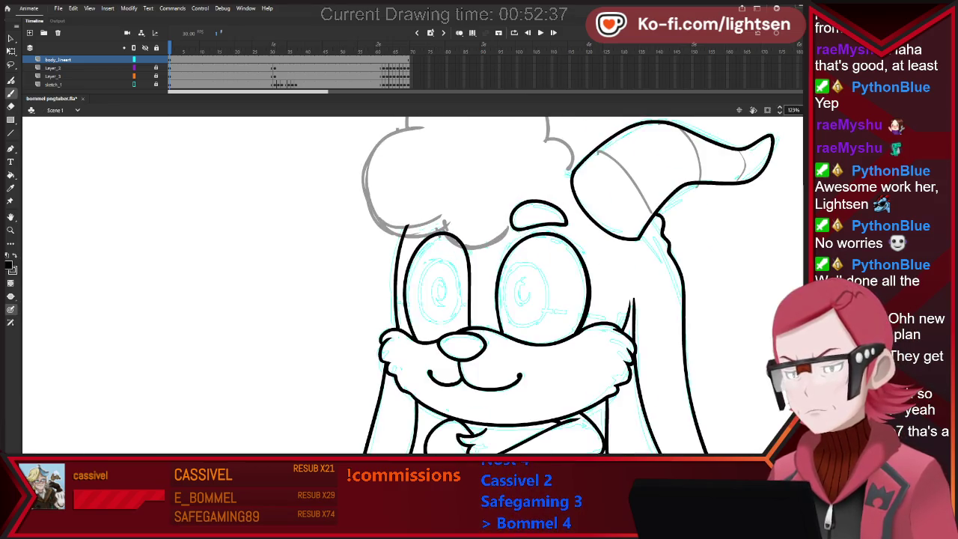
pyautogui.hotkey('ctrl', '-')
pyautogui.hotkey('ctrl', '-')
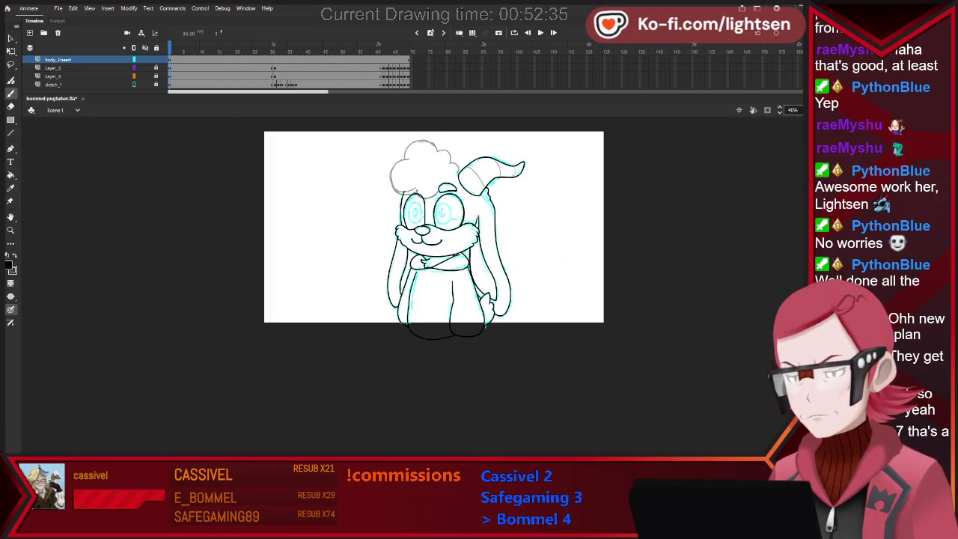
pyautogui.hotkey('ctrl', '=')
pyautogui.hotkey('ctrl', '=')
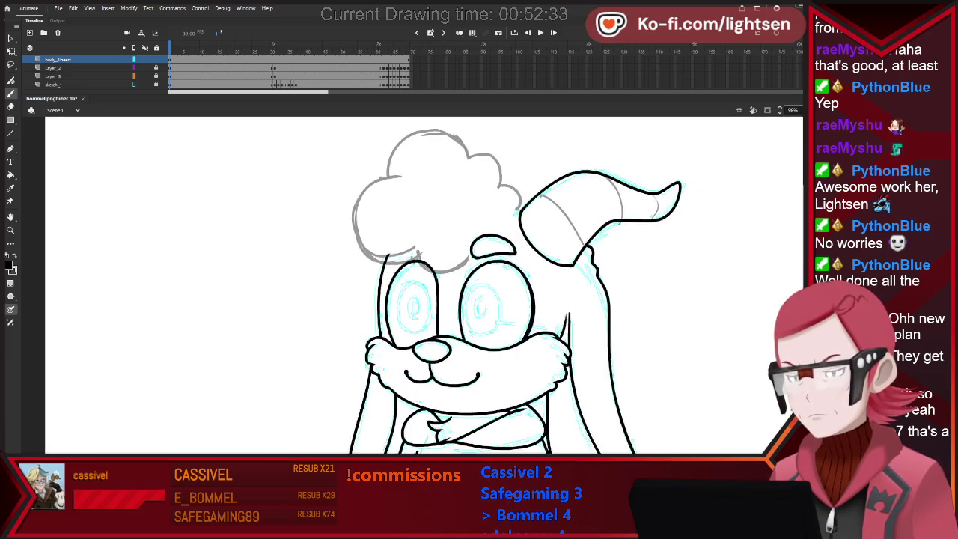
pyautogui.hotkey('ctrl', '=')
pyautogui.hotkey('ctrl', '=')
pyautogui.hotkey('ctrl', '-')
pyautogui.hotkey('ctrl', '-')
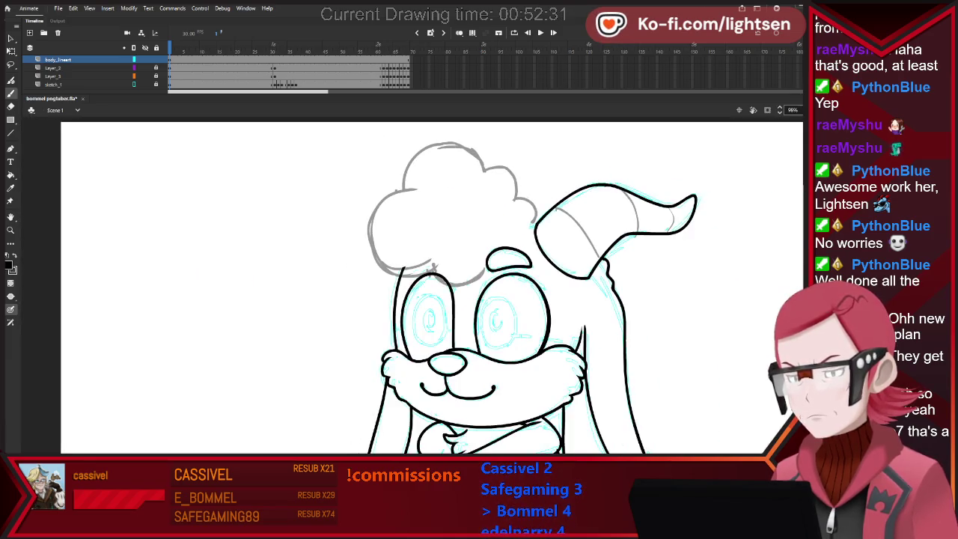
pyautogui.hotkey('ctrl', '=')
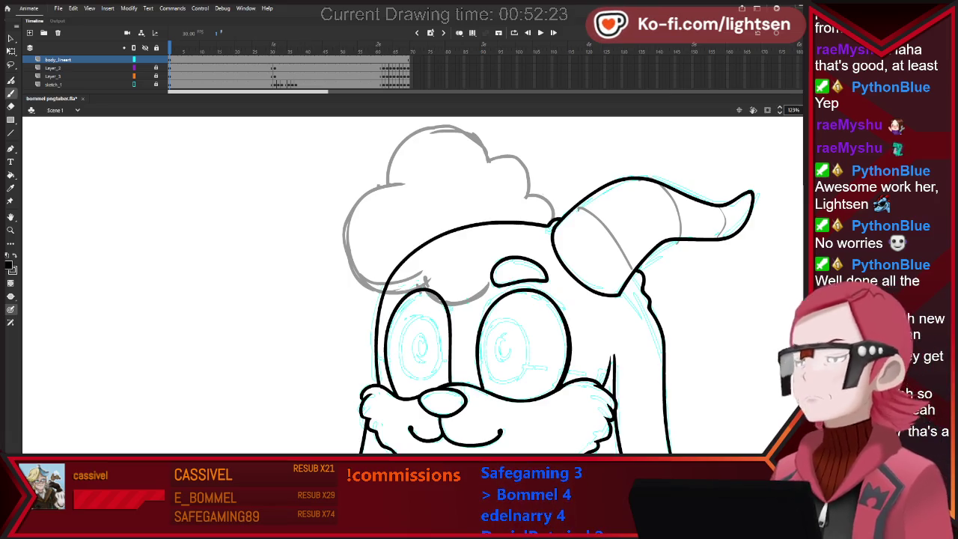
pyautogui.hotkey('ctrl', '-')
pyautogui.hotkey('ctrl', '-')
pyautogui.hotkey('ctrl', '-')
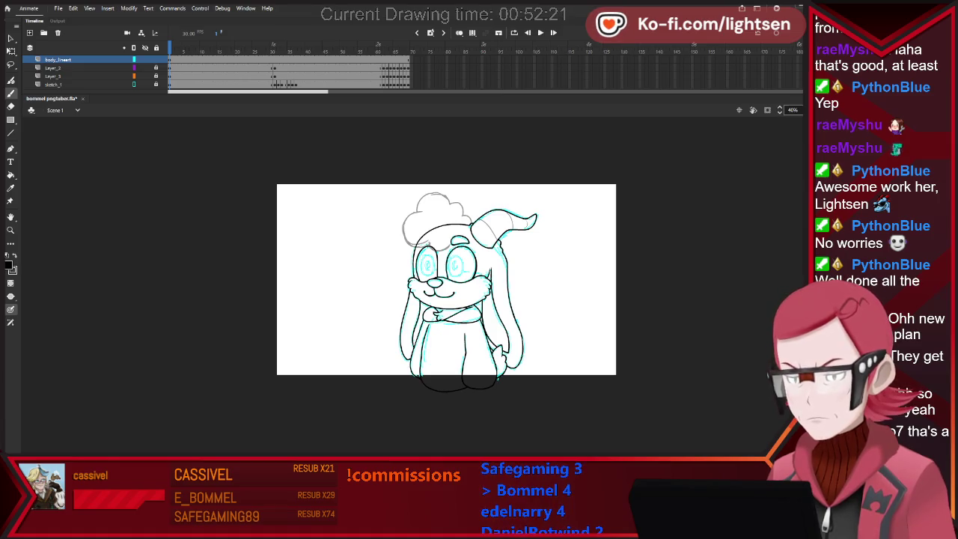
pyautogui.scroll(1, 499, 210)
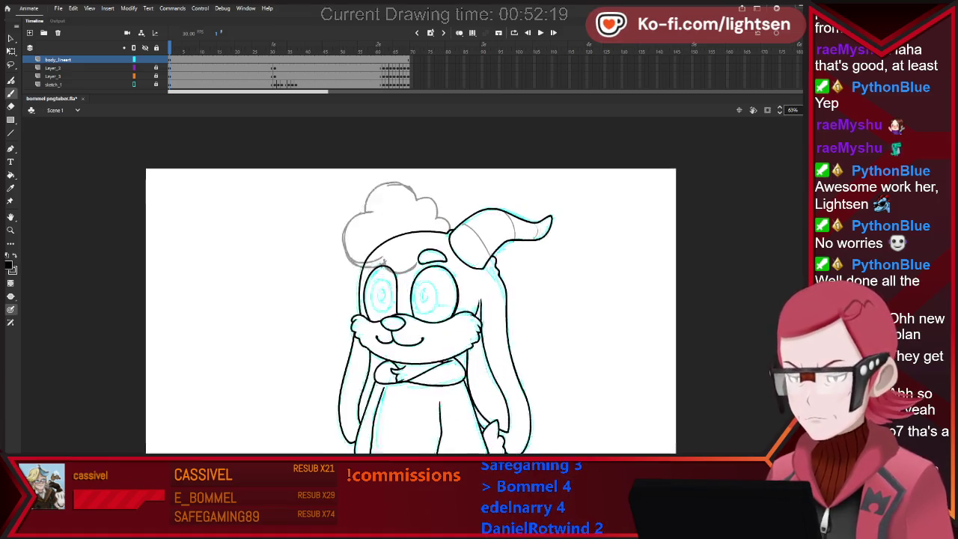
pyautogui.scroll(1, 499, 210)
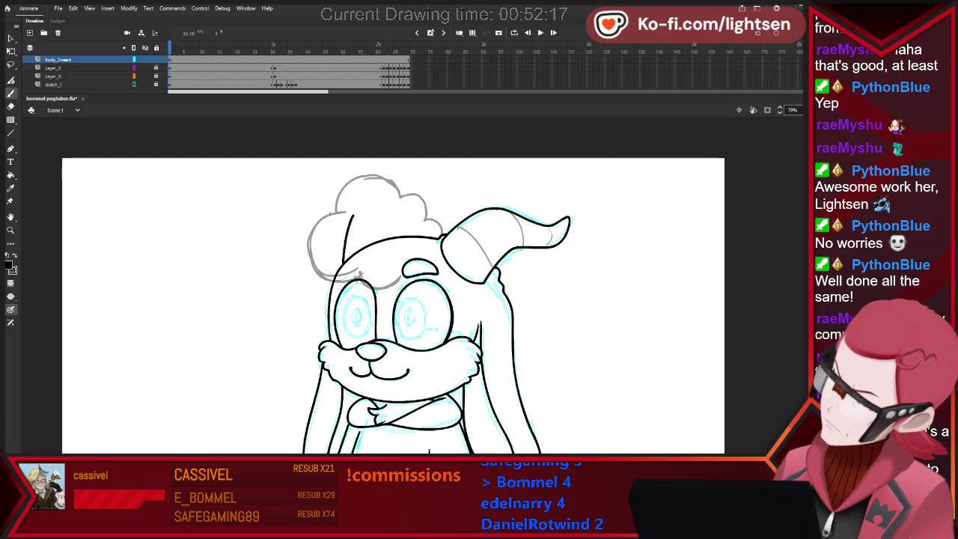
pyautogui.moveTo(344, 258)
pyautogui.mouseDown()
pyautogui.moveTo(415, 187)
pyautogui.moveTo(388, 236)
pyautogui.mouseUp()
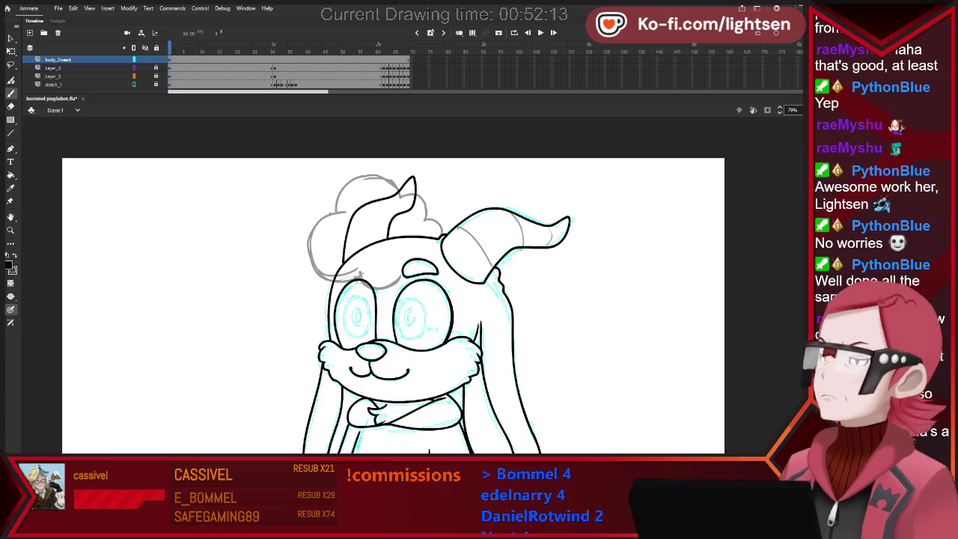
pyautogui.hotkey('ctrl', '-')
pyautogui.hotkey('ctrl', '=')
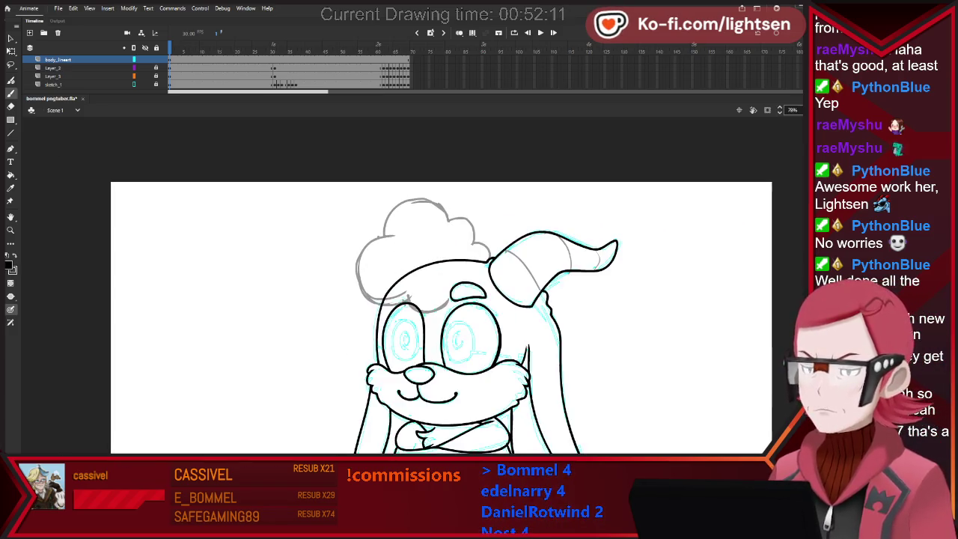
pyautogui.moveTo(454, 224); pyautogui.dragTo(462, 212)
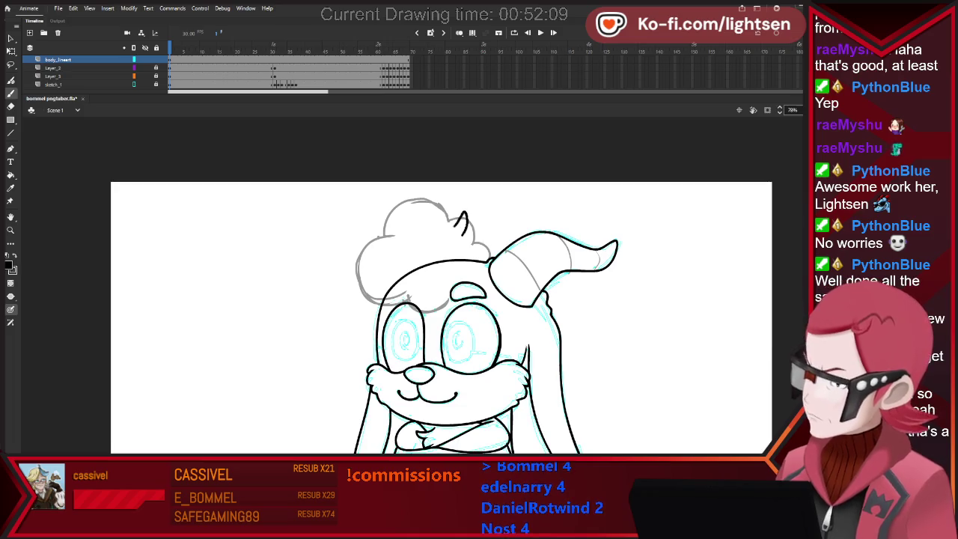
pyautogui.moveTo(394, 282); pyautogui.dragTo(414, 237)
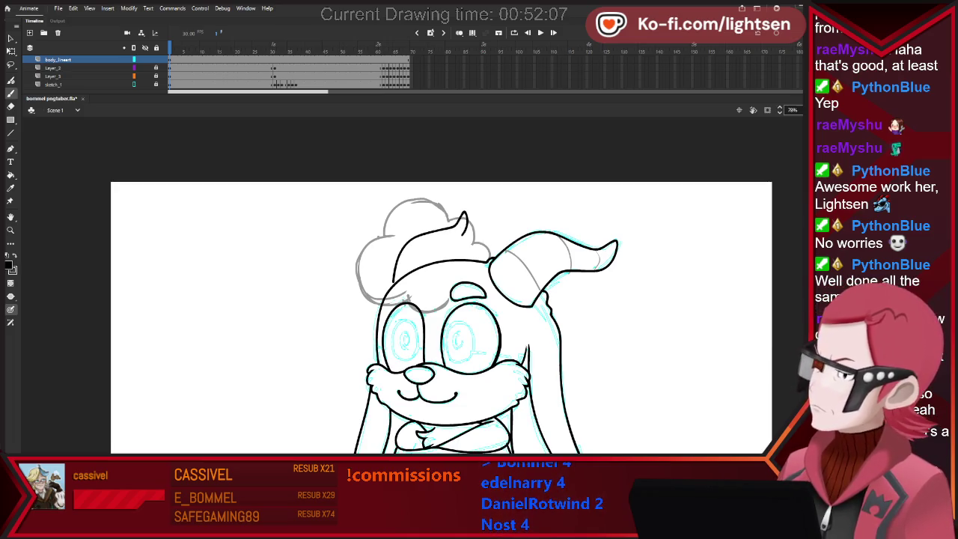
pyautogui.hotkey('ctrl', 'z')
pyautogui.hotkey('ctrl', 'z')
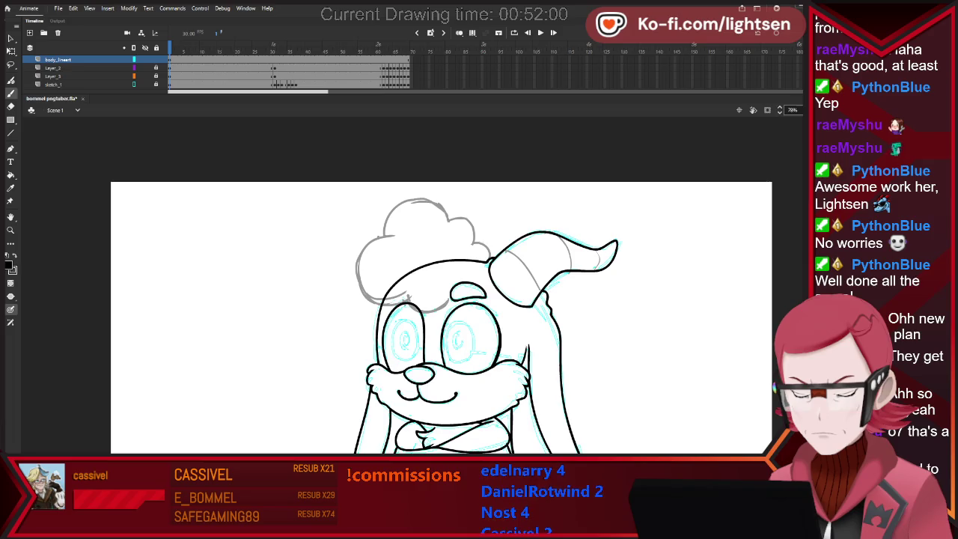
pyautogui.scroll(3, 500, 372)
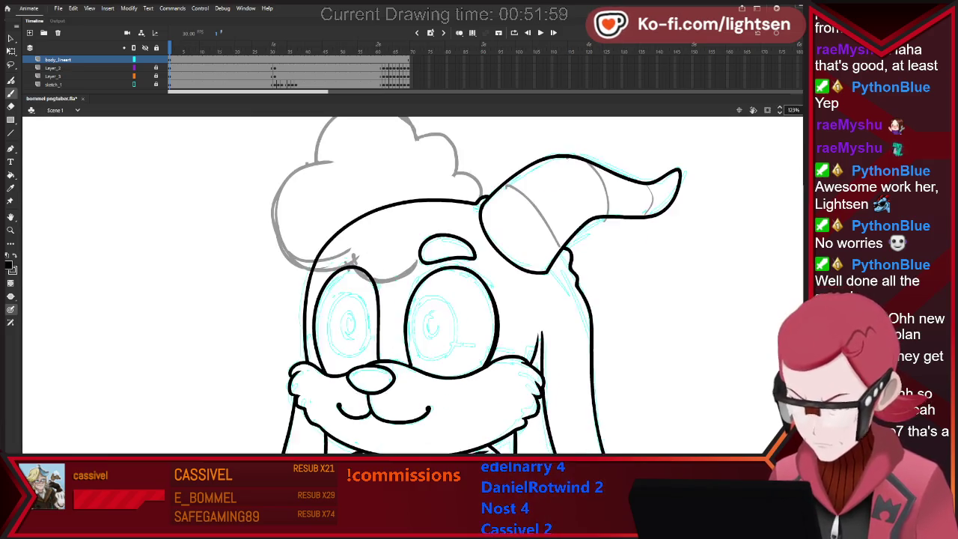
# Ink inner iris ovals in the left and right eyes, redrawing the right one's top edge.
pyautogui.scroll(1, 507, 359)
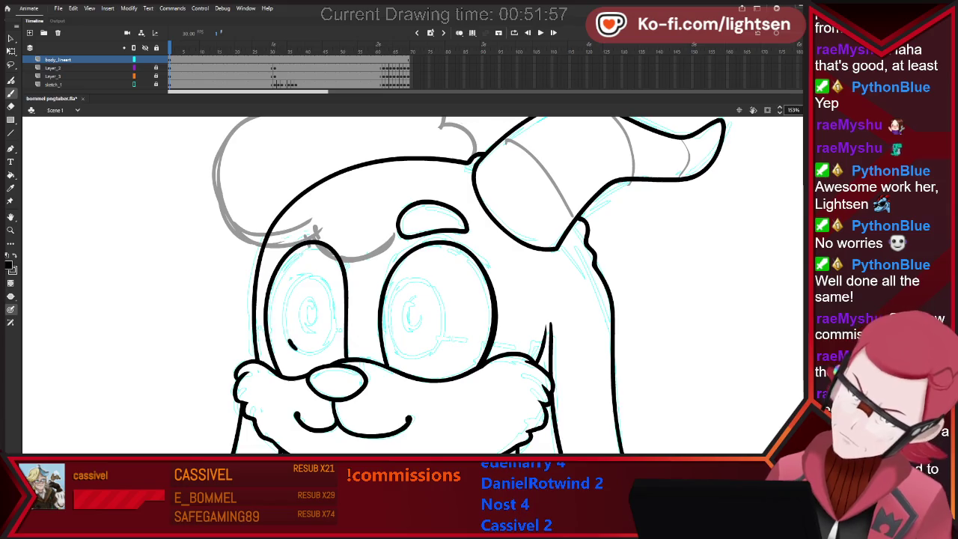
pyautogui.moveTo(286, 298); pyautogui.dragTo(292, 342)
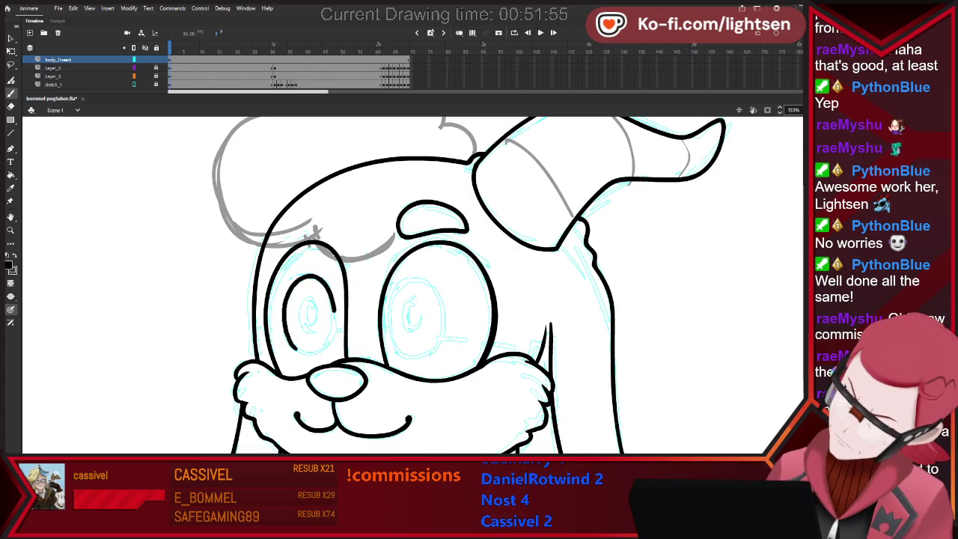
pyautogui.moveTo(297, 347); pyautogui.dragTo(308, 353)
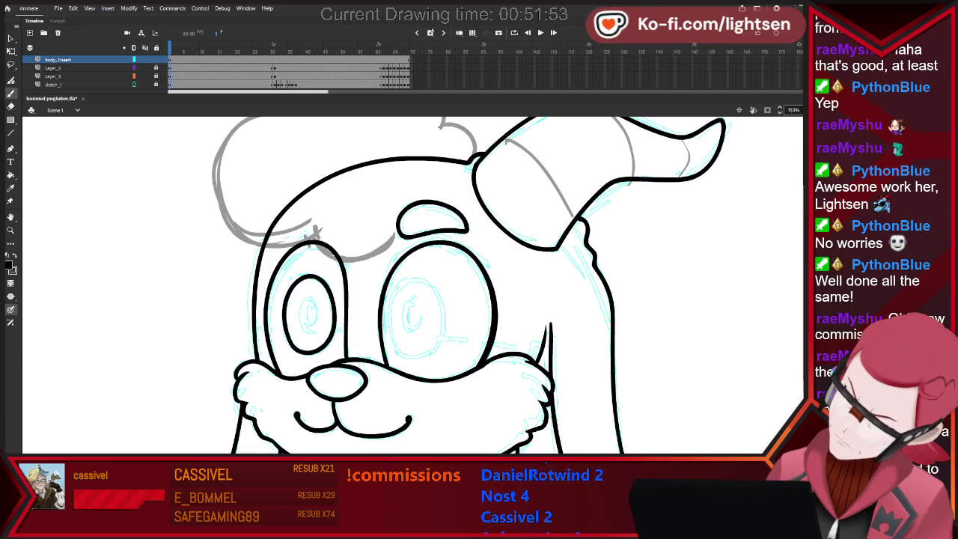
pyautogui.moveTo(397, 355); pyautogui.dragTo(399, 285)
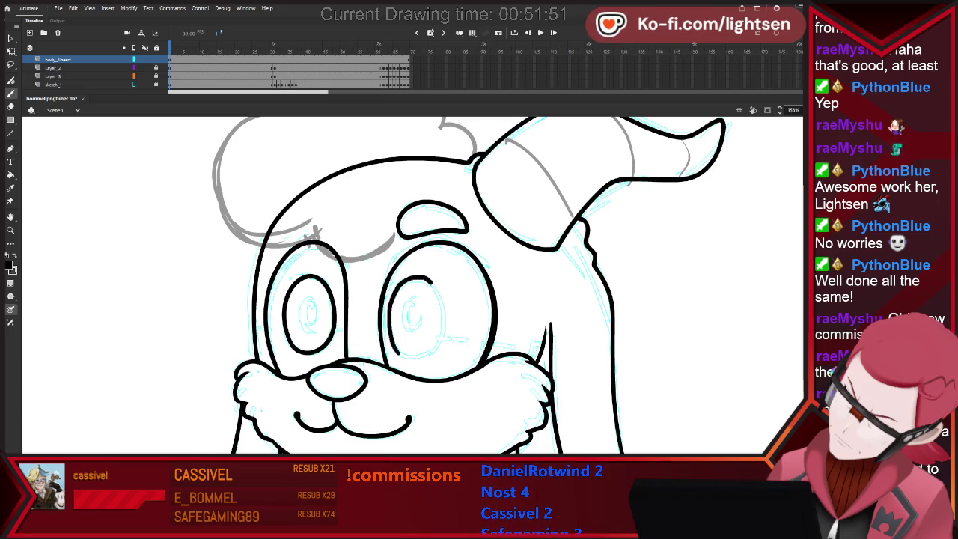
pyautogui.hotkey('ctrl', 'z')
pyautogui.hotkey('ctrl', 'z')
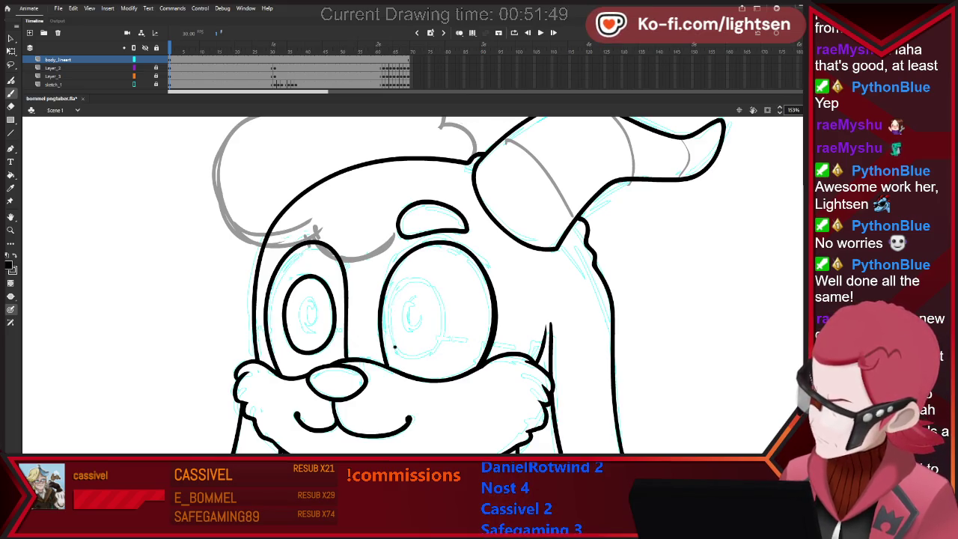
pyautogui.moveTo(399, 281)
pyautogui.mouseDown()
pyautogui.moveTo(437, 285)
pyautogui.moveTo(445, 336)
pyautogui.mouseUp()
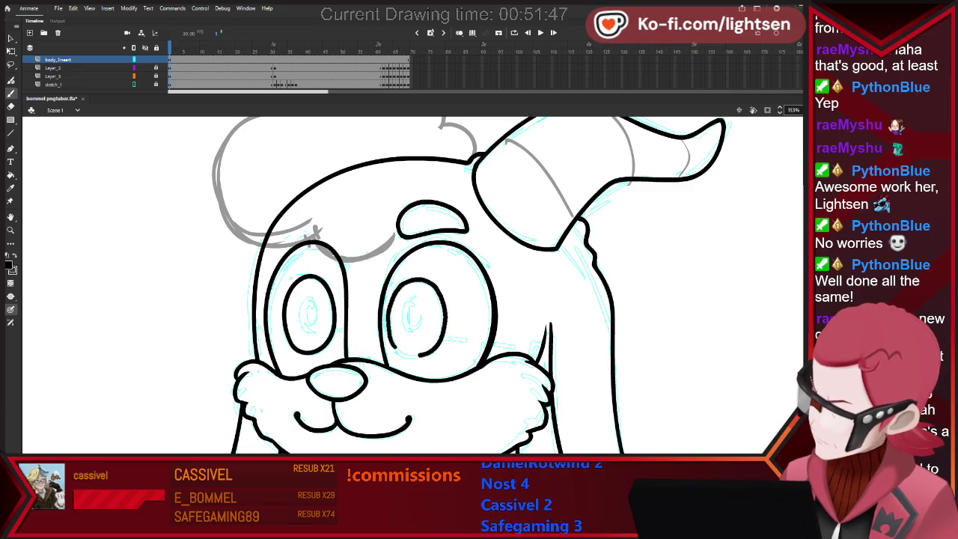
pyautogui.hotkey('ctrl', '2')
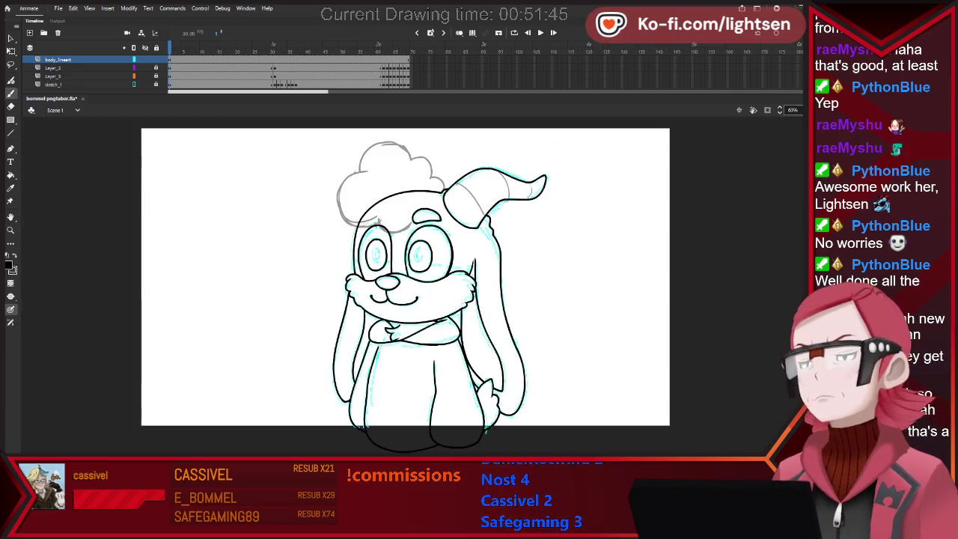
pyautogui.hotkey('ctrl', '1')
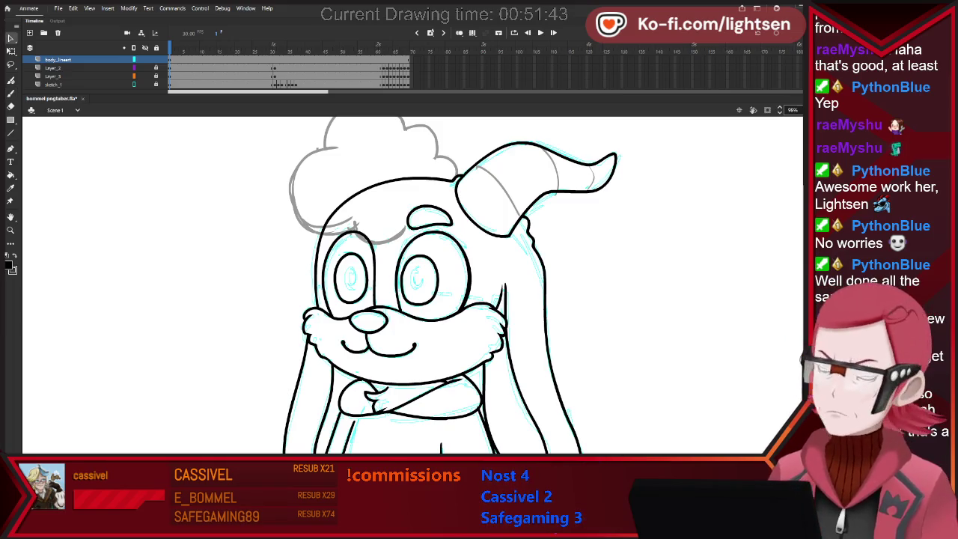
# Select and inspect parts of the right eye's outline, then deselect.
pyautogui.scroll(3, 411, 284)
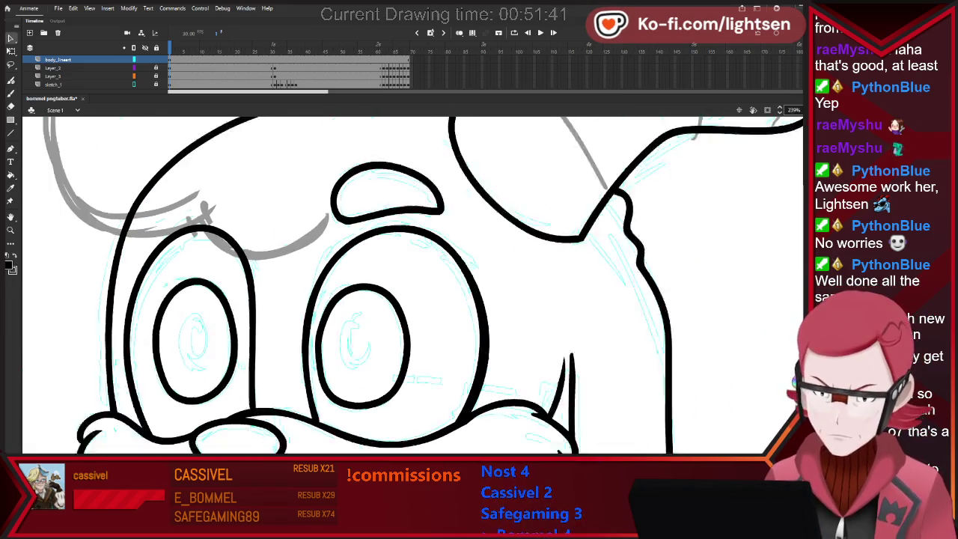
pyautogui.moveTo(314, 383); pyautogui.dragTo(353, 293)
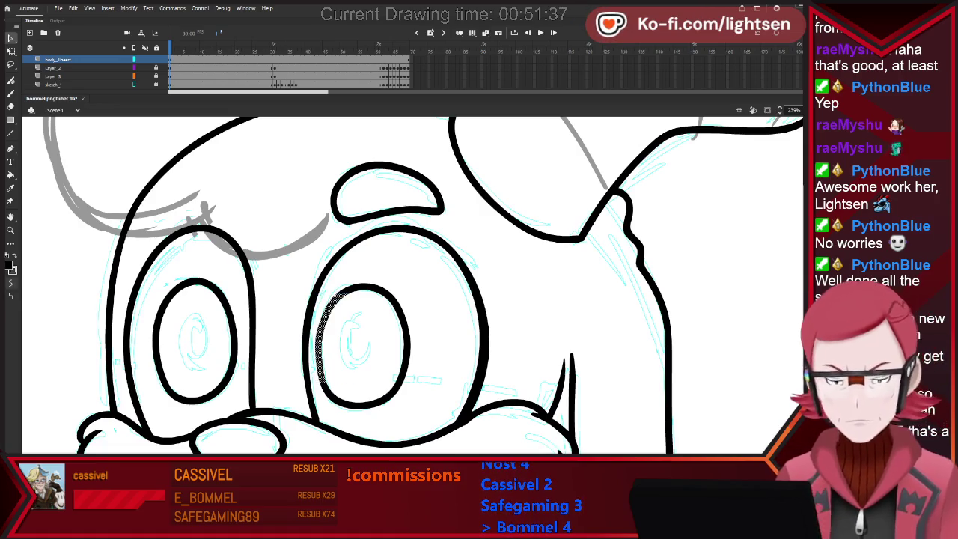
pyautogui.hotkey('ctrl', 'shift', 'a')
pyautogui.moveTo(352, 418); pyautogui.dragTo(316, 345)
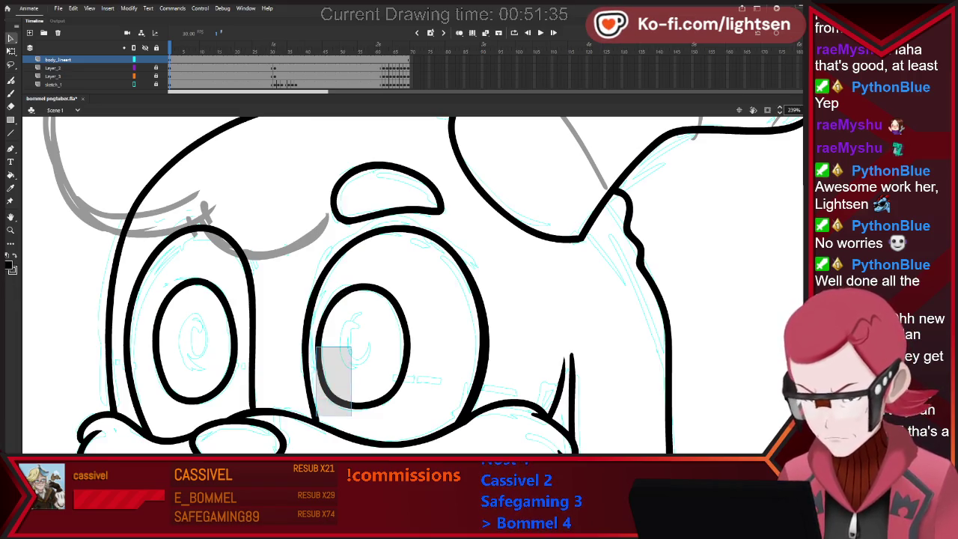
pyautogui.hotkey('ctrl', 'shift', 'a')
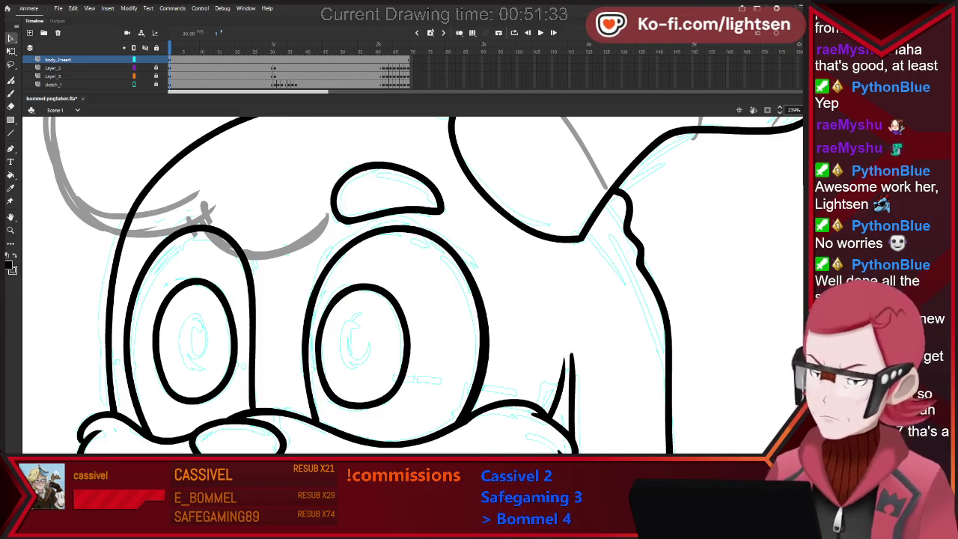
# Brush a pupil into the right eye, undo it, and zoom out to review.
pyautogui.press('b')
pyautogui.moveTo(349, 330)
pyautogui.mouseDown()
pyautogui.moveTo(369, 354)
pyautogui.moveTo(374, 346)
pyautogui.moveTo(364, 369)
pyautogui.mouseUp()
pyautogui.hotkey('ctrl', 'z')
pyautogui.hotkey('ctrl', 'z')
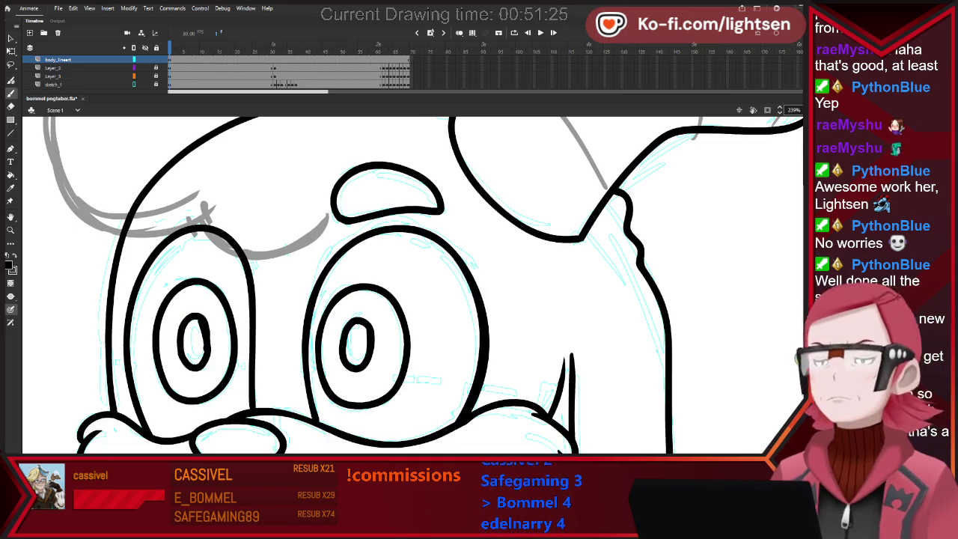
pyautogui.hotkey('ctrl', '-')
pyautogui.hotkey('ctrl', '-')
pyautogui.scroll(1, 406, 216)
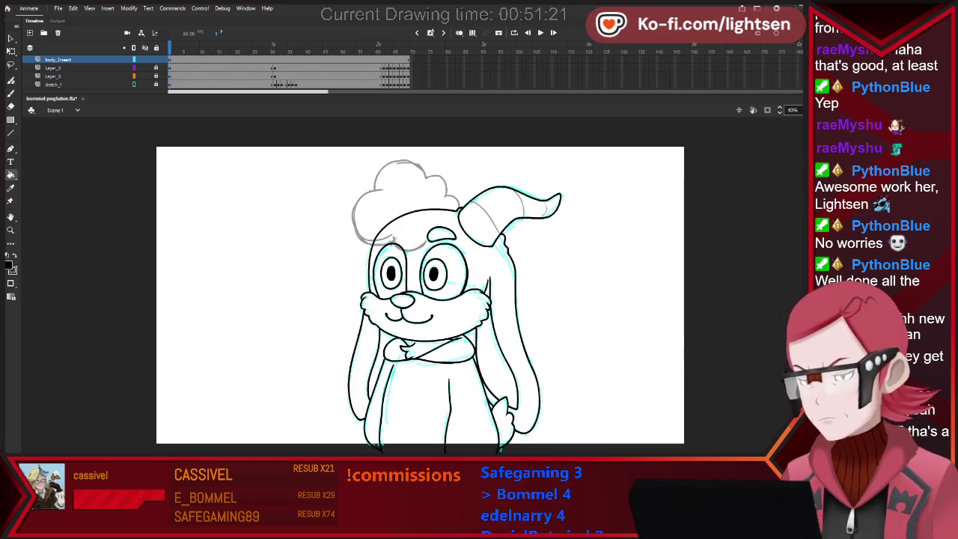
# Brush red bands across the horn, keeping the base band and undoing the two extras.
pyautogui.scroll(-1, 433, 173)
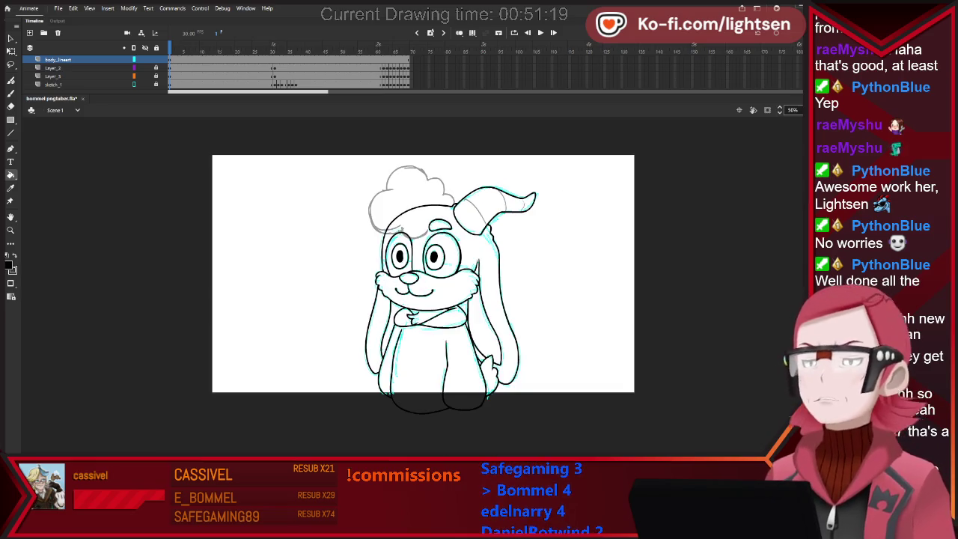
pyautogui.scroll(1, 508, 239)
pyautogui.scroll(2, 522, 165)
pyautogui.press('b')
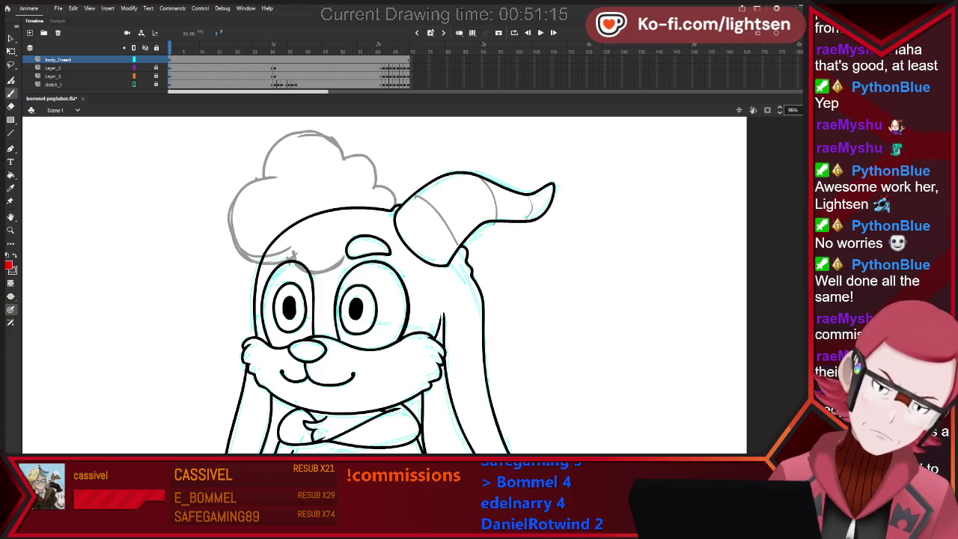
pyautogui.moveTo(415, 195); pyautogui.dragTo(460, 252)
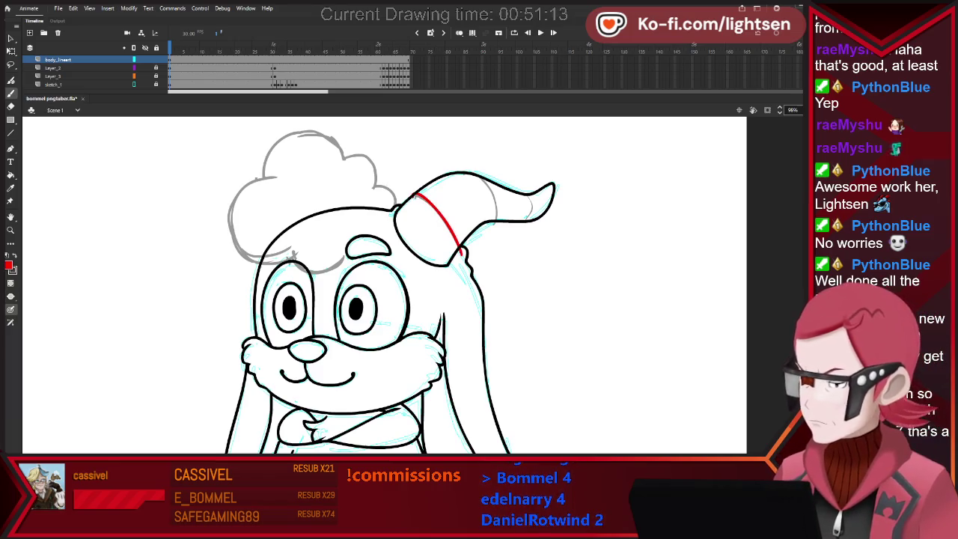
pyautogui.moveTo(461, 170); pyautogui.dragTo(490, 238)
pyautogui.moveTo(518, 192); pyautogui.dragTo(525, 224)
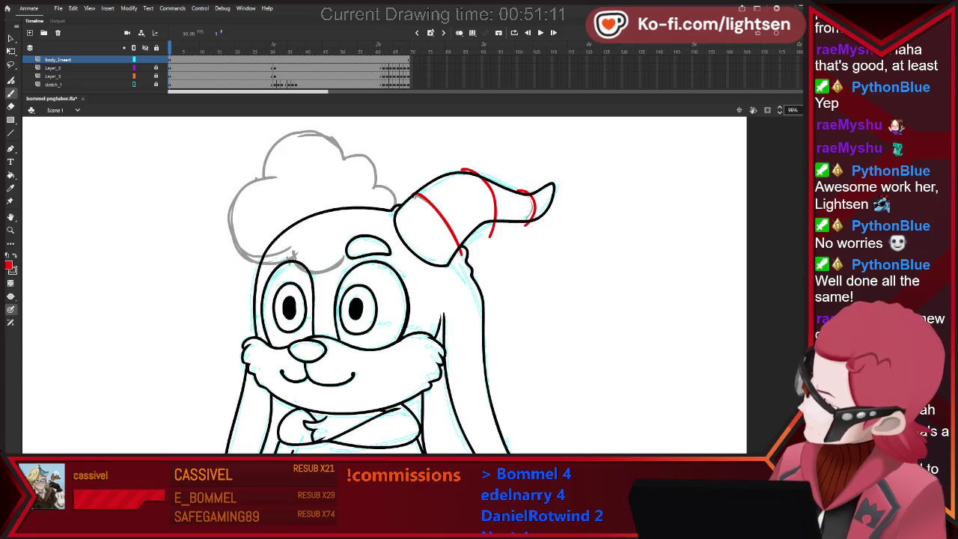
pyautogui.hotkey('ctrl', 'z')
pyautogui.hotkey('ctrl', 'z')
pyautogui.hotkey('ctrl', 'z')
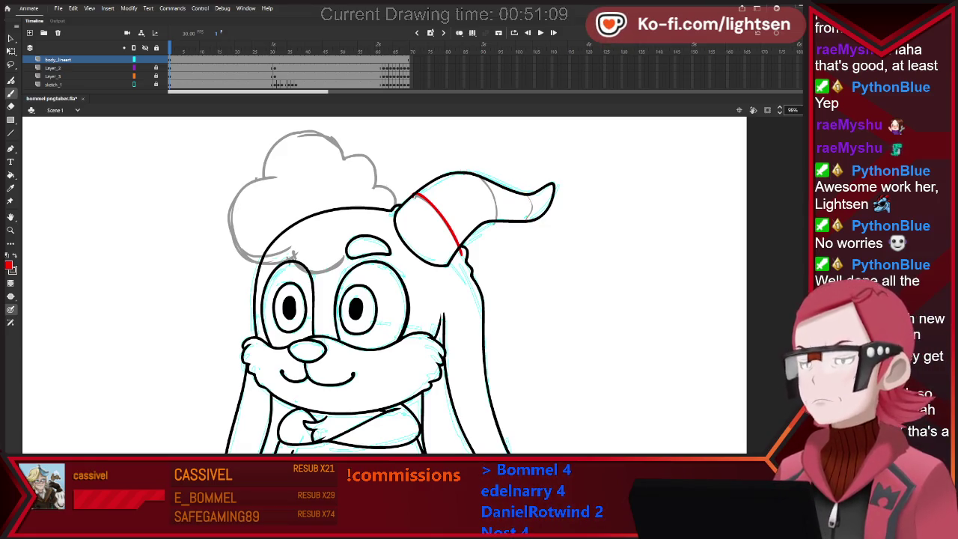
# Redraw the red horn band slightly shifted and extend it down across the horn.
pyautogui.hotkey('ctrl', 'z')
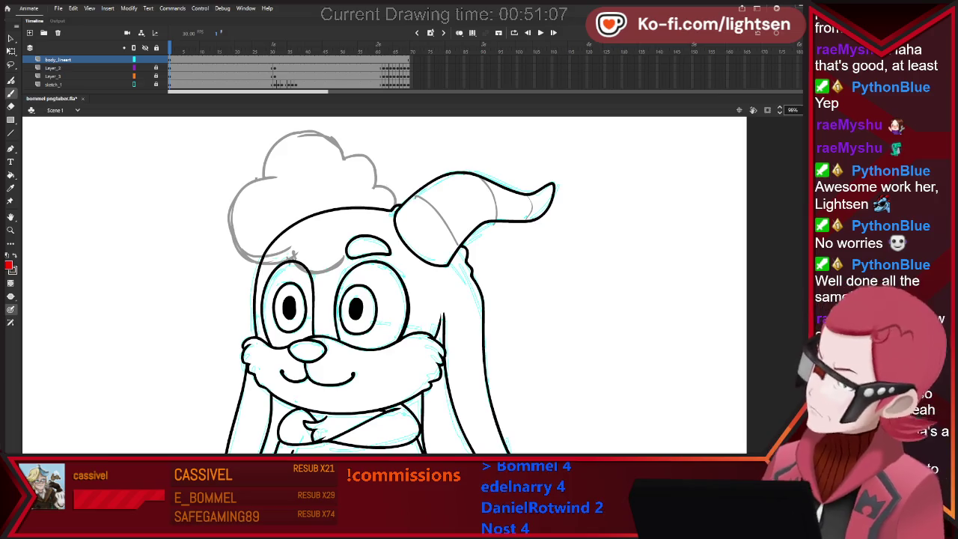
pyautogui.moveTo(406, 195); pyautogui.dragTo(458, 257)
pyautogui.moveTo(431, 178); pyautogui.dragTo(485, 235)
pyautogui.hotkey('ctrl', 'z')
pyautogui.moveTo(440, 176); pyautogui.dragTo(483, 244)
pyautogui.moveTo(463, 177); pyautogui.dragTo(481, 243)
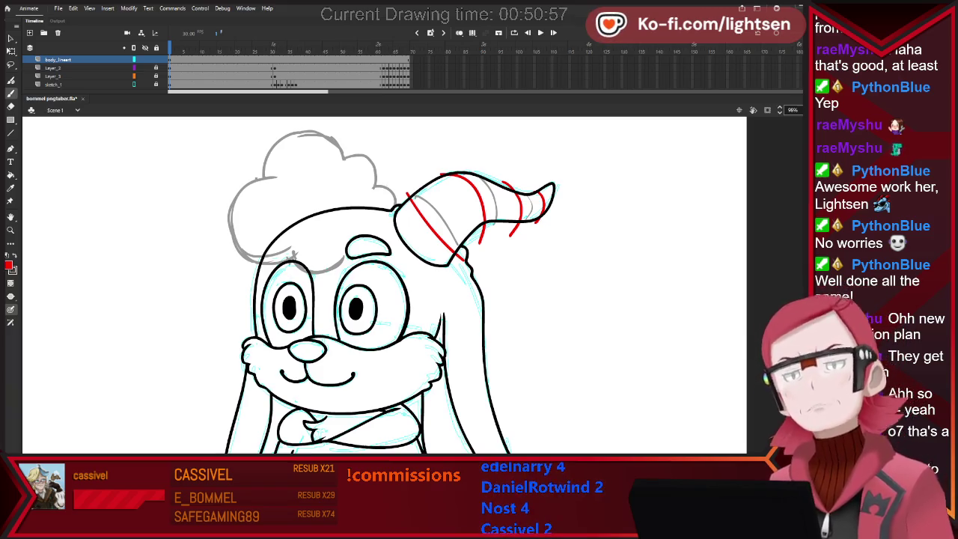
pyautogui.press('v')
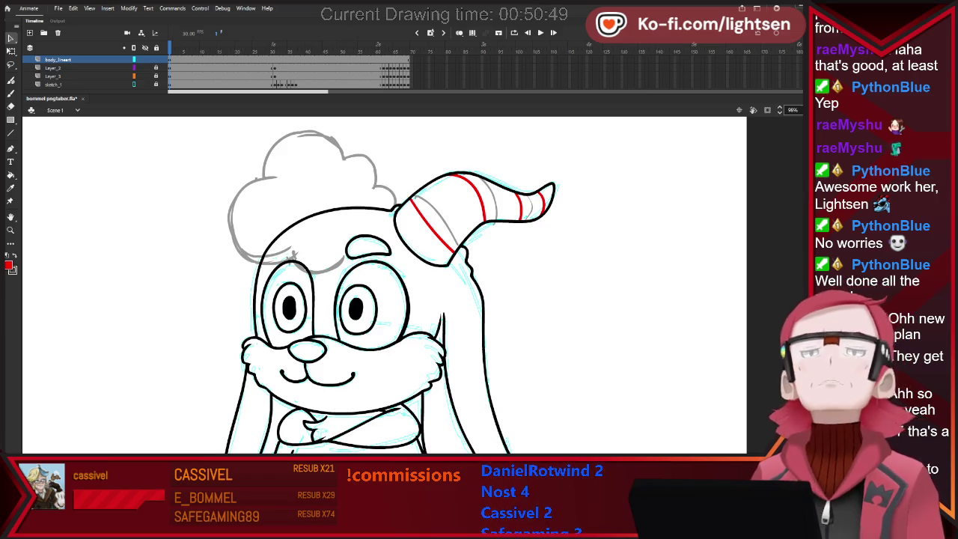
# Toggle the cyan sketch and grey hair layers' visibility to check the red bands.
pyautogui.hotkey('ctrl', '-')
pyautogui.click(125, 84)
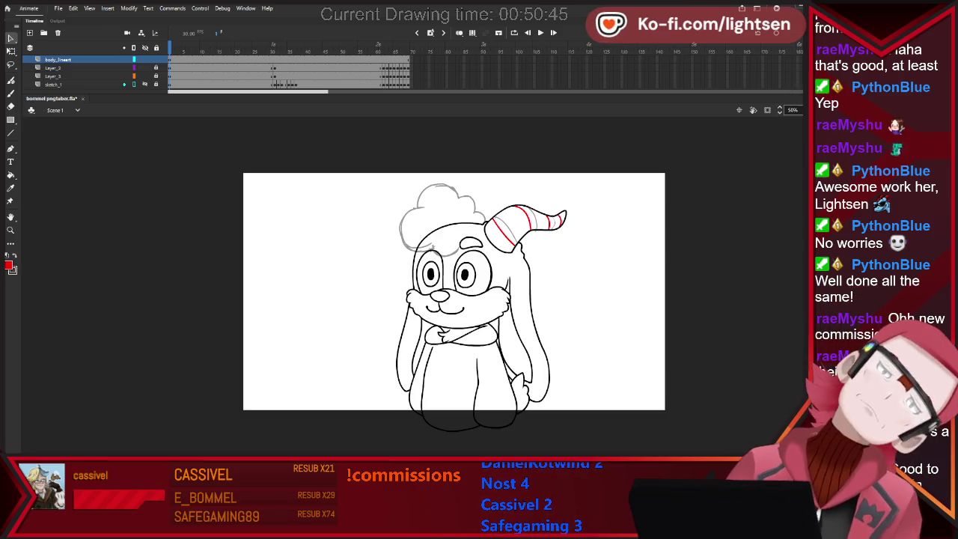
pyautogui.click(125, 84)
pyautogui.click(125, 67)
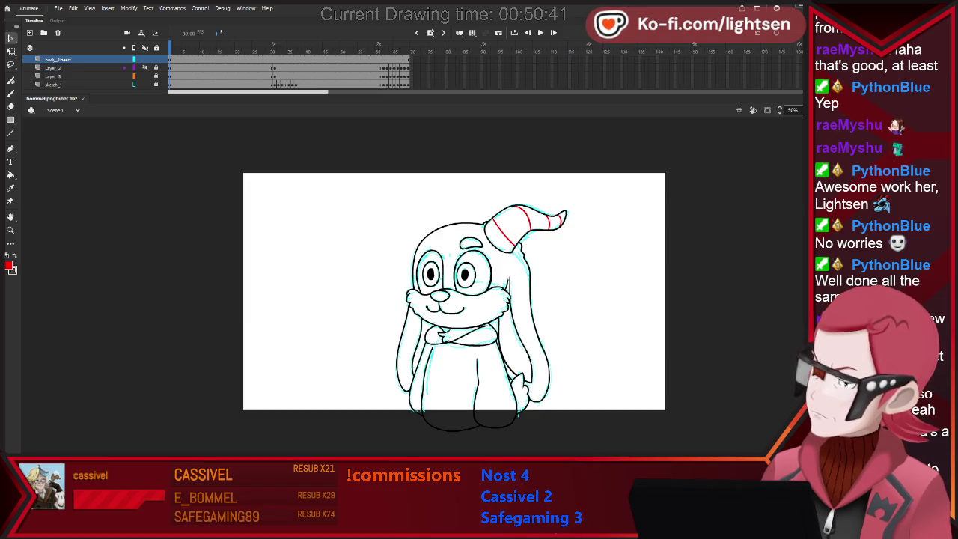
pyautogui.click(124, 68)
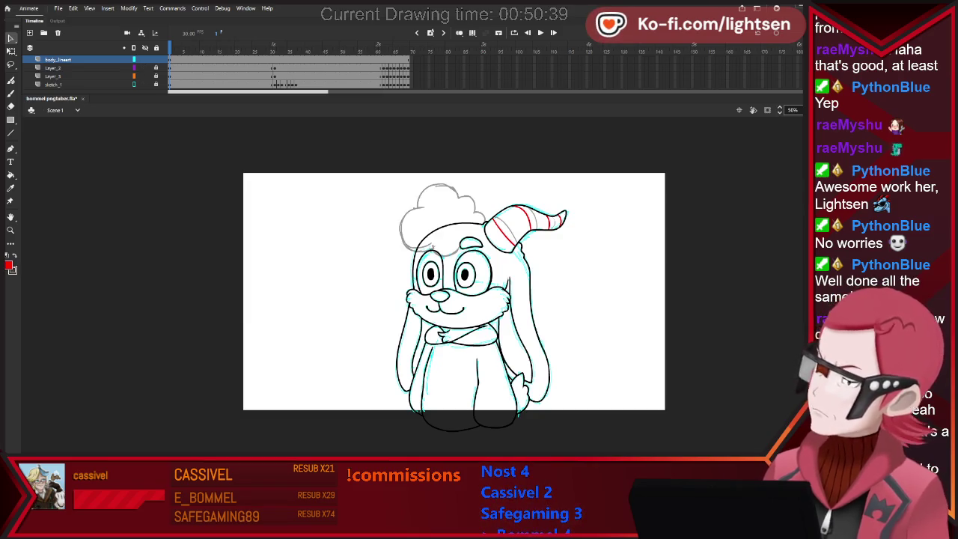
pyautogui.scroll(3, 568, 194)
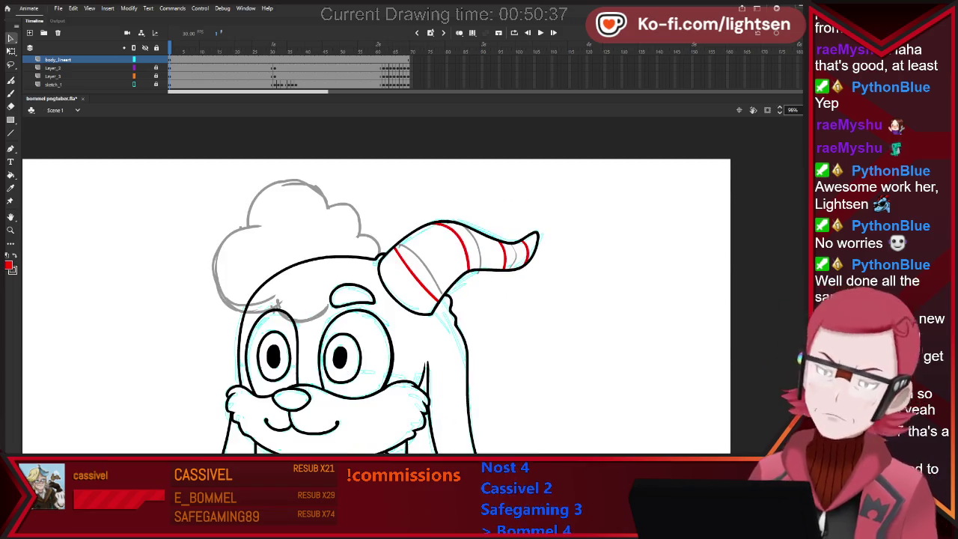
# Redraw the red diagonal band at the horn's base and show the grey hair sketch again.
pyautogui.hotkey('ctrl', 'z')
pyautogui.press('b')
pyautogui.moveTo(398, 244); pyautogui.dragTo(442, 284)
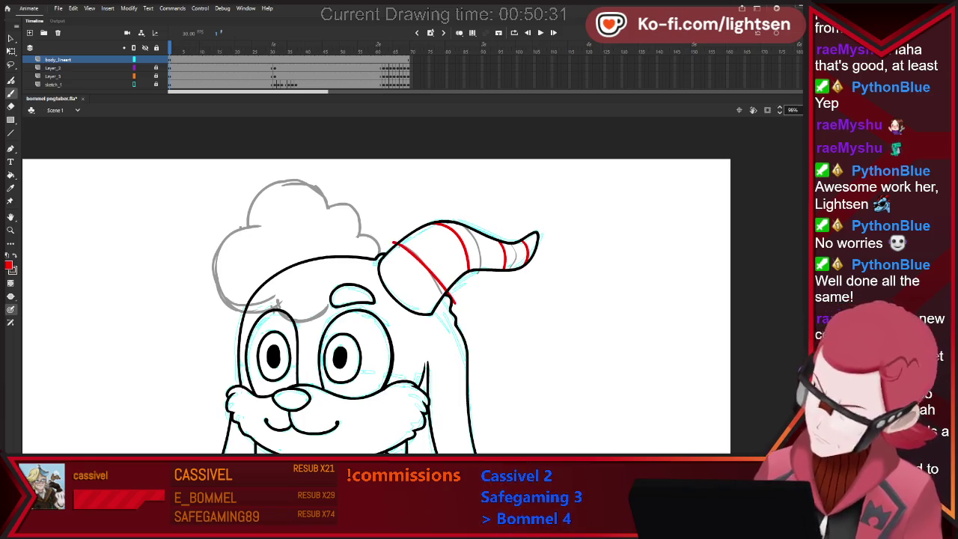
pyautogui.press('v')
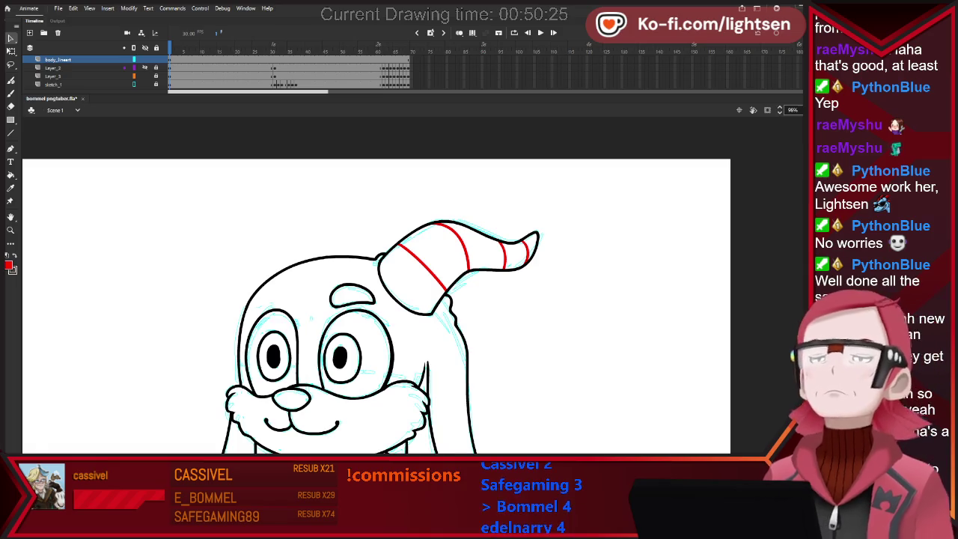
pyautogui.hotkey('ctrl', '-')
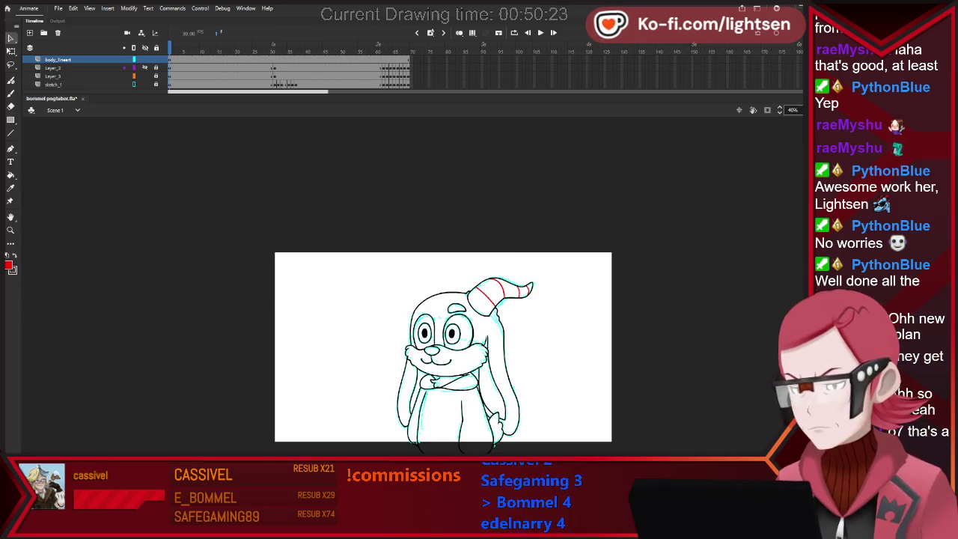
pyautogui.hotkey('ctrl', '=')
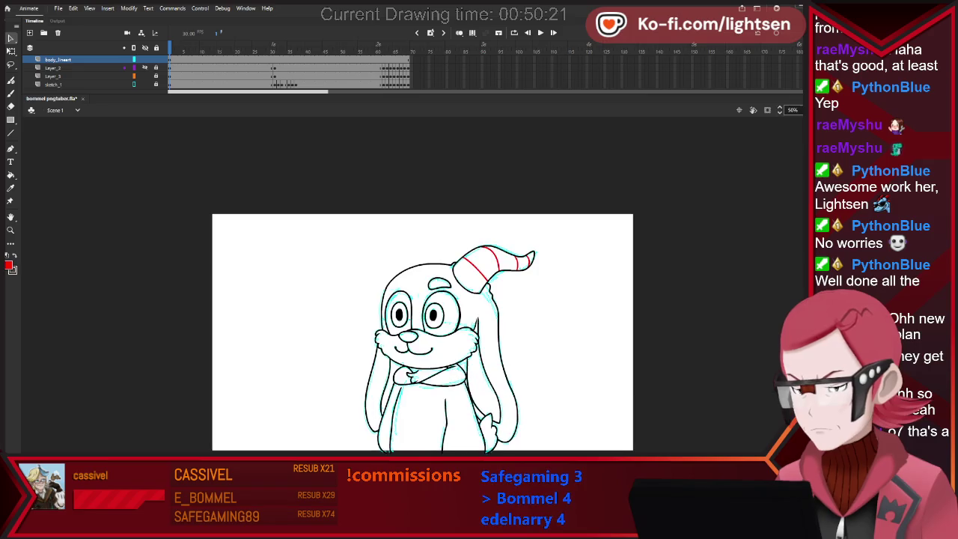
pyautogui.click(145, 67)
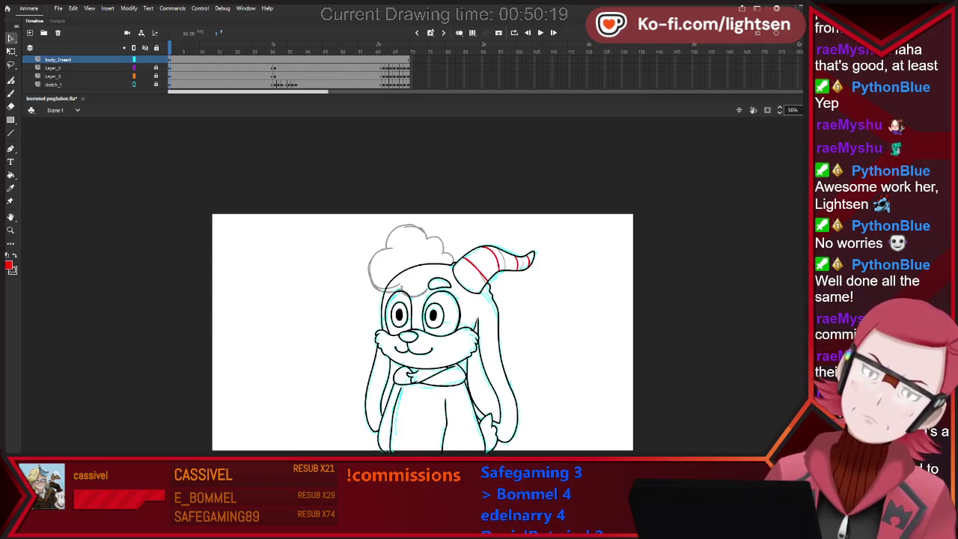
# Add a new top layer named 'hair'.
pyautogui.click(30, 32)
pyautogui.doubleClick(57, 59)
pyautogui.write('hair')
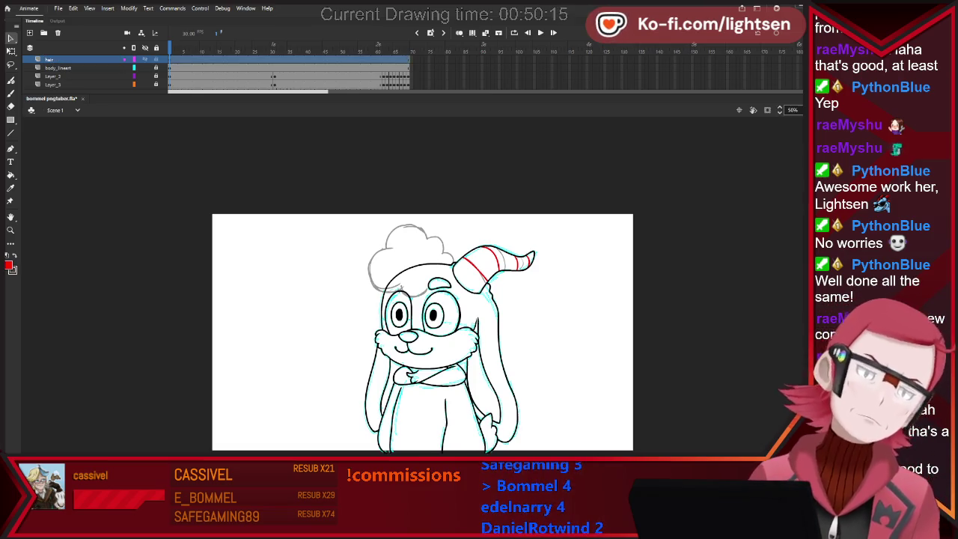
pyautogui.press('Return')
# Ink two black curls along the top of the hair near the horn, trimming with the Eraser.
pyautogui.press('b')
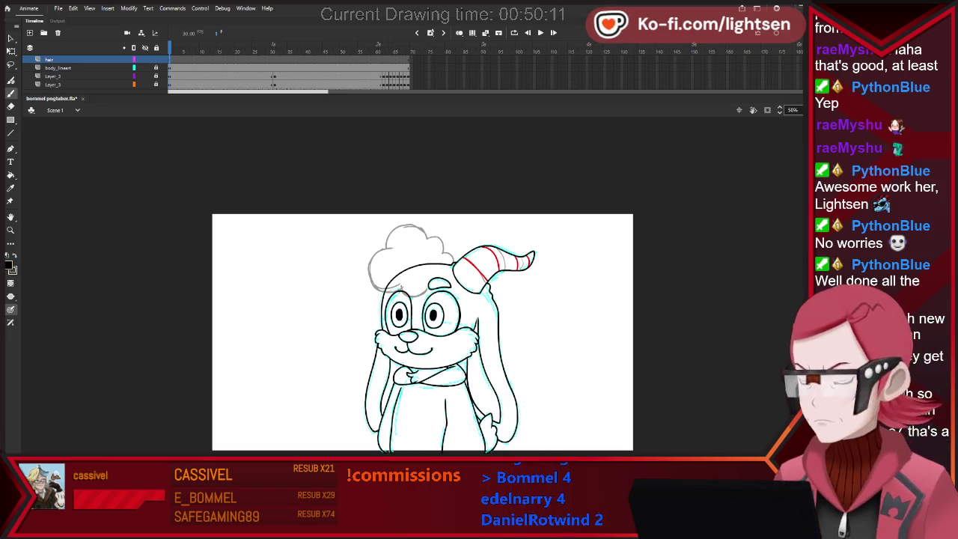
pyautogui.scroll(5, 389, 236)
pyautogui.moveTo(544, 300)
pyautogui.mouseDown()
pyautogui.moveTo(510, 277)
pyautogui.moveTo(493, 289)
pyautogui.mouseUp()
pyautogui.press('e')
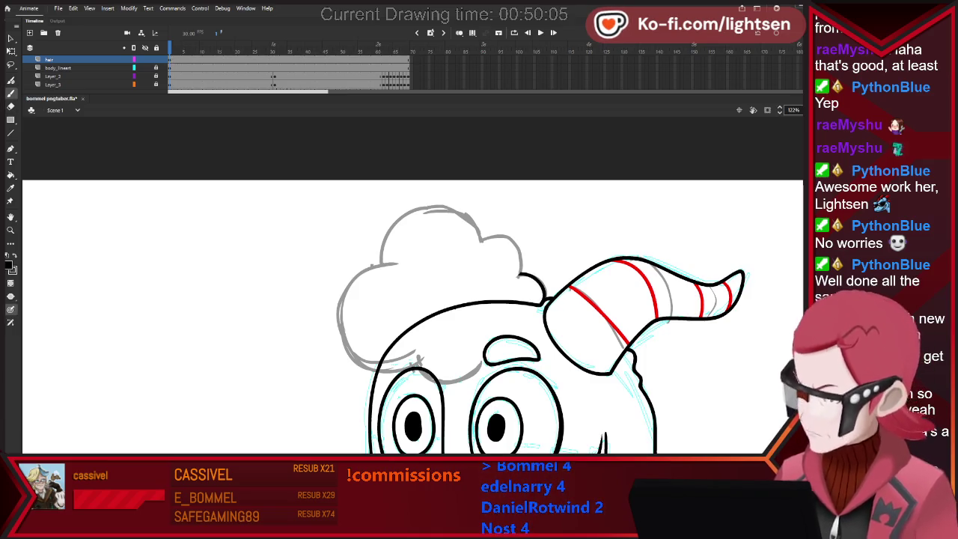
pyautogui.press('b')
pyautogui.moveTo(475, 241); pyautogui.dragTo(521, 275)
pyautogui.press('e')
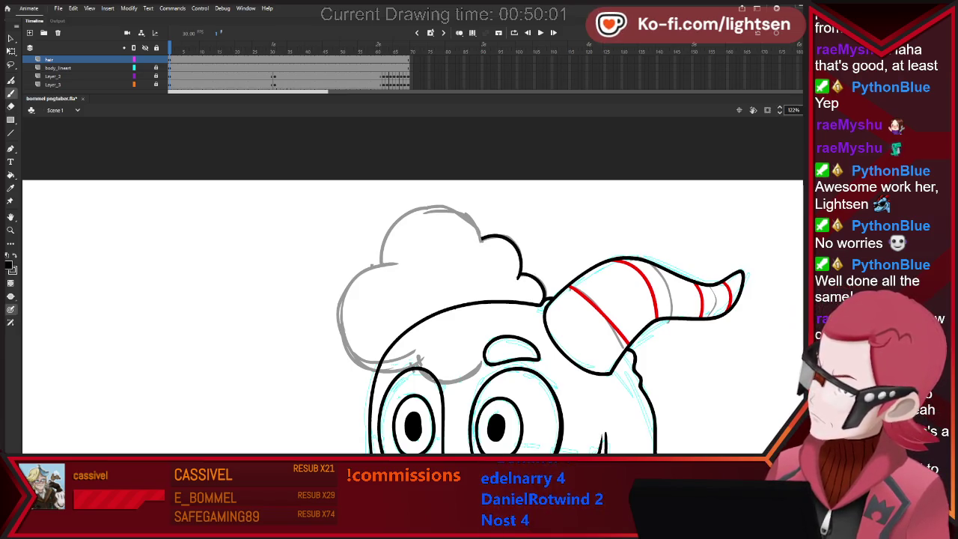
# Attempt the hair's left outline twice, undoing both strokes.
pyautogui.moveTo(404, 217); pyautogui.dragTo(383, 280)
pyautogui.press('e')
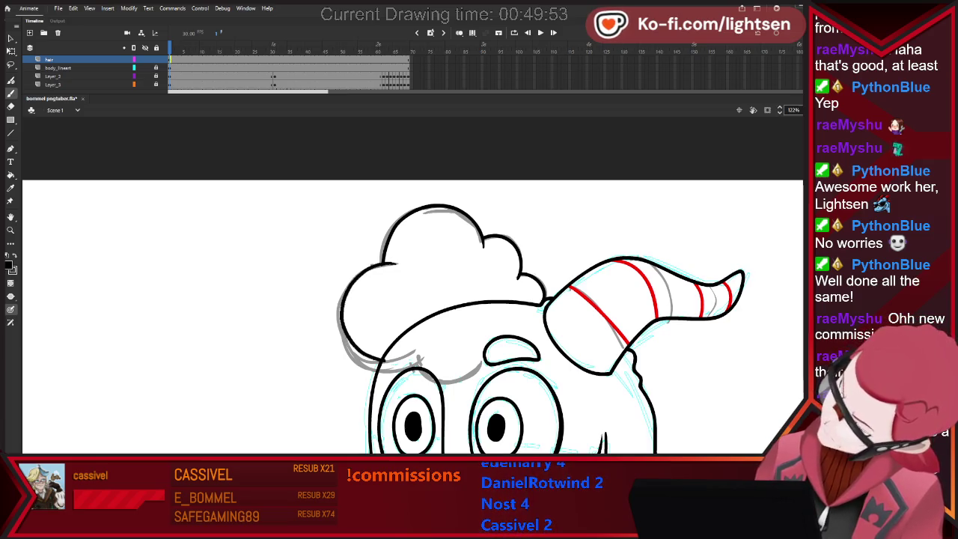
pyautogui.hotkey('ctrl', 'z')
pyautogui.moveTo(398, 264); pyautogui.dragTo(357, 358)
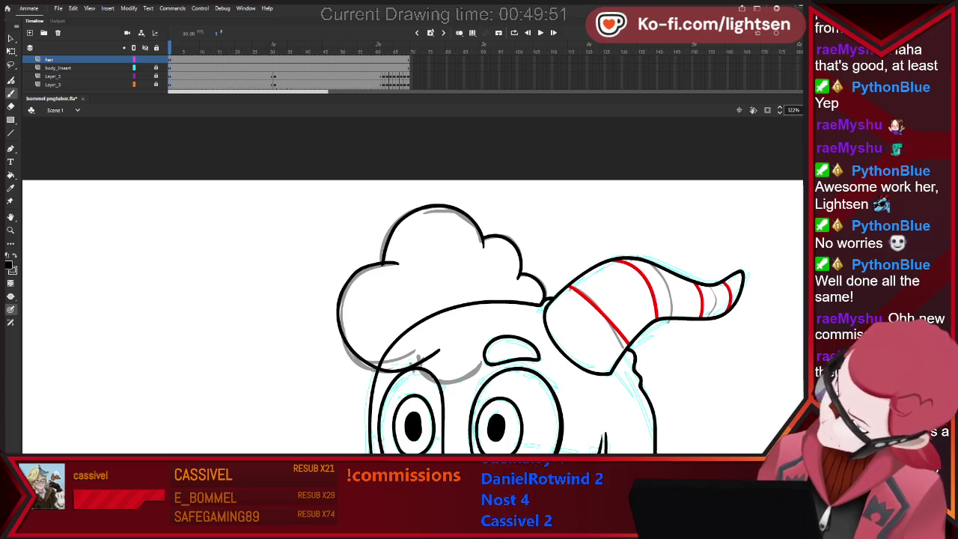
pyautogui.hotkey('ctrl', 'z')
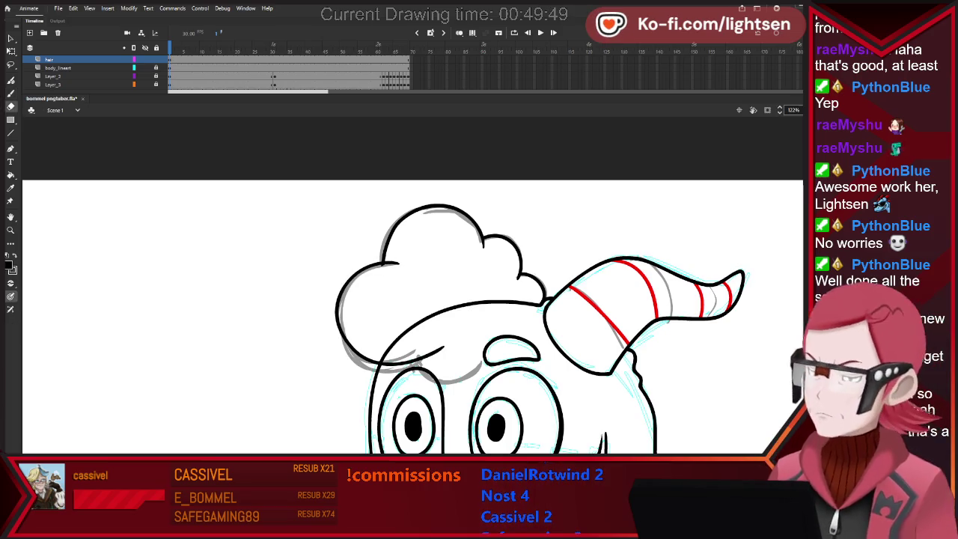
pyautogui.press('e')
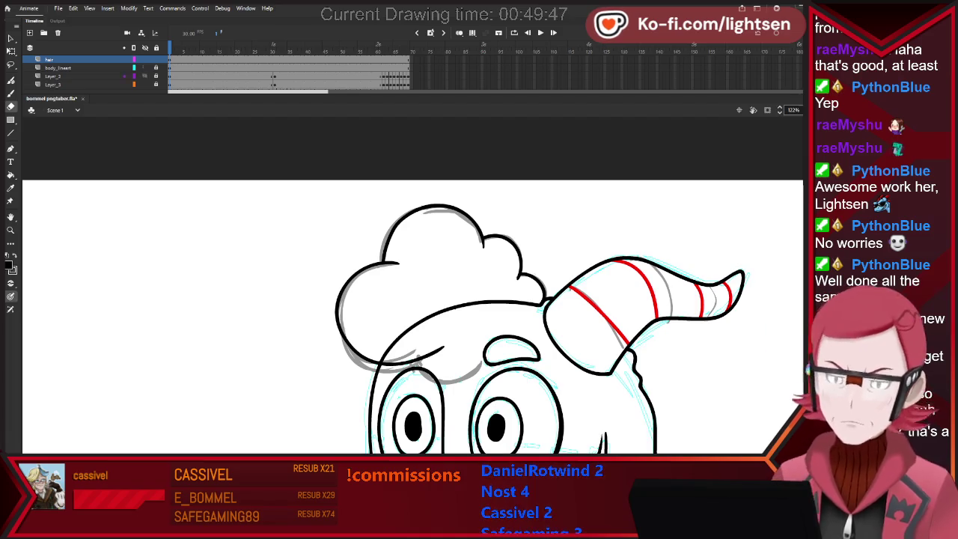
# Check the hair by toggling body lineart visibility, then replace the short under-hair stroke with a curved bang.
pyautogui.click(125, 68)
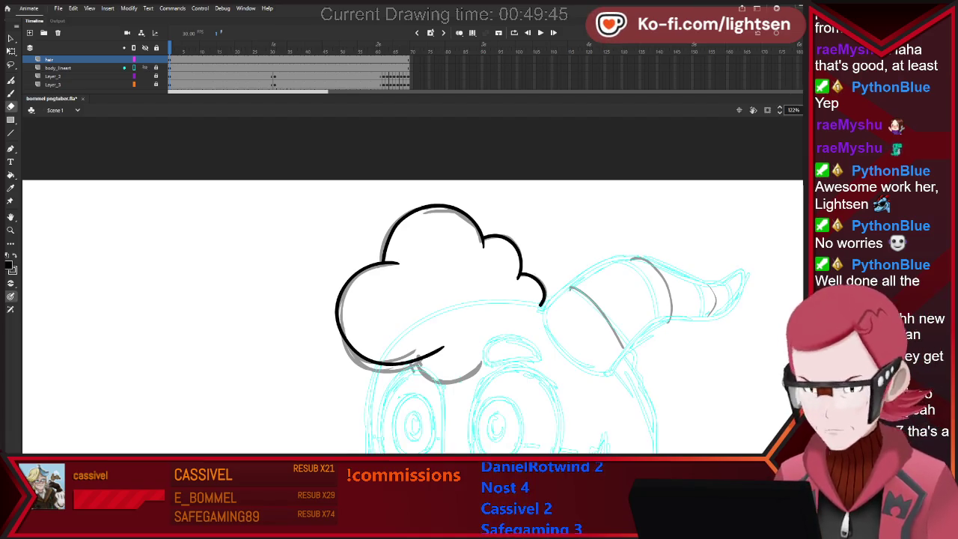
pyautogui.click(124, 68)
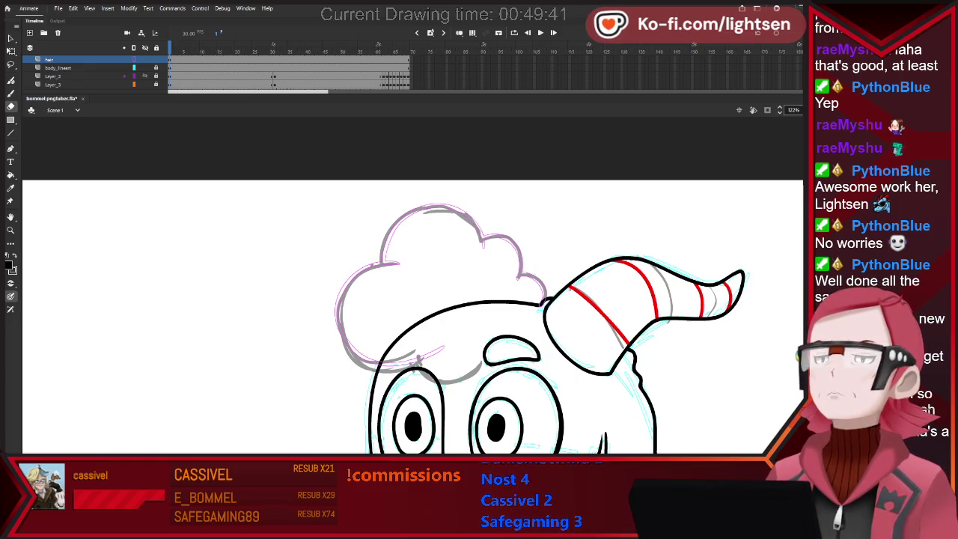
pyautogui.click(133, 59)
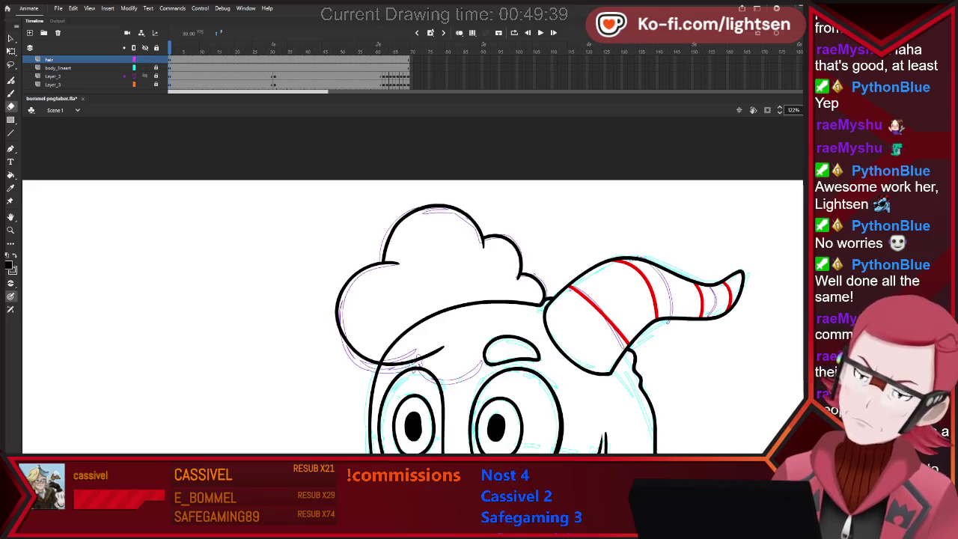
pyautogui.press('b')
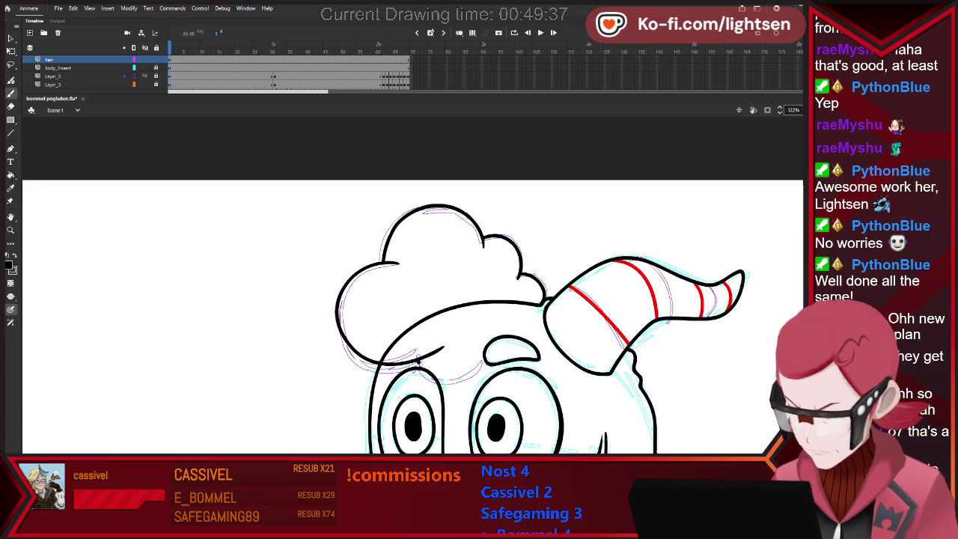
pyautogui.hotkey('ctrl', 'z')
pyautogui.hotkey('ctrl', 'z')
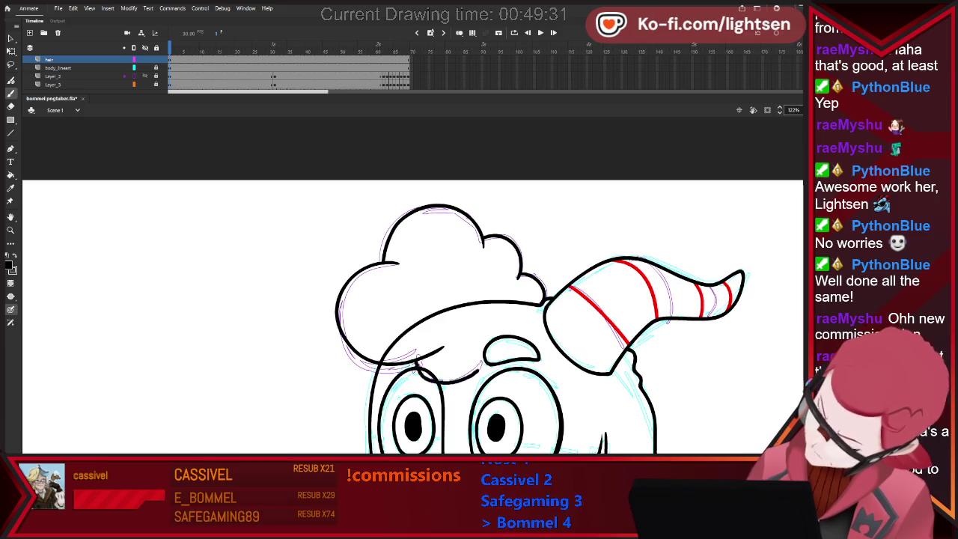
pyautogui.moveTo(413, 366); pyautogui.dragTo(482, 370)
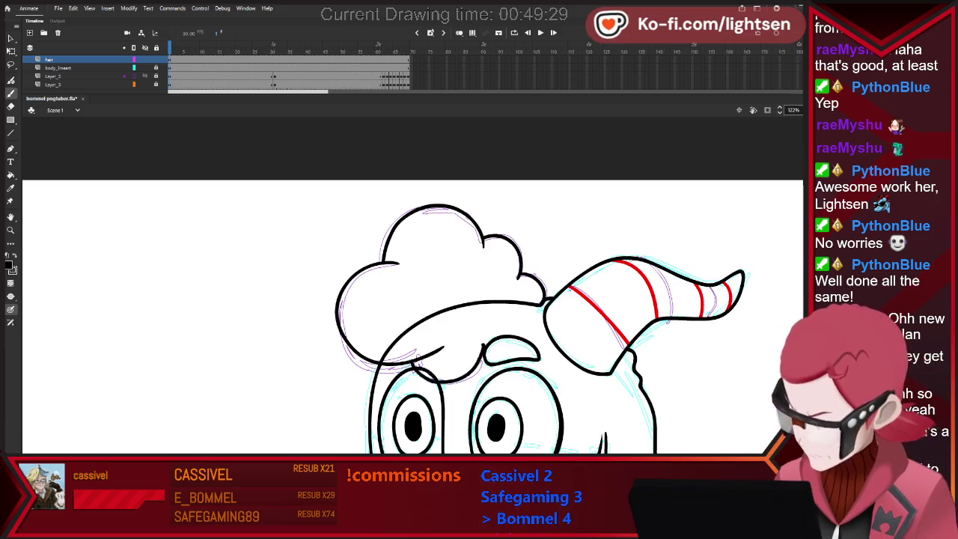
pyautogui.press('e')
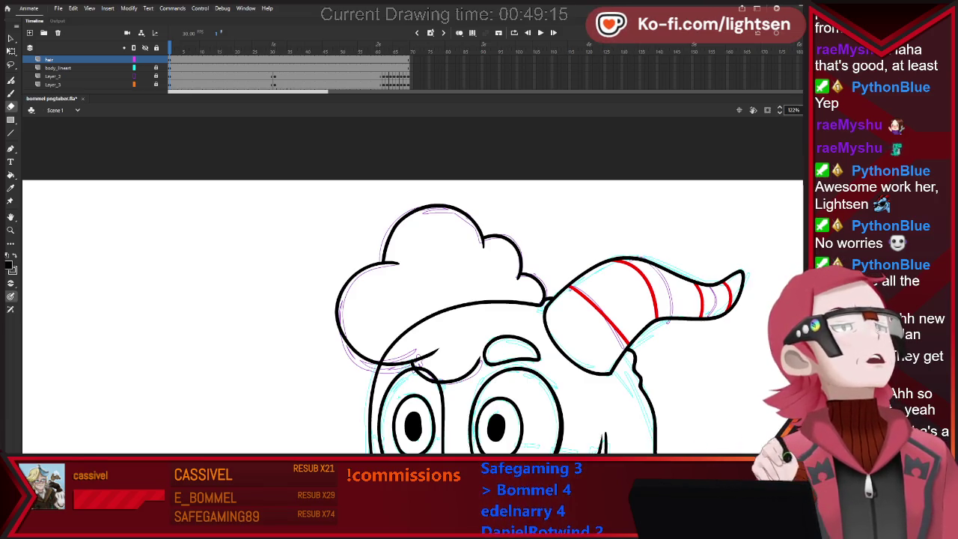
pyautogui.scroll(-4, 411, 299)
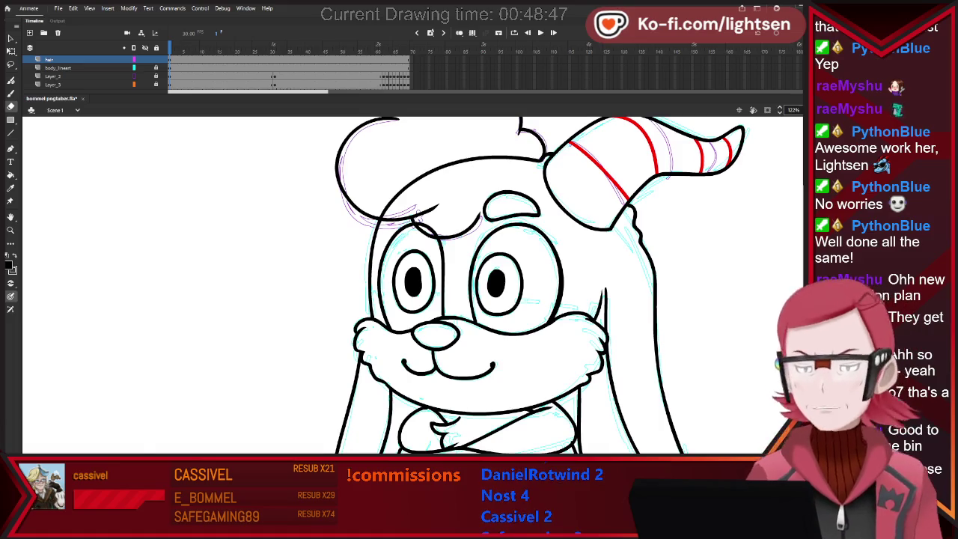
pyautogui.hotkey('ctrl', '-')
pyautogui.hotkey('ctrl', '-')
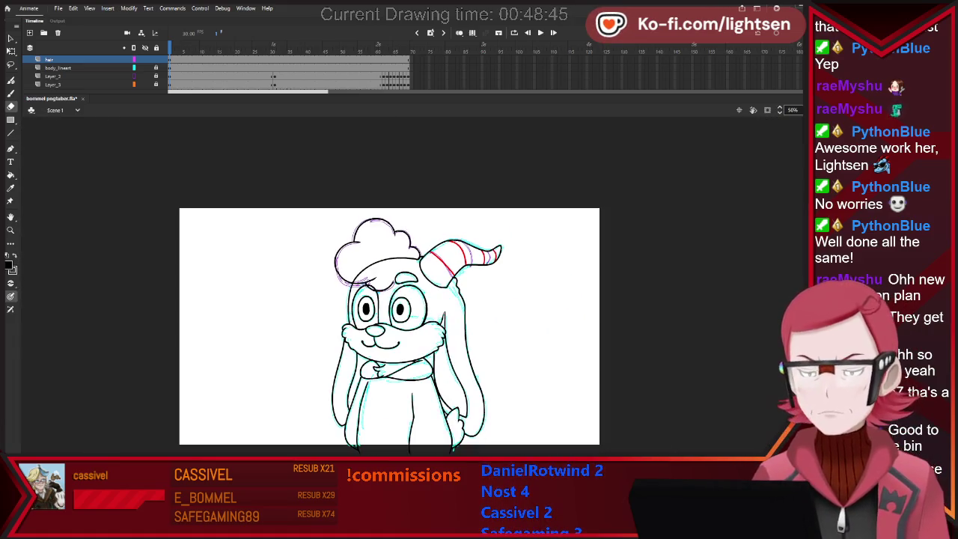
pyautogui.hotkey('ctrl', '=')
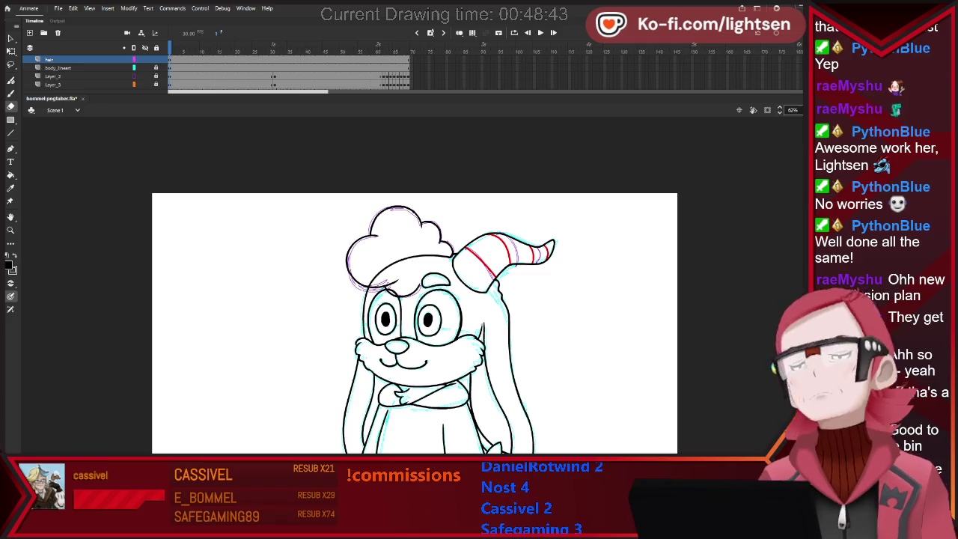
pyautogui.hotkey('ctrl', '=')
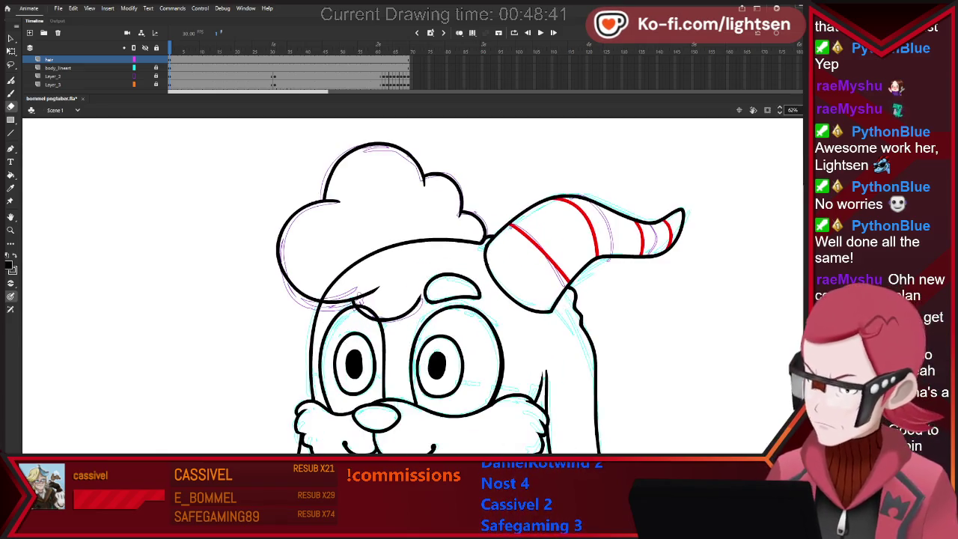
pyautogui.press('l')
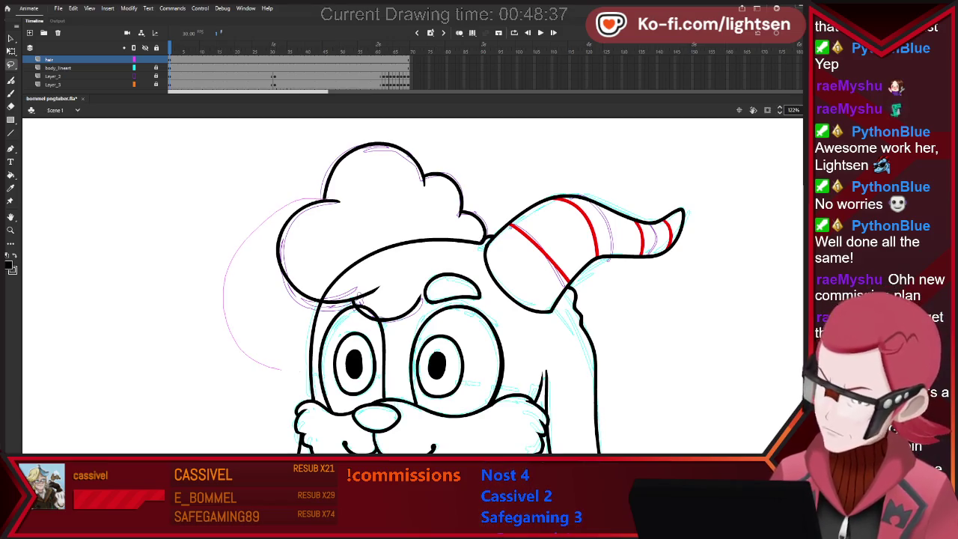
pyautogui.moveTo(271, 367); pyautogui.dragTo(344, 303)
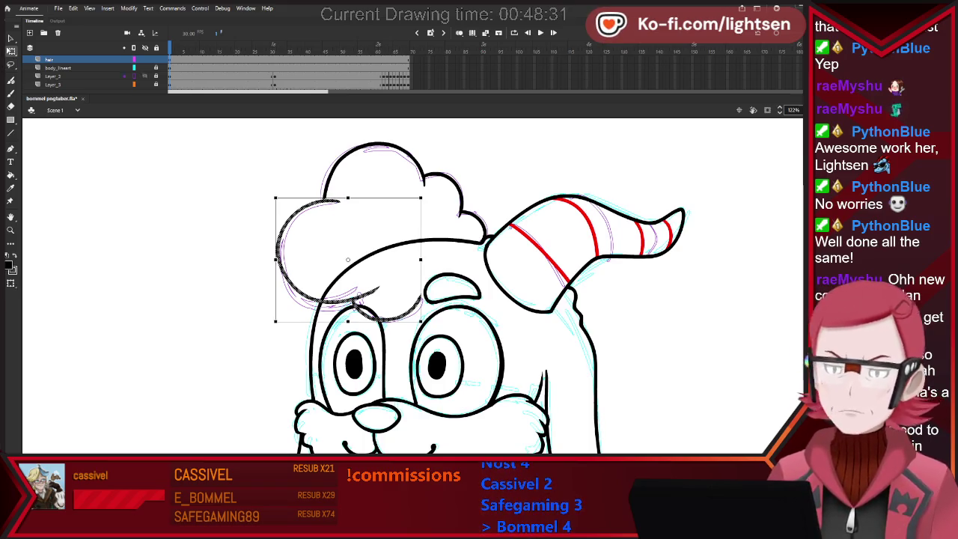
# Reshape the left hair bulge with Free Transform, stretching it down and outward, then deselect.
pyautogui.press('v')
pyautogui.press('Escape')
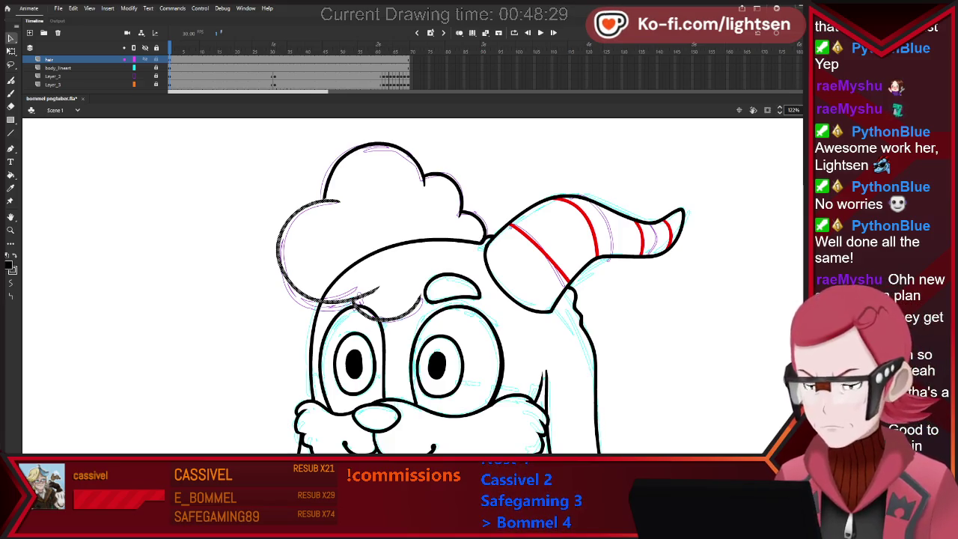
pyautogui.press('q')
pyautogui.moveTo(275, 322); pyautogui.dragTo(276, 331)
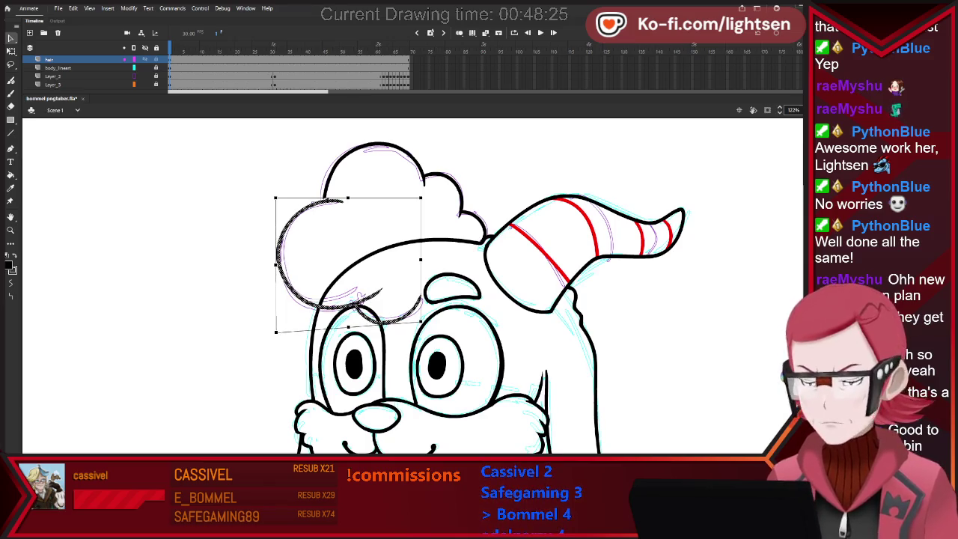
pyautogui.moveTo(421, 322); pyautogui.dragTo(427, 319)
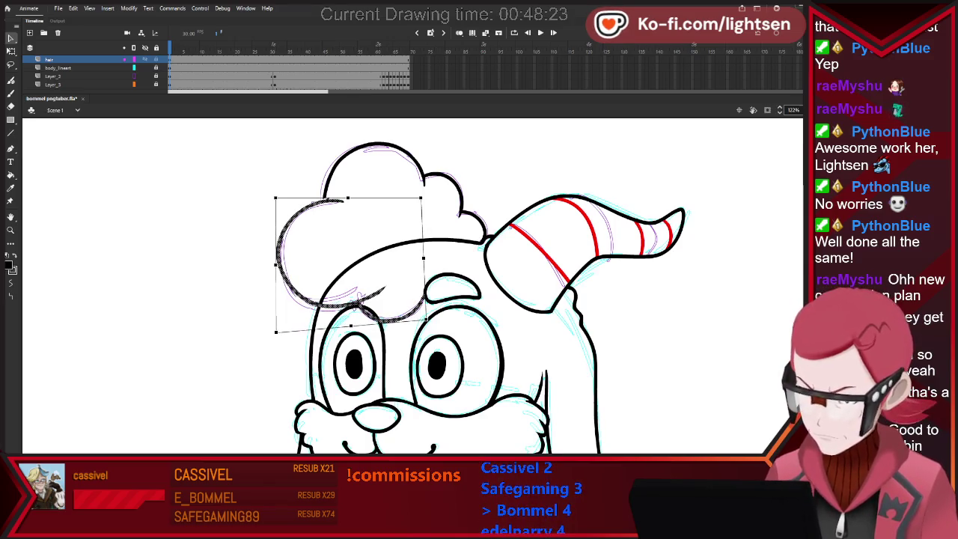
pyautogui.moveTo(275, 198); pyautogui.dragTo(274, 200)
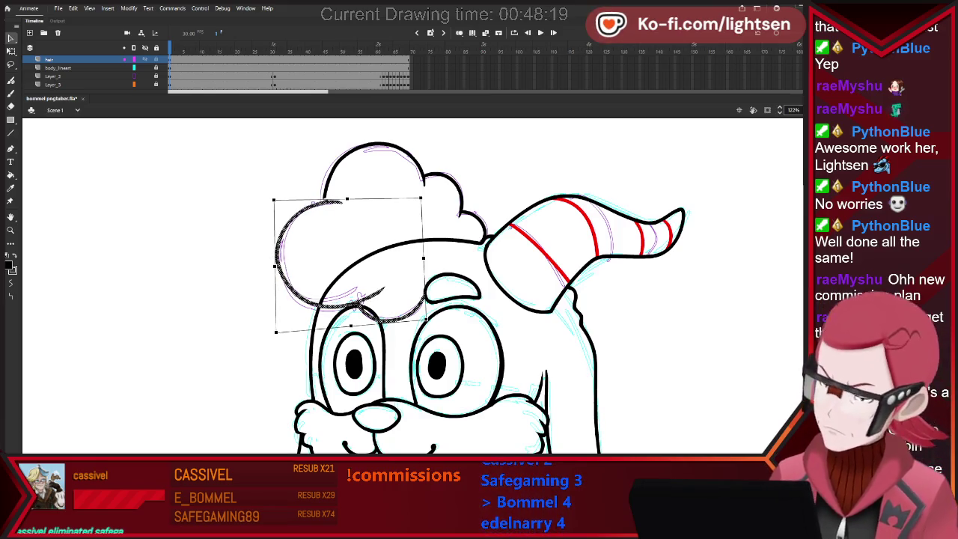
pyautogui.moveTo(273, 201); pyautogui.dragTo(271, 202)
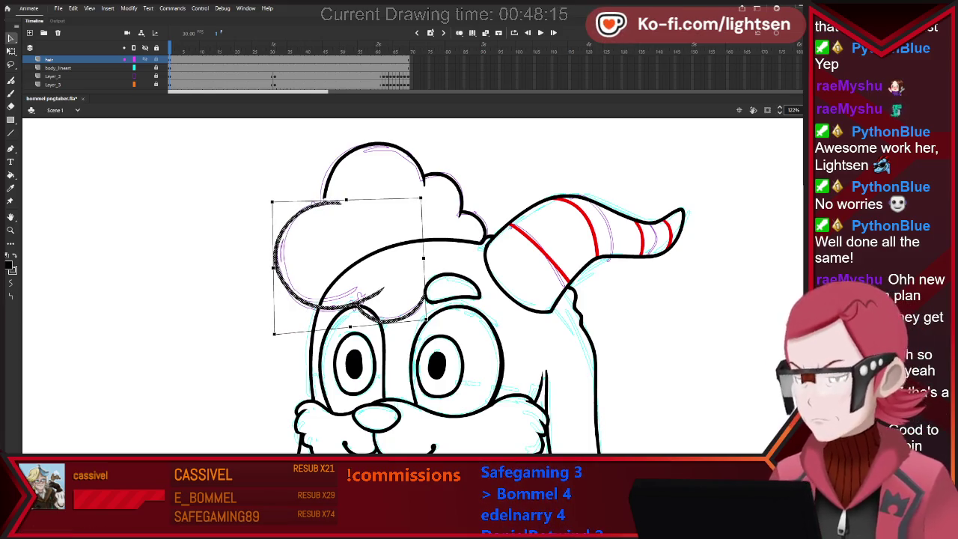
pyautogui.press('Escape')
# Zoom in and close the hair stroke junction, extending the upper stroke and erasing the stray spike.
pyautogui.press('b')
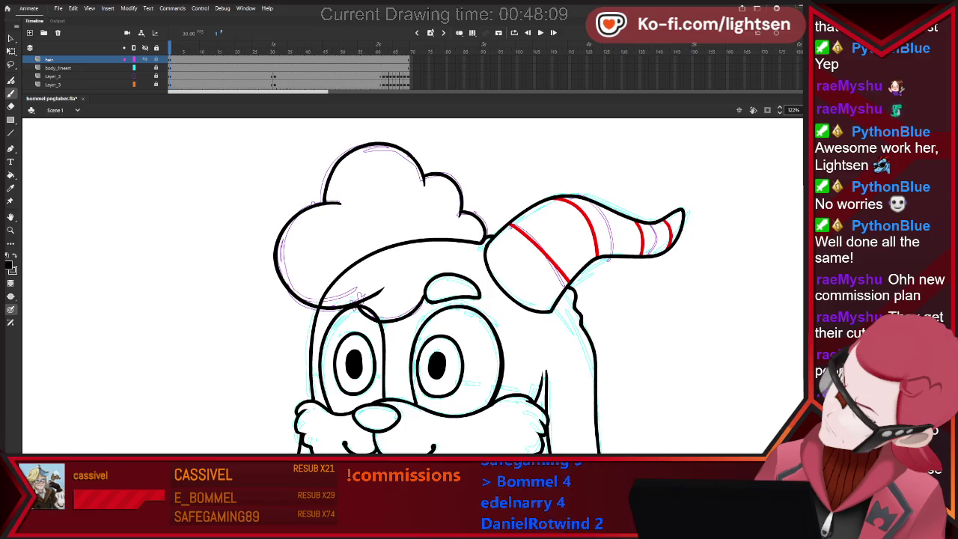
pyautogui.scroll(3, 389, 210)
pyautogui.scroll(2, 389, 210)
pyautogui.scroll(-2, 389, 209)
pyautogui.scroll(3, 284, 350)
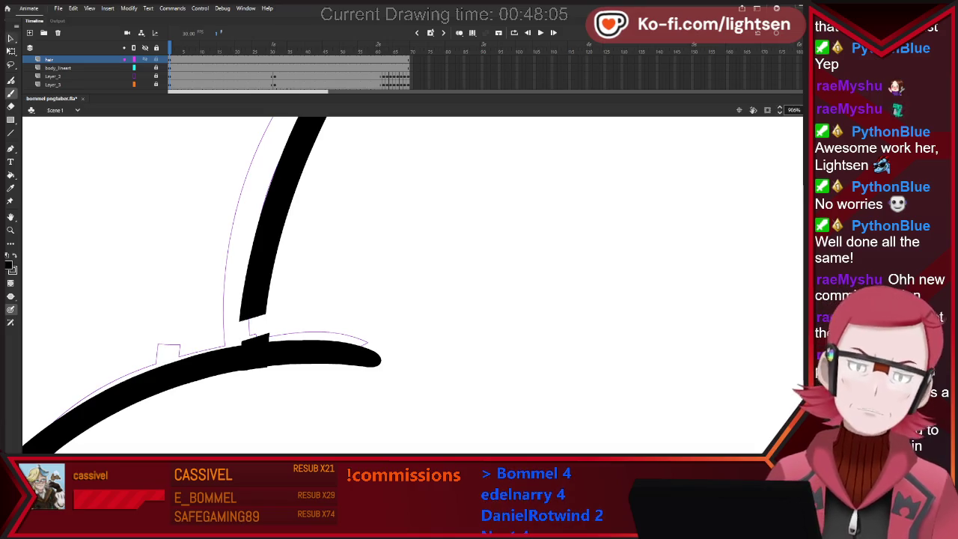
pyautogui.moveTo(251, 314); pyautogui.dragTo(258, 335)
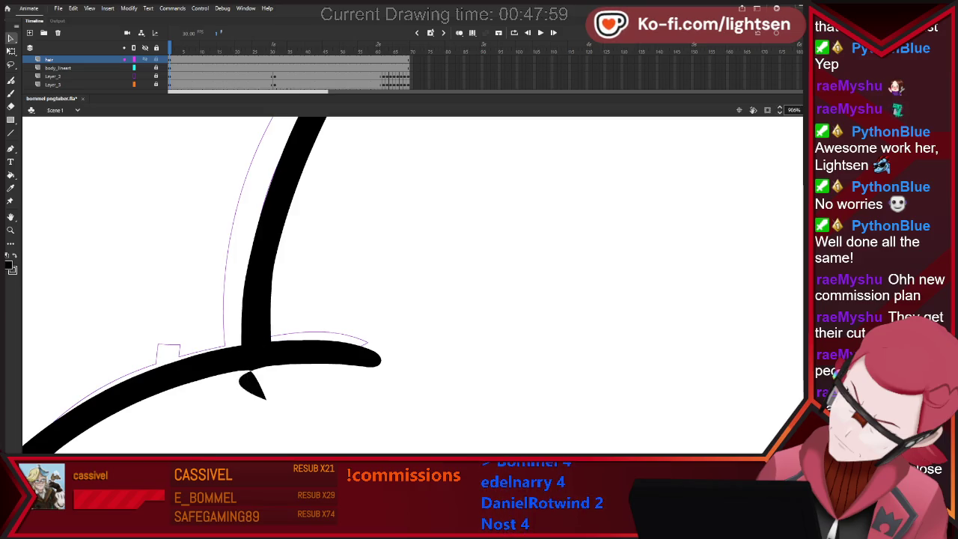
pyautogui.moveTo(262, 393); pyautogui.dragTo(247, 370)
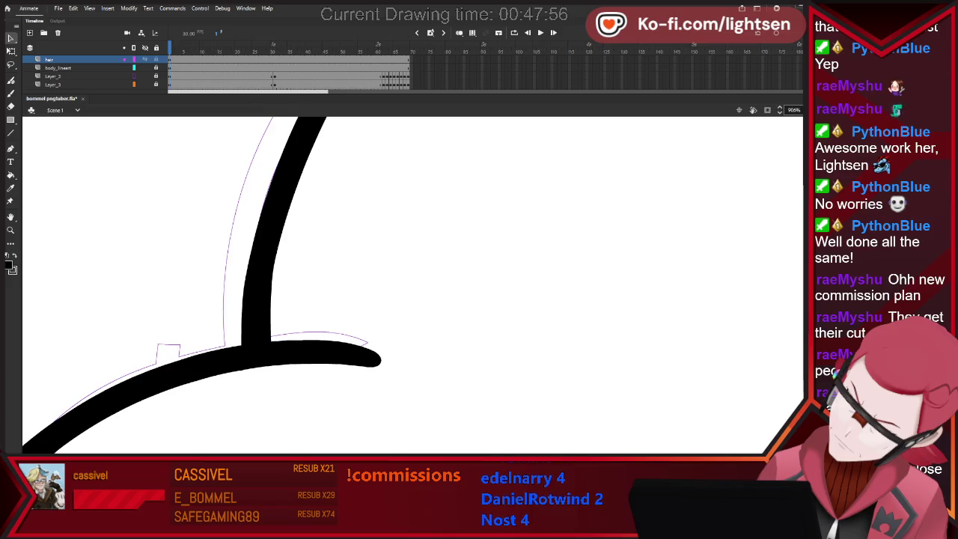
pyautogui.scroll(-3, 412, 284)
# Review the head up close, zoom out to the whole character, and select the body_lineart layer.
pyautogui.scroll(-2, 412, 284)
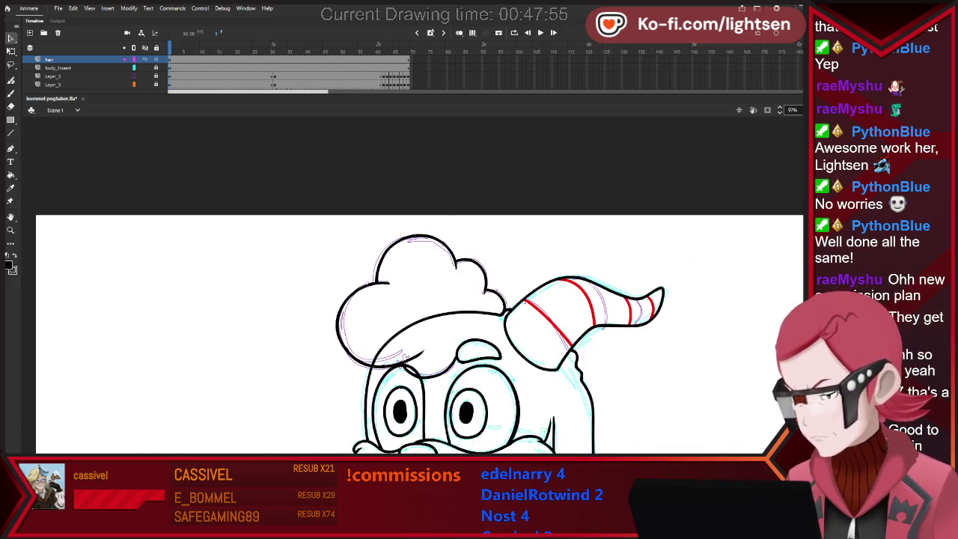
pyautogui.scroll(2, 505, 370)
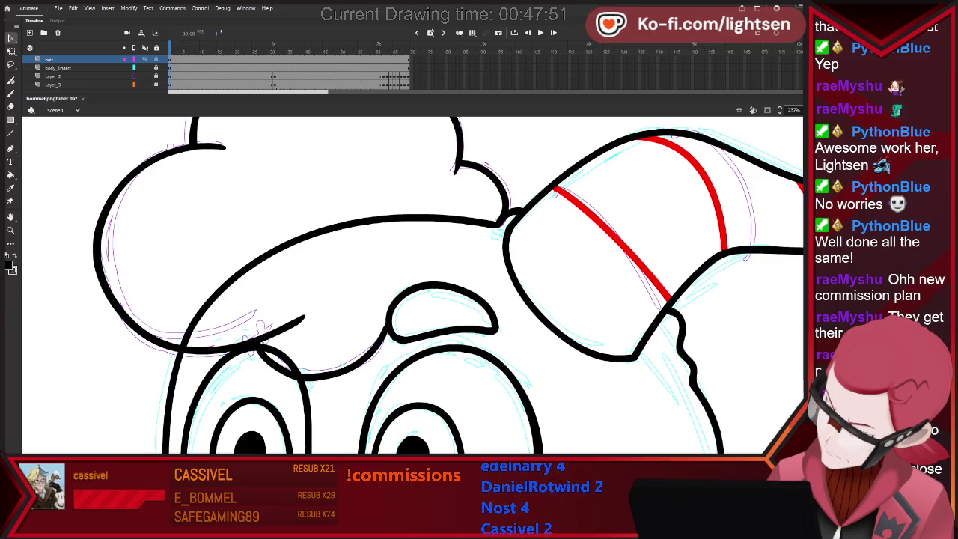
pyautogui.scroll(-1, 449, 329)
pyautogui.scroll(-2, 449, 329)
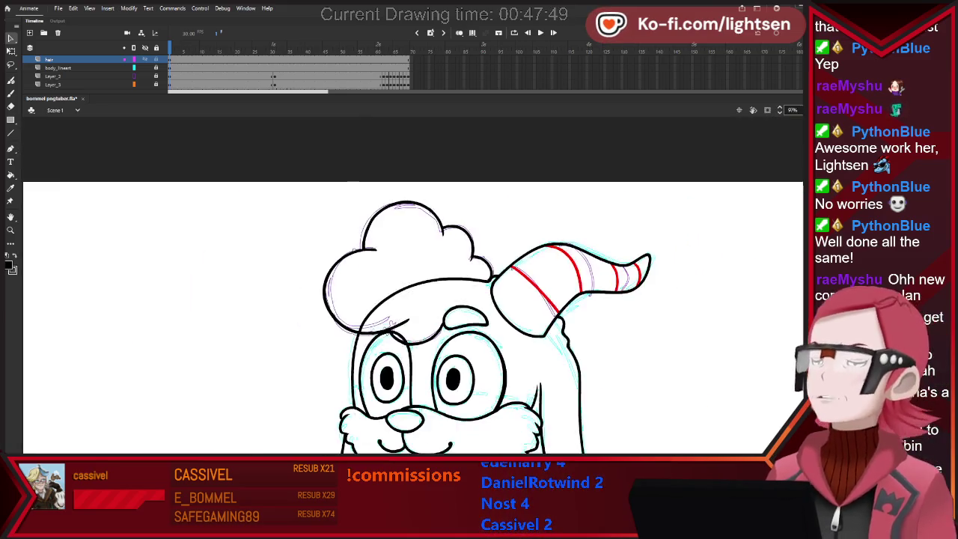
pyautogui.scroll(-2, 449, 329)
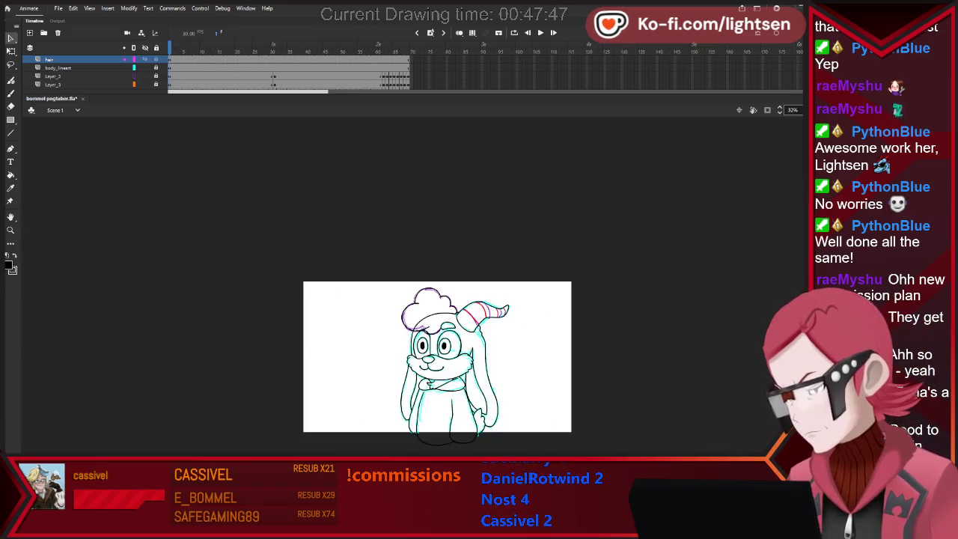
pyautogui.scroll(2, 497, 341)
pyautogui.scroll(2, 474, 307)
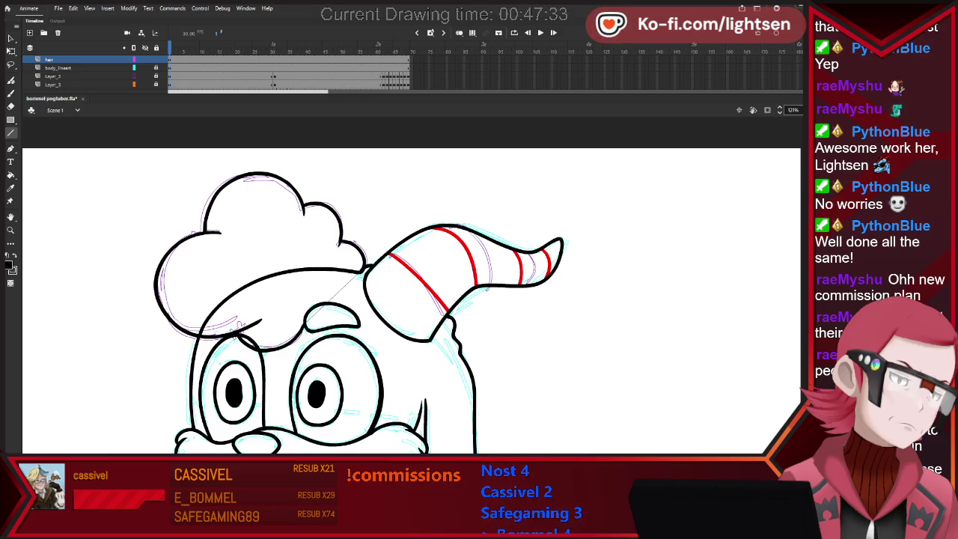
pyautogui.hotkey('ctrl', '-')
pyautogui.hotkey('ctrl', '-')
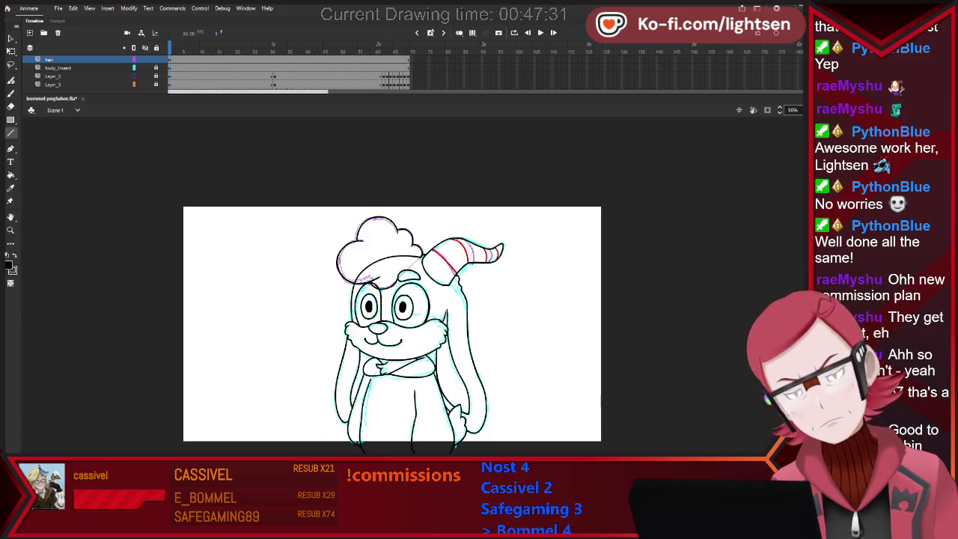
pyautogui.scroll(1, 405, 442)
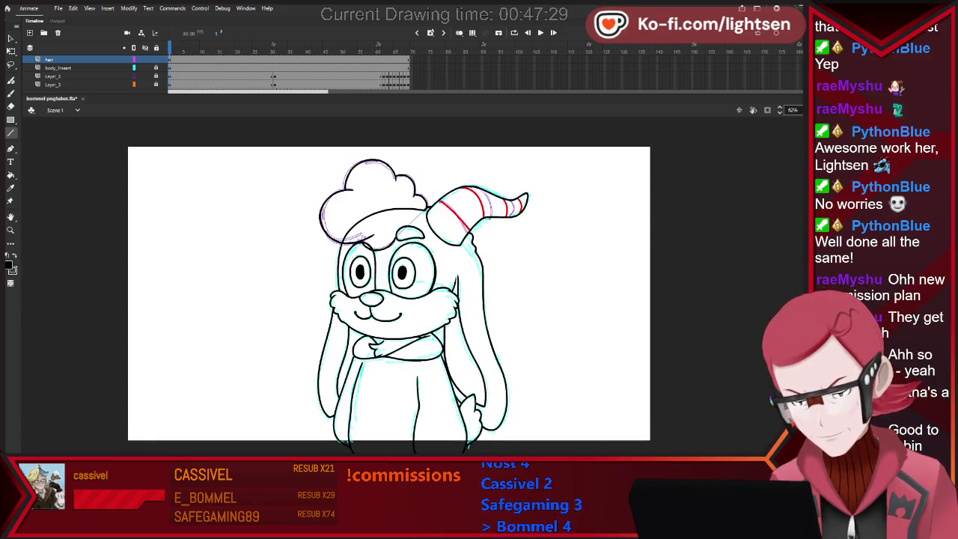
pyautogui.scroll(1, 404, 439)
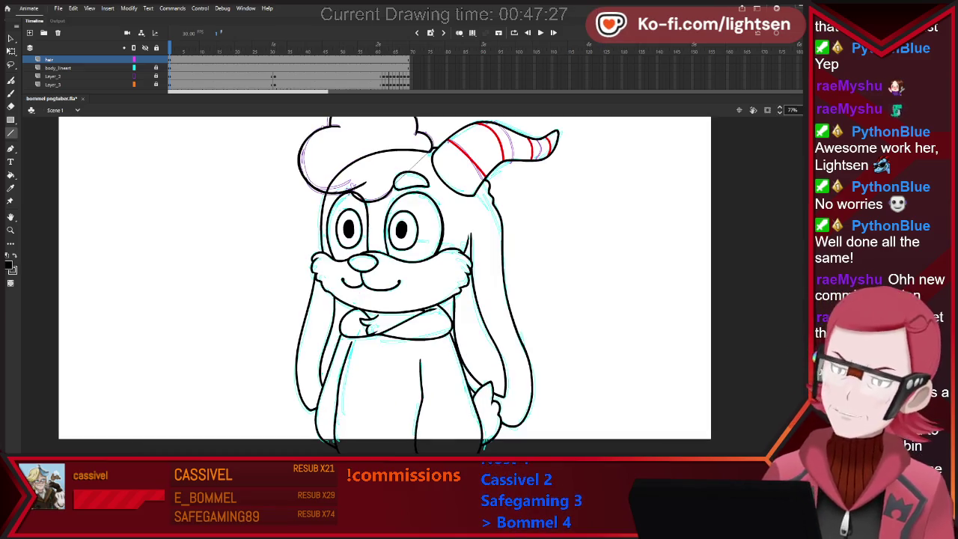
pyautogui.click(58, 67)
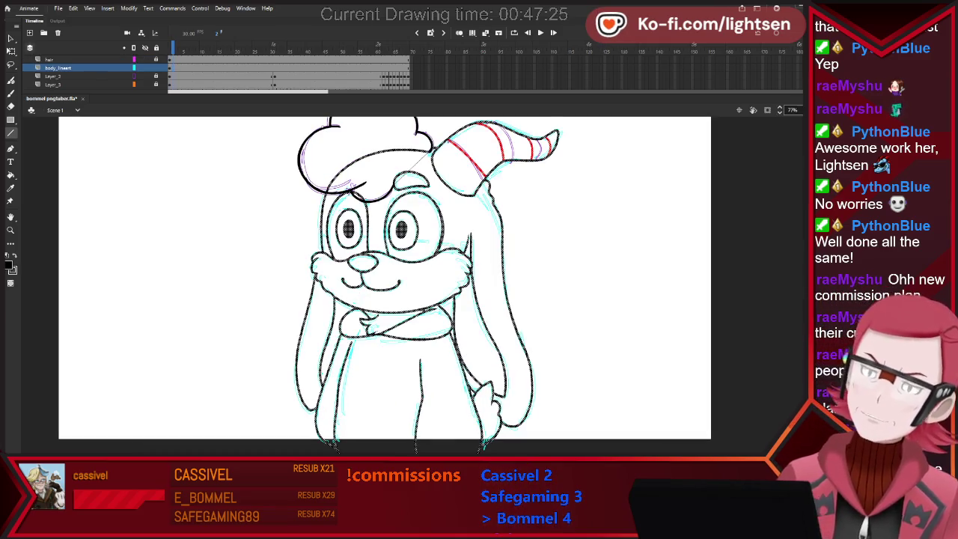
# Undo the old drawstring strokes and check the remaining hoodie stroke with the Selection tool.
pyautogui.press('b')
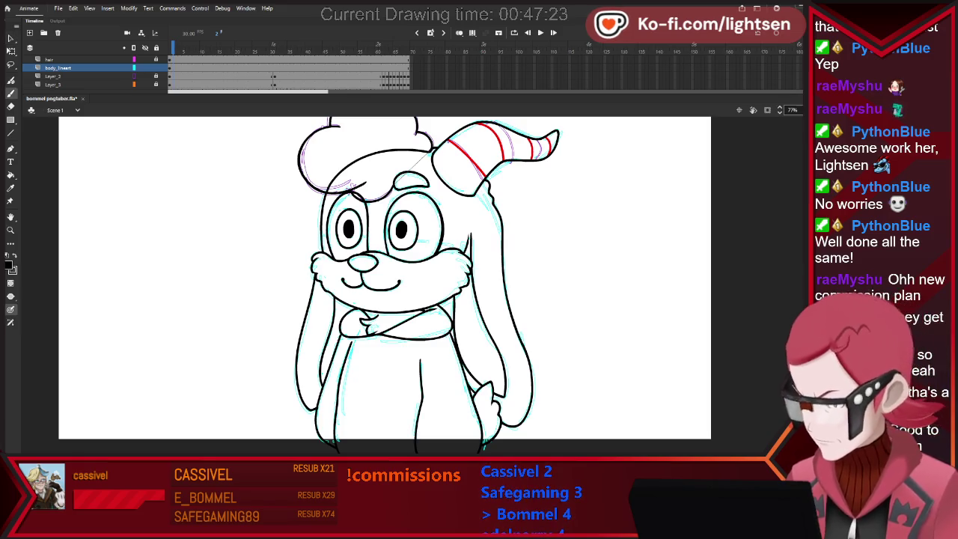
pyautogui.moveTo(393, 344); pyautogui.dragTo(398, 373)
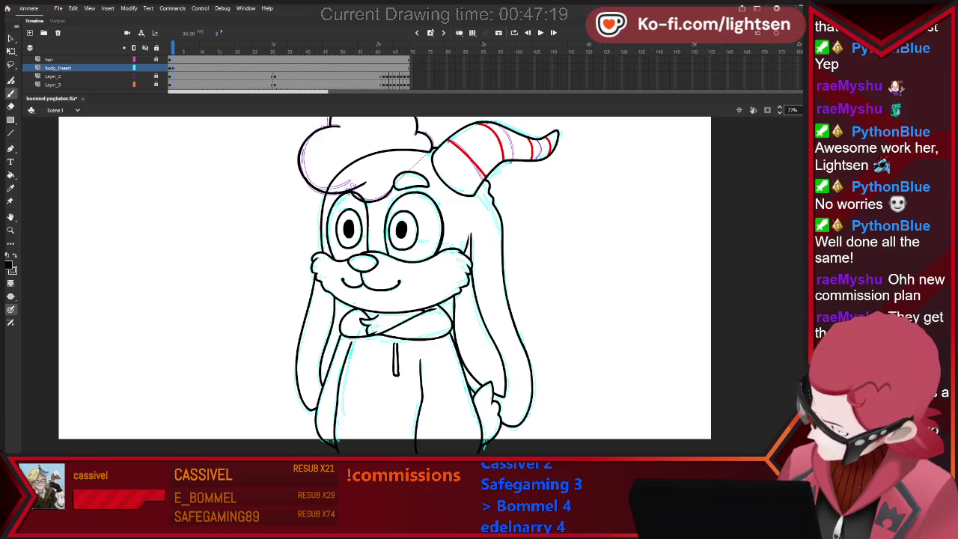
pyautogui.hotkey('ctrl', 'z')
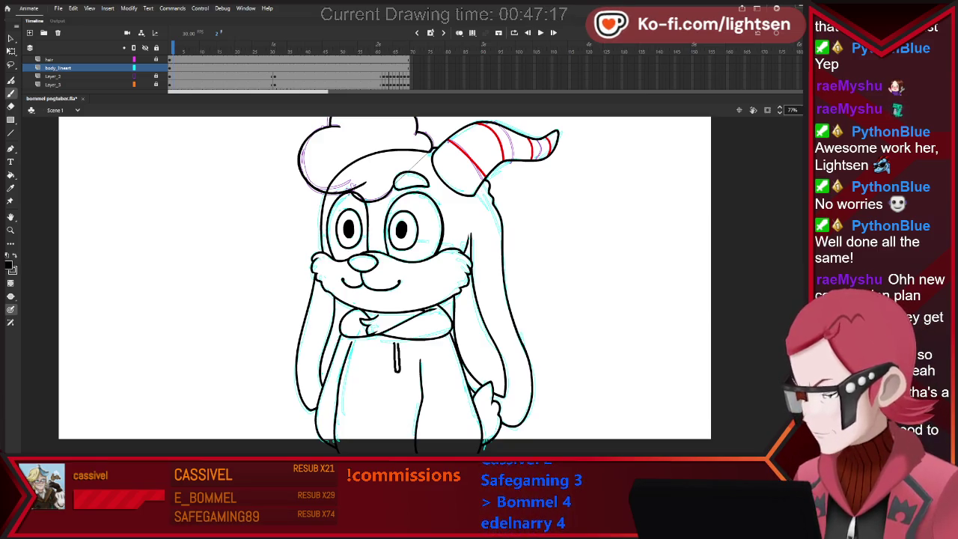
pyautogui.hotkey('ctrl', 'z')
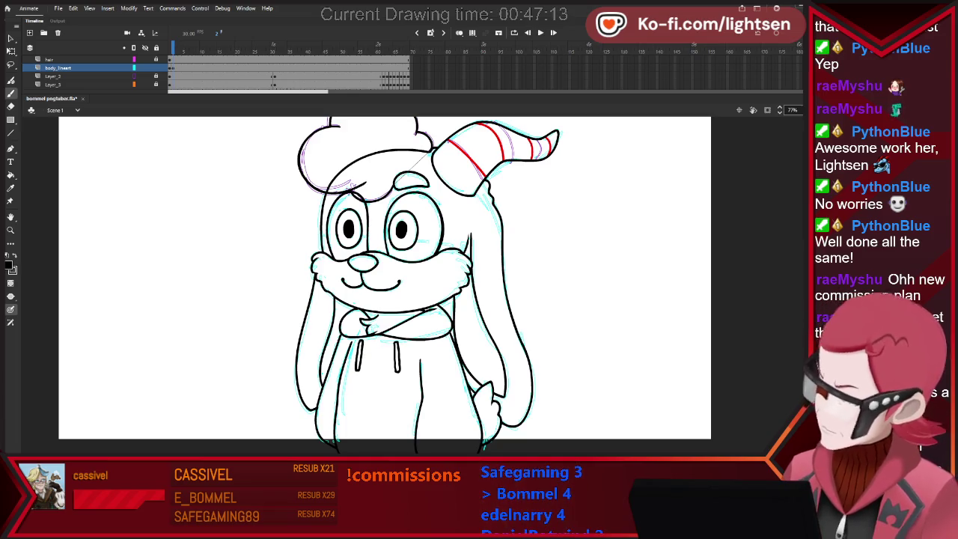
pyautogui.press('v')
pyautogui.click(397, 357)
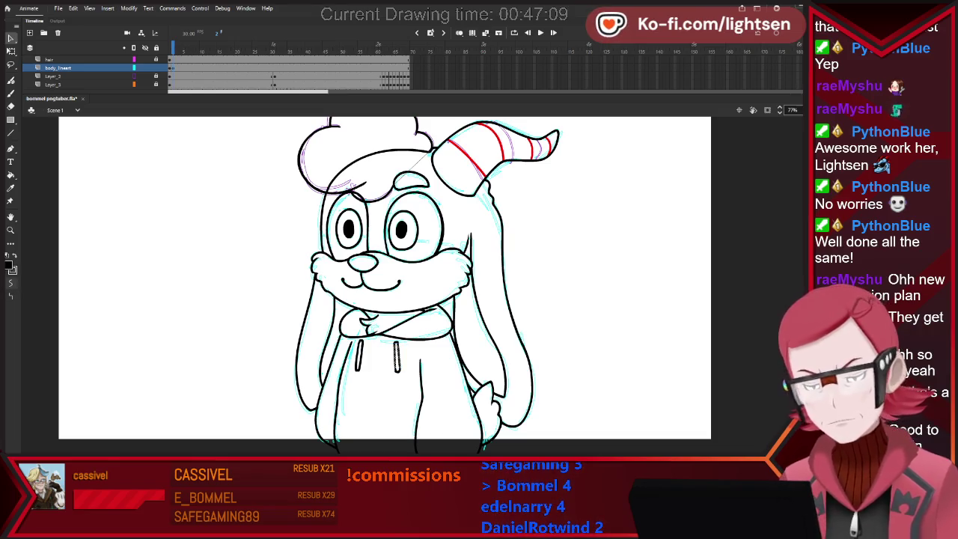
pyautogui.press('Escape')
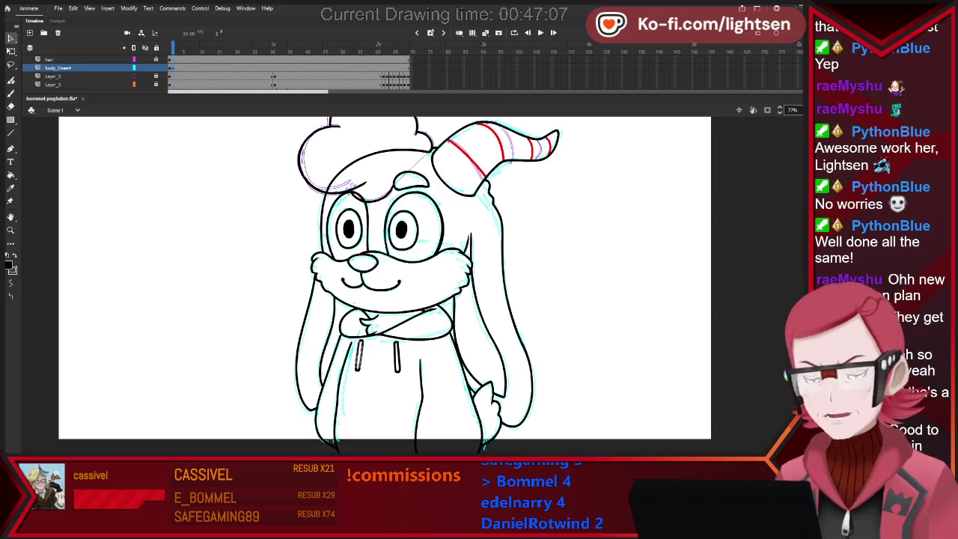
pyautogui.press('Escape')
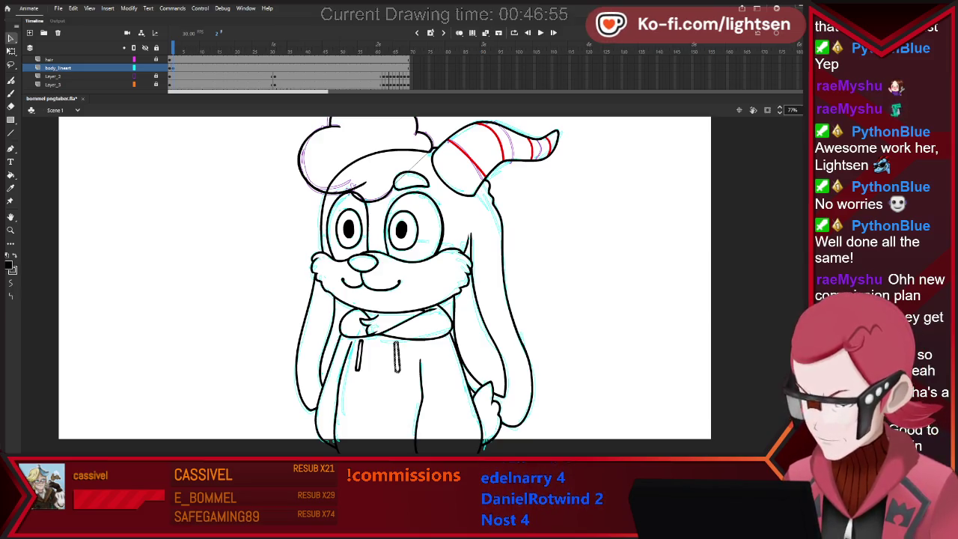
# Redraw the left and right hoodie drawstrings as single vertical brush strokes.
pyautogui.moveTo(357, 343); pyautogui.dragTo(362, 375)
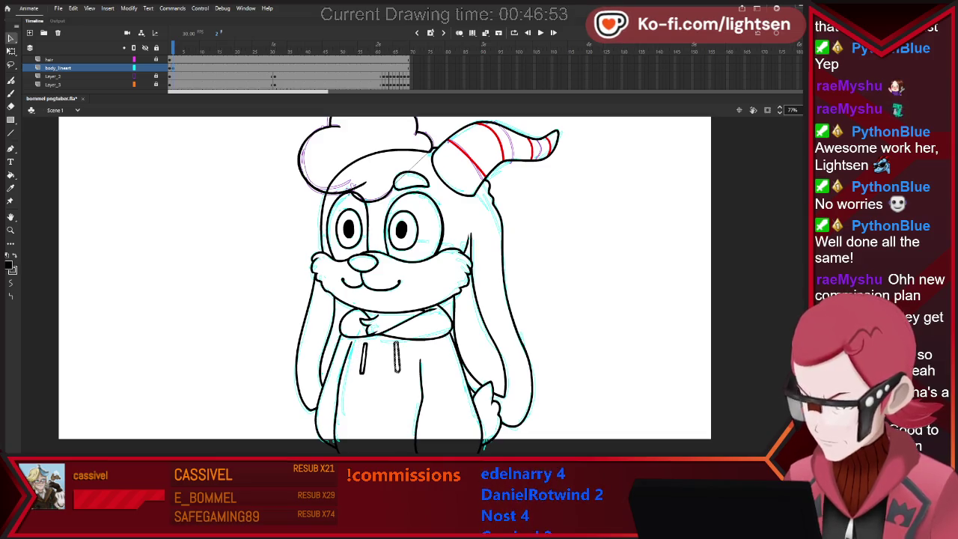
pyautogui.moveTo(390, 343); pyautogui.dragTo(390, 374)
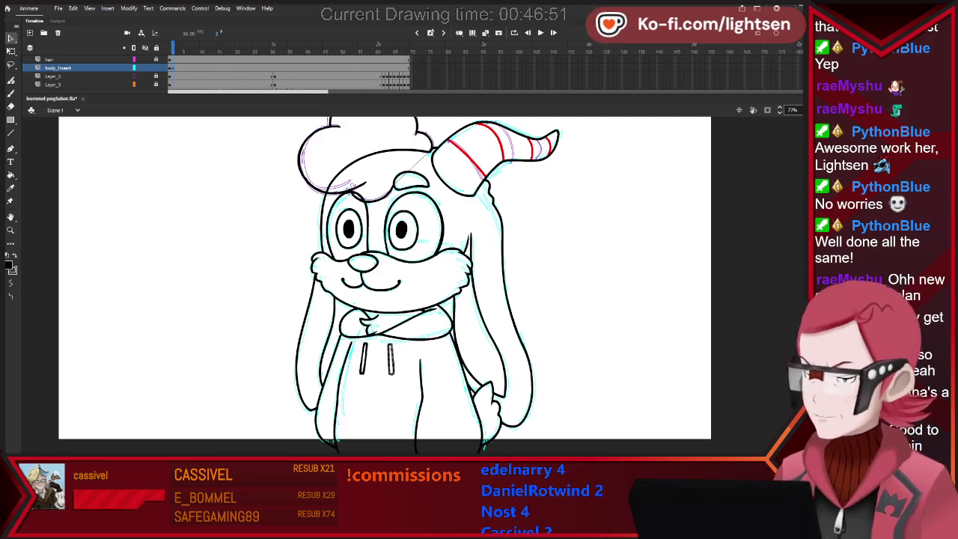
pyautogui.moveTo(346, 335); pyautogui.dragTo(401, 383)
pyautogui.press('Escape')
pyautogui.moveTo(360, 343); pyautogui.dragTo(360, 374)
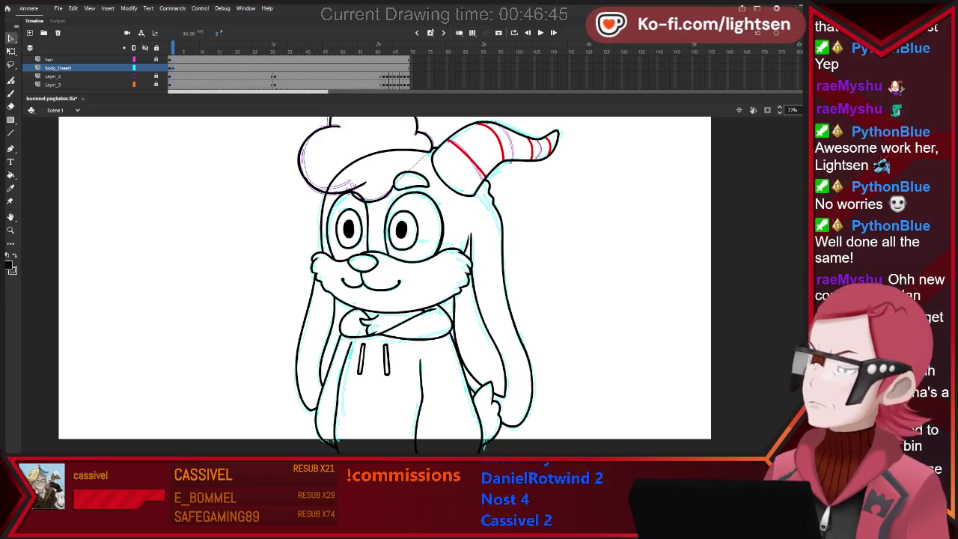
pyautogui.scroll(-3, 470, 264)
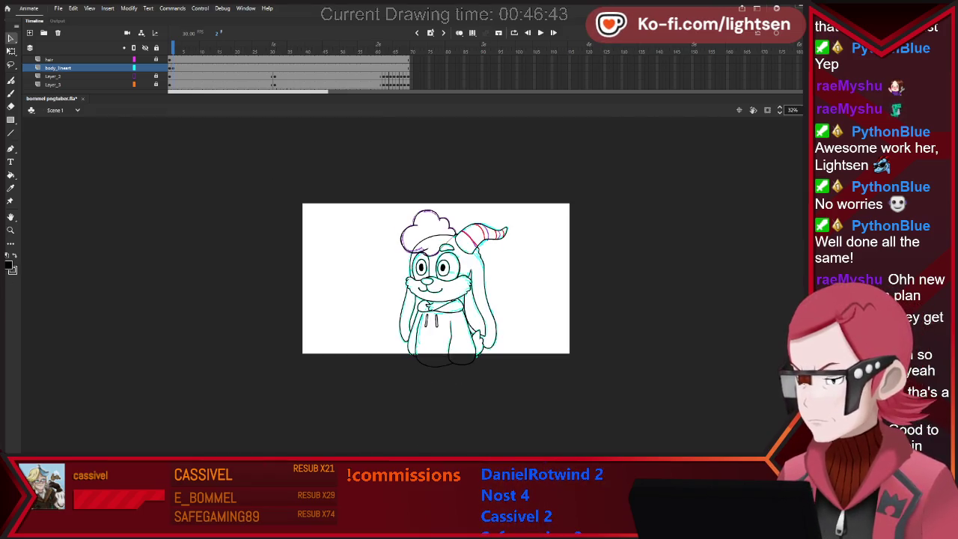
pyautogui.scroll(2, 486, 273)
pyautogui.scroll(2, 486, 272)
pyautogui.scroll(2, 486, 272)
pyautogui.scroll(2, 486, 272)
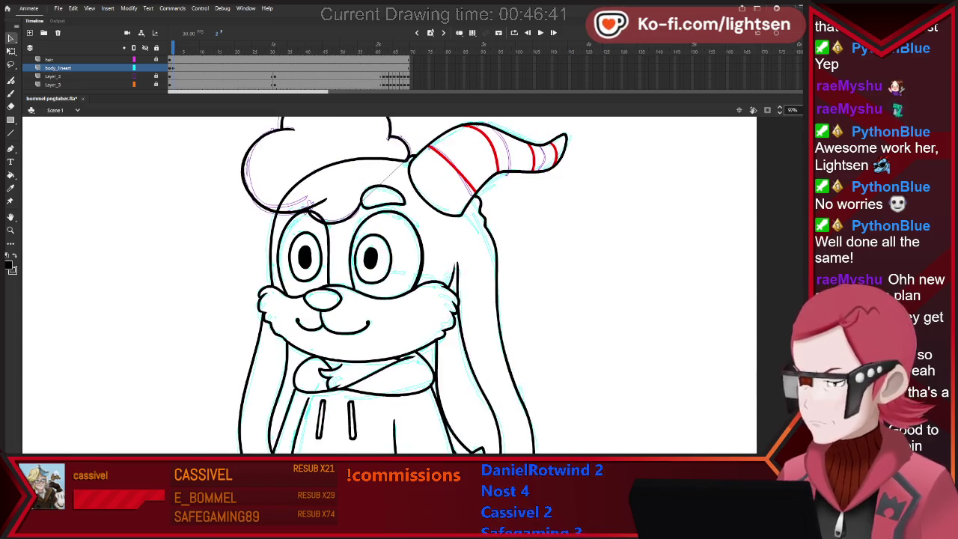
pyautogui.press('b')
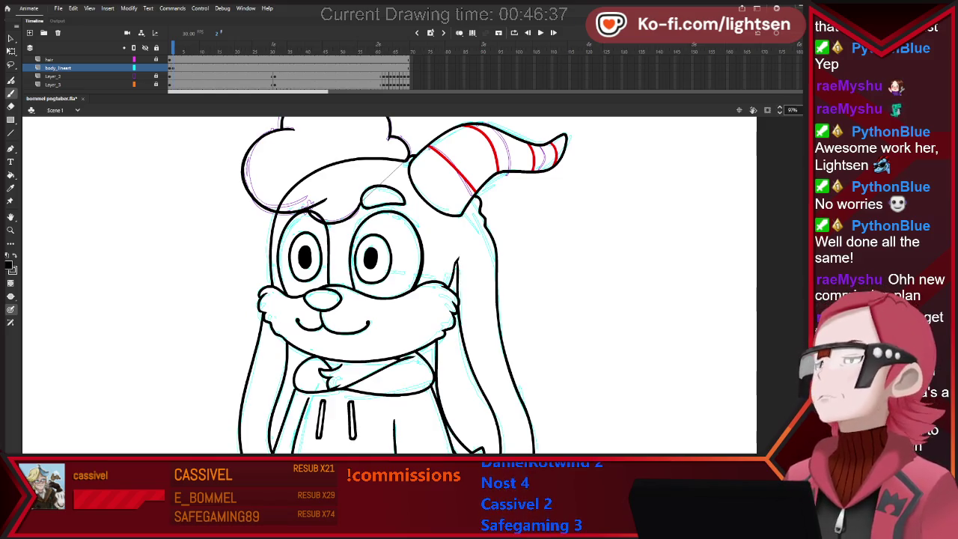
pyautogui.press('e')
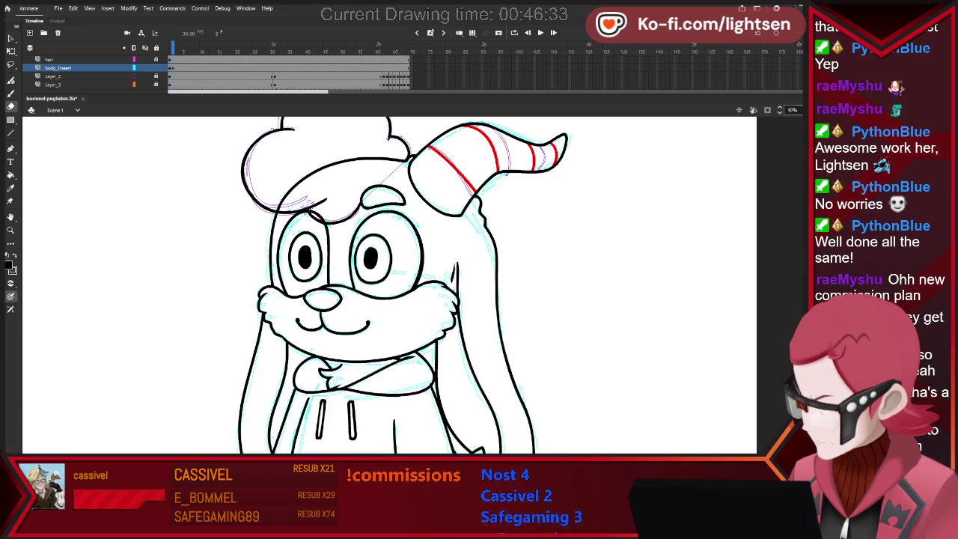
pyautogui.press('b')
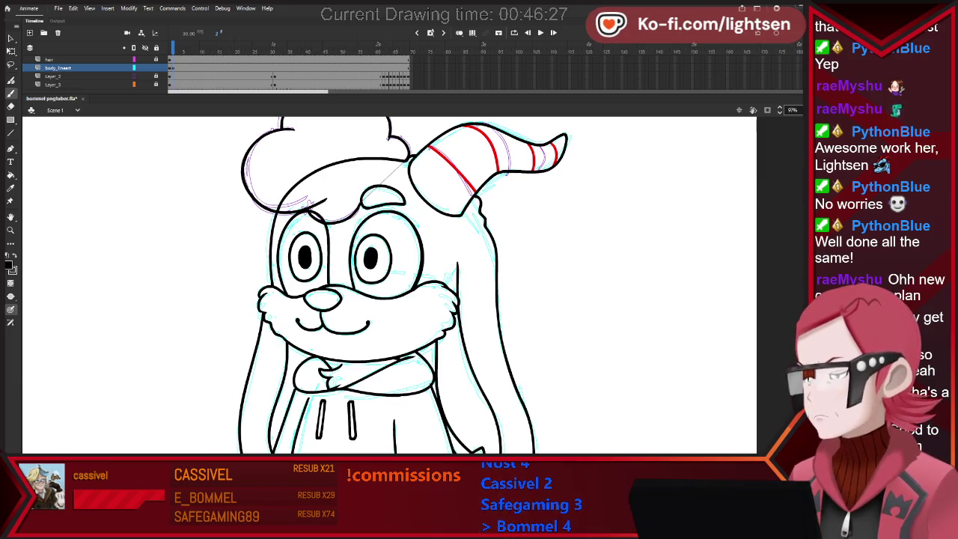
pyautogui.press('e')
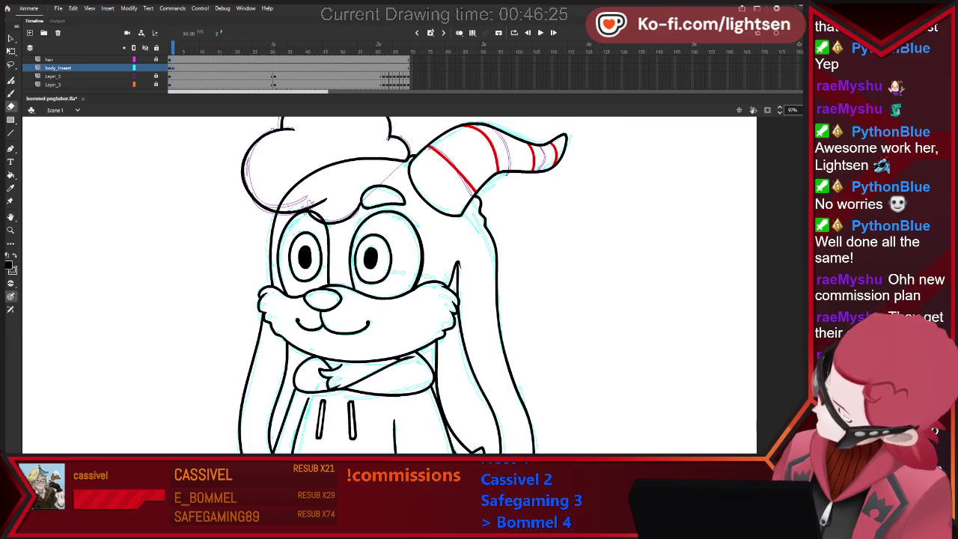
pyautogui.hotkey('ctrl', '-')
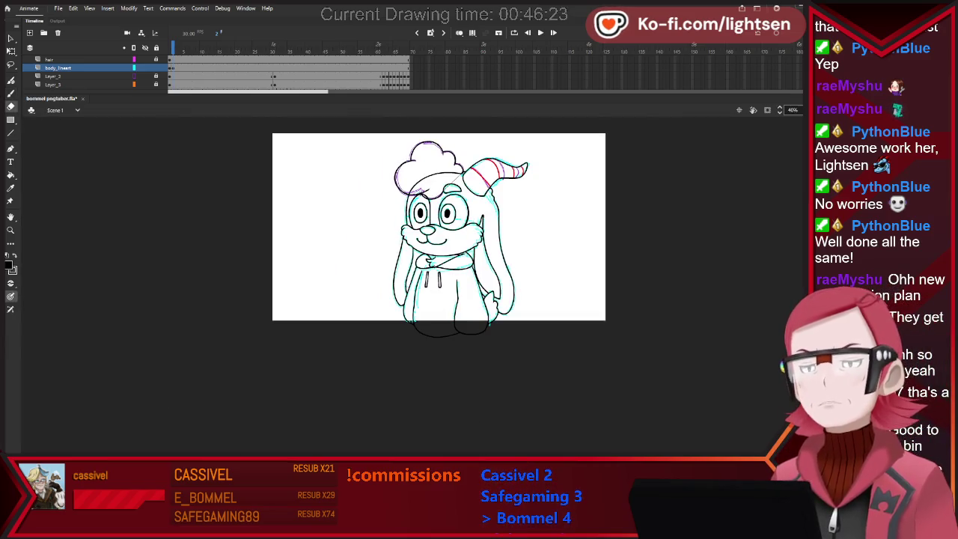
pyautogui.scroll(3, 536, 185)
pyautogui.press('b')
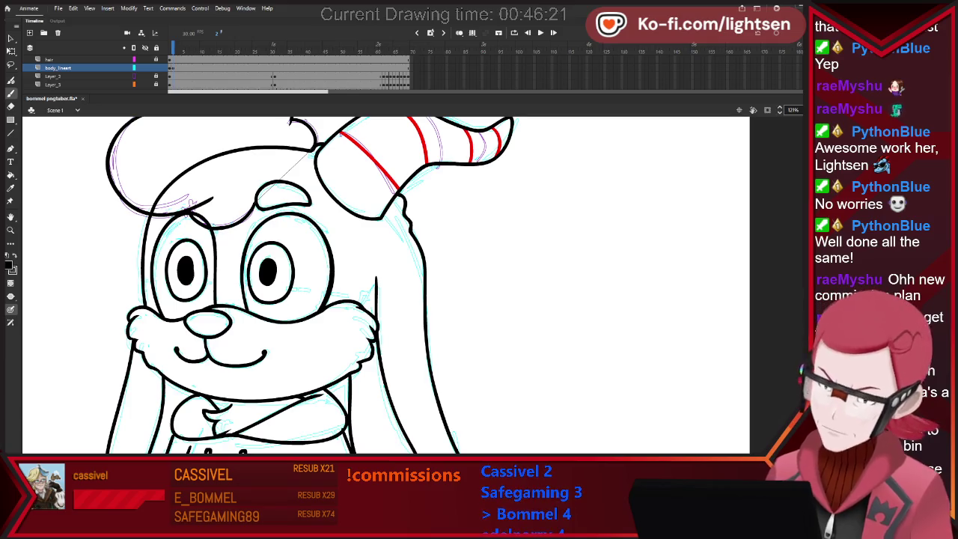
pyautogui.press('e')
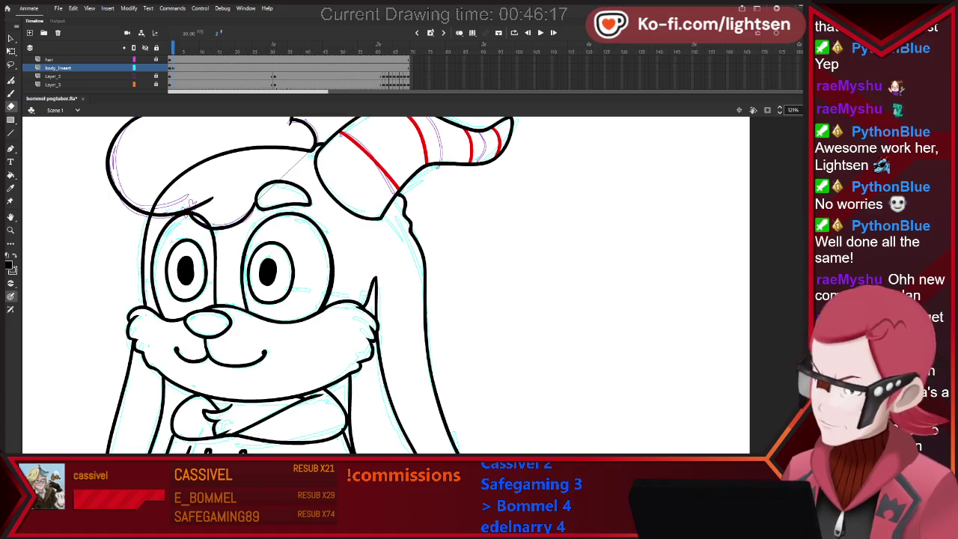
pyautogui.press('b')
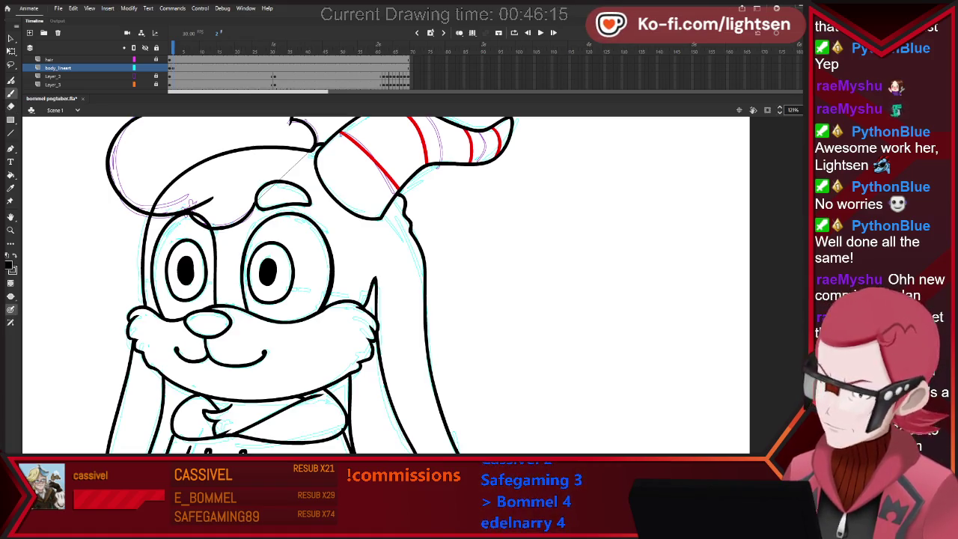
pyautogui.scroll(-2, 385, 285)
pyautogui.scroll(1, 385, 284)
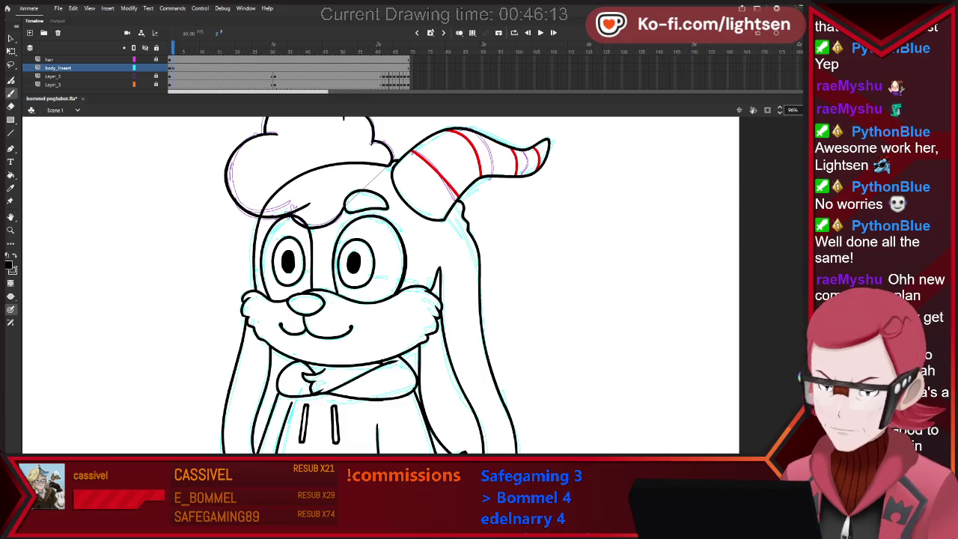
pyautogui.press('e')
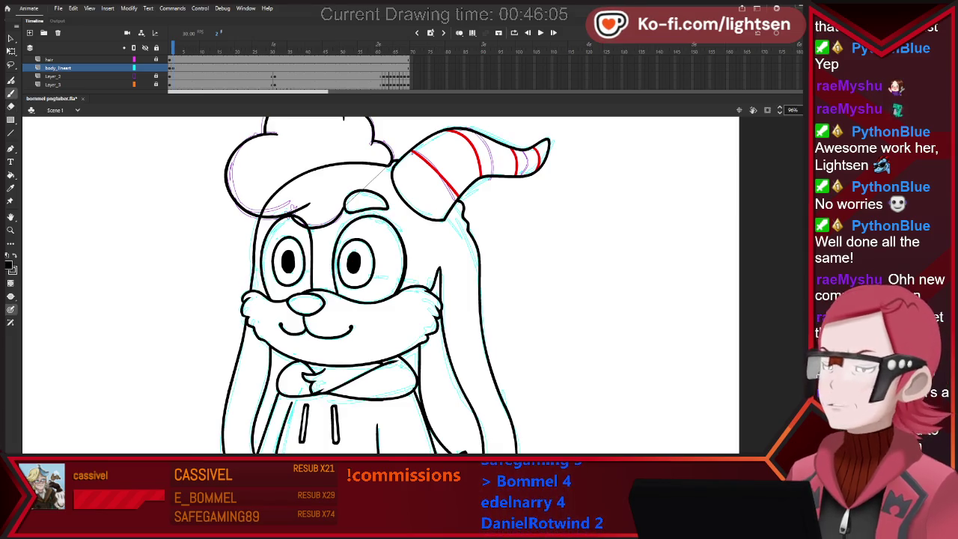
pyautogui.scroll(-2, 381, 284)
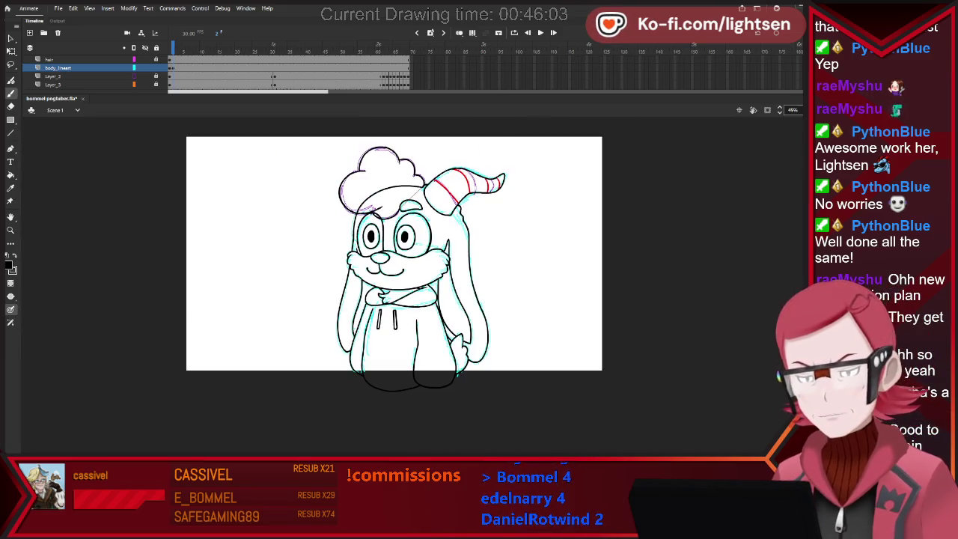
pyautogui.scroll(1, 507, 221)
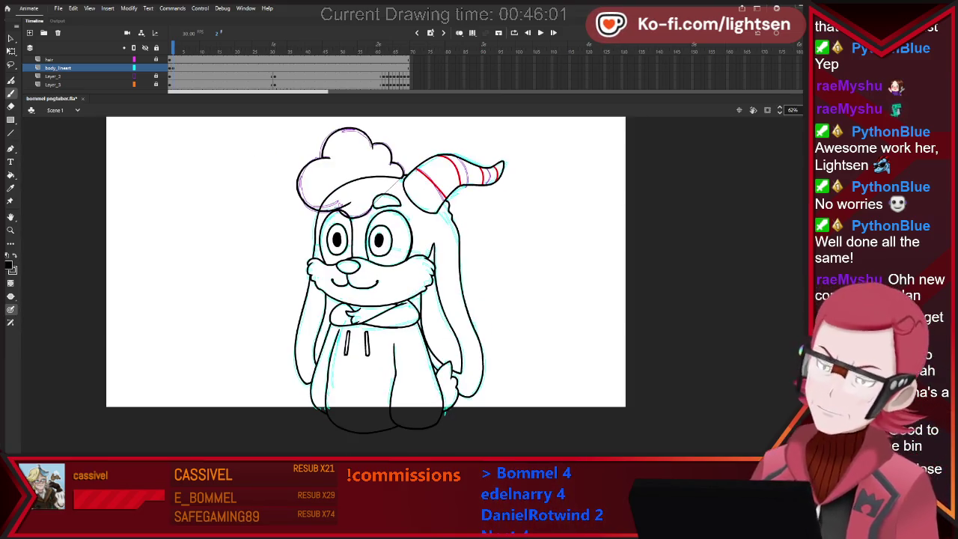
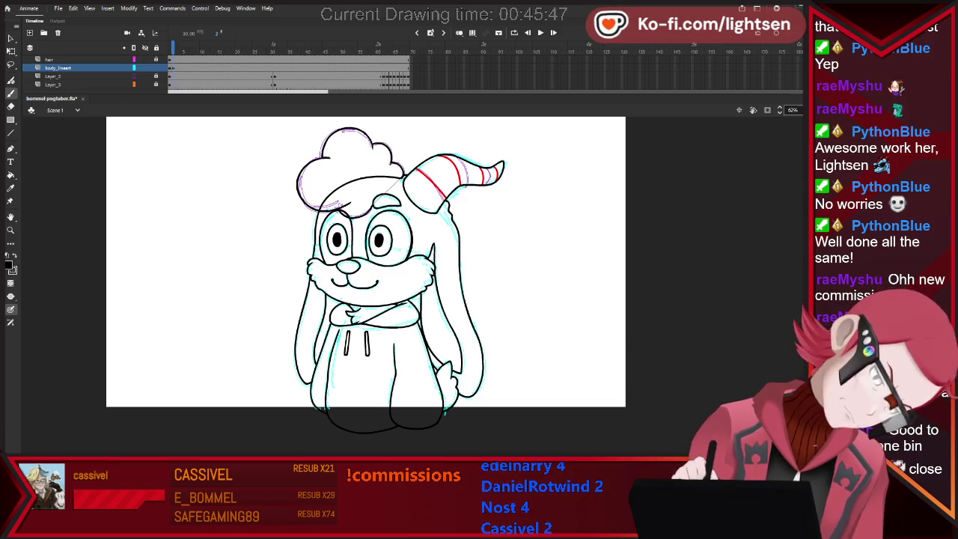
# Undo and redo the last hoodie-string stroke, then select and delete all lineart on body_lineart.
pyautogui.hotkey('ctrl', 'z')
pyautogui.hotkey('ctrl', 'z')
pyautogui.hotkey('ctrl', 'z')
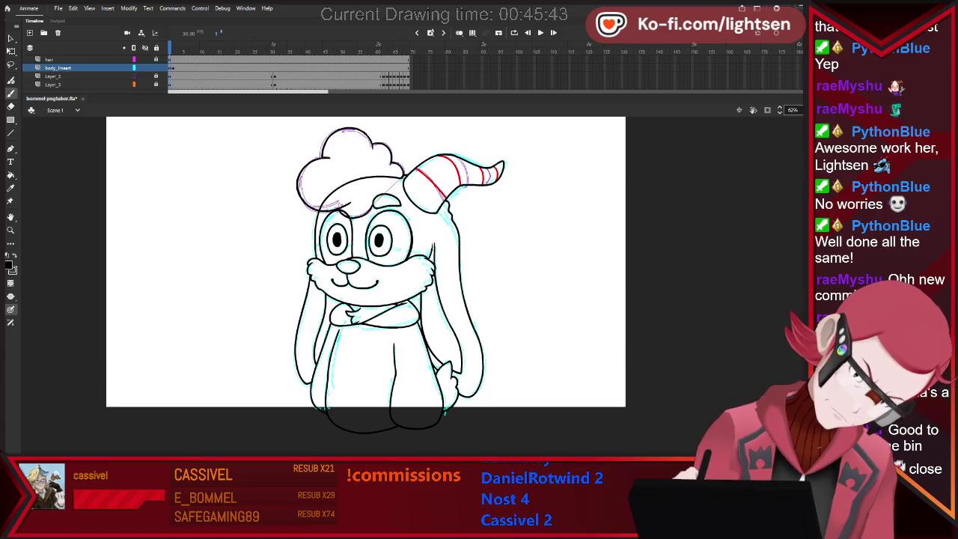
pyautogui.hotkey('ctrl', 'y')
pyautogui.hotkey('ctrl', 'y')
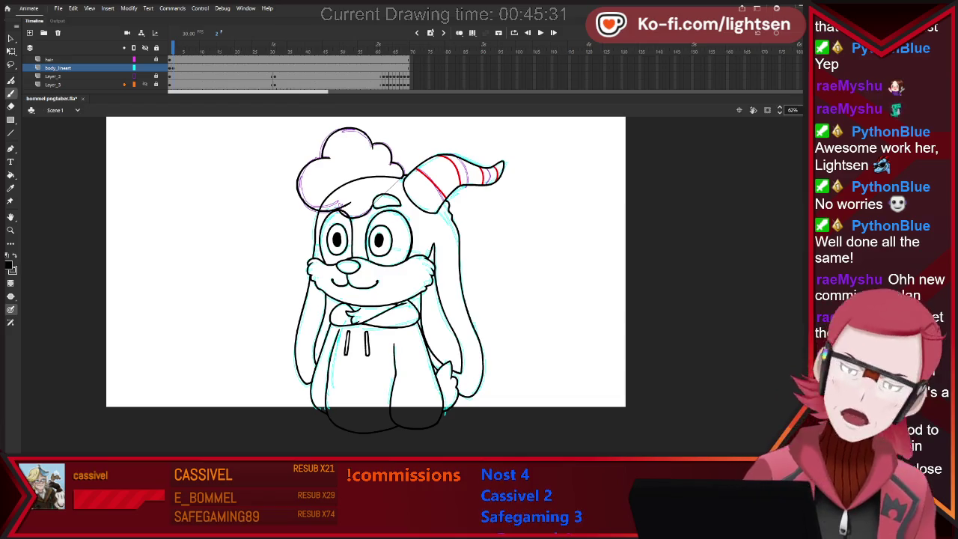
pyautogui.hotkey('ctrl', 'a')
pyautogui.press('Return')
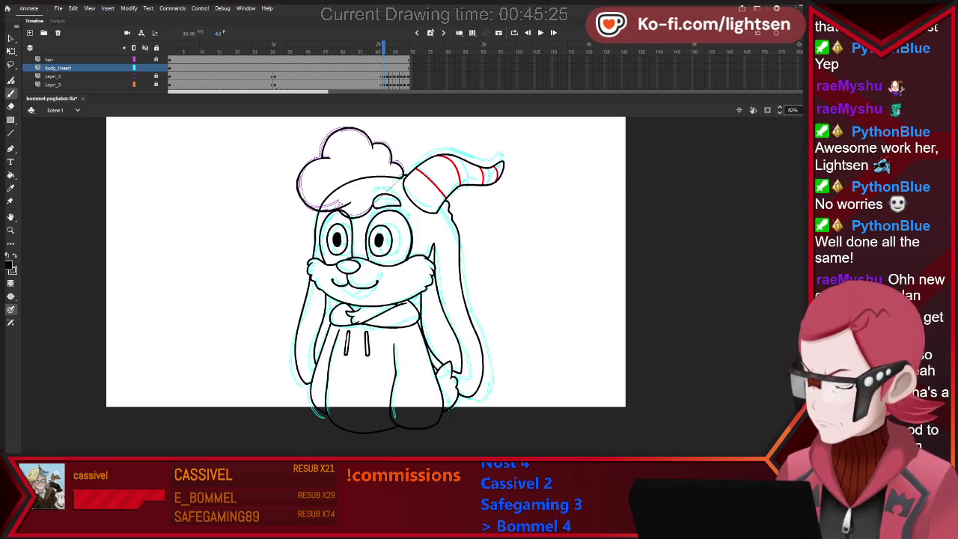
pyautogui.hotkey('ctrl', 'a')
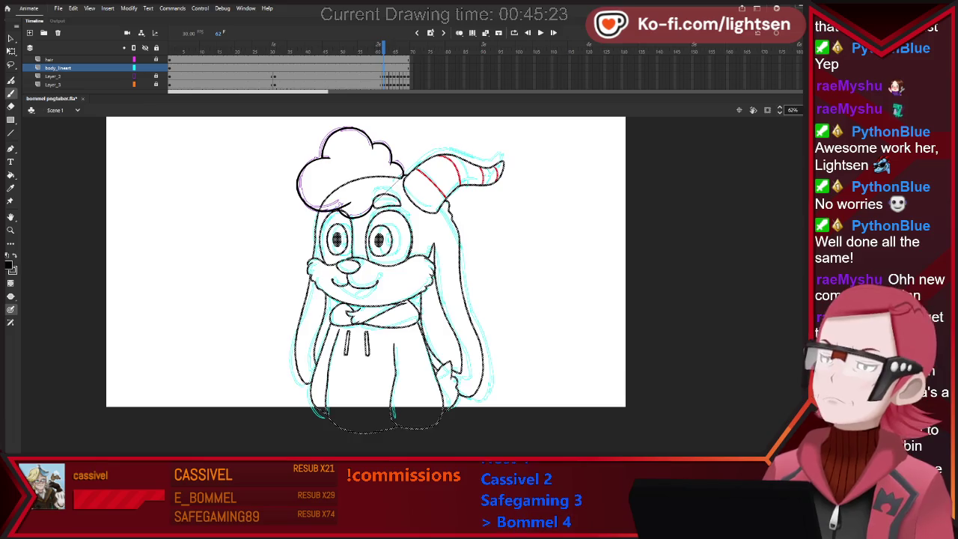
pyautogui.press('Delete')
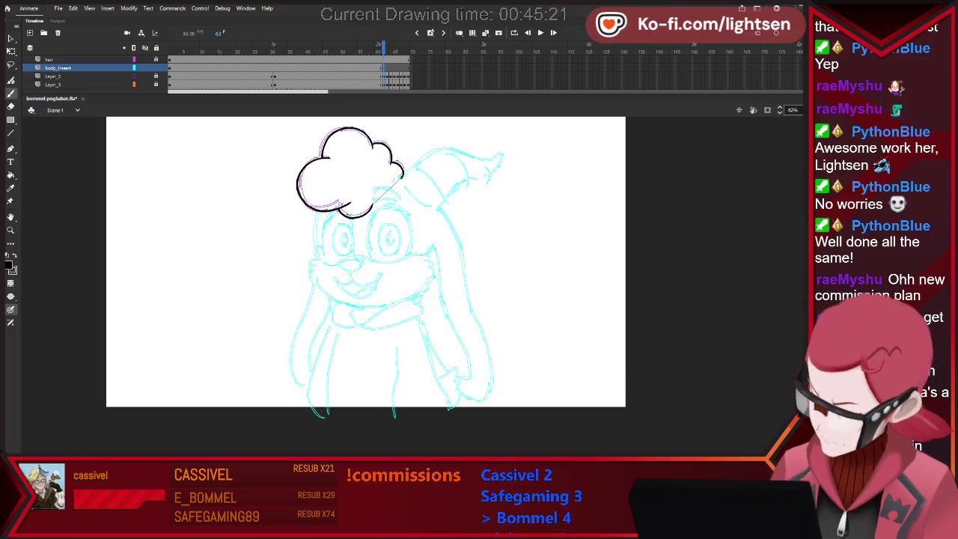
# Zoom to 151% and ink the right eye's outline, redrawing a misplaced stroke.
pyautogui.scroll(2, 378, 225)
pyautogui.scroll(2, 378, 224)
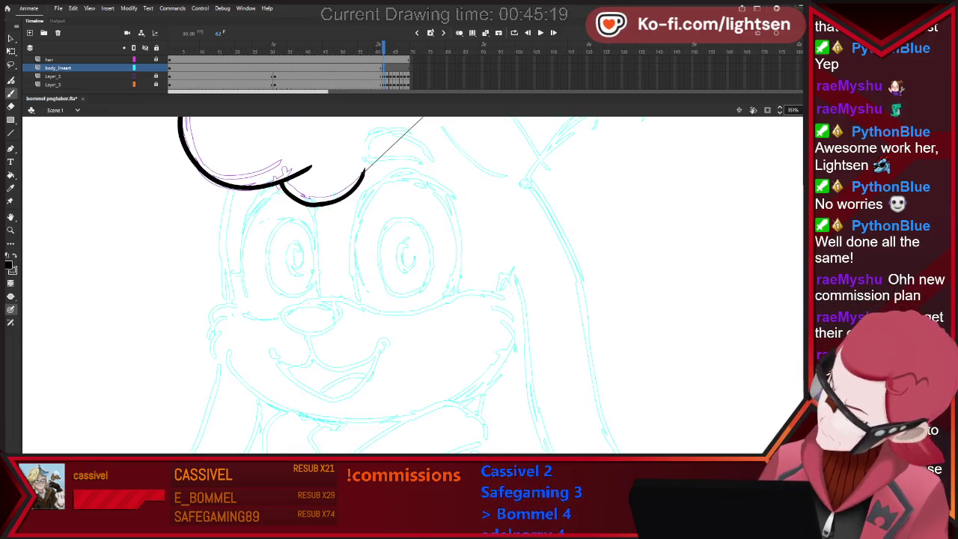
pyautogui.moveTo(352, 271); pyautogui.dragTo(372, 193)
pyautogui.moveTo(436, 190)
pyautogui.mouseDown()
pyautogui.moveTo(455, 261)
pyautogui.moveTo(437, 318)
pyautogui.mouseUp()
pyautogui.hotkey('ctrl', 'z')
pyautogui.moveTo(362, 305)
pyautogui.mouseDown()
pyautogui.moveTo(351, 267)
pyautogui.moveTo(355, 199)
pyautogui.moveTo(401, 178)
pyautogui.moveTo(453, 219)
pyautogui.moveTo(459, 276)
pyautogui.moveTo(447, 301)
pyautogui.mouseUp()
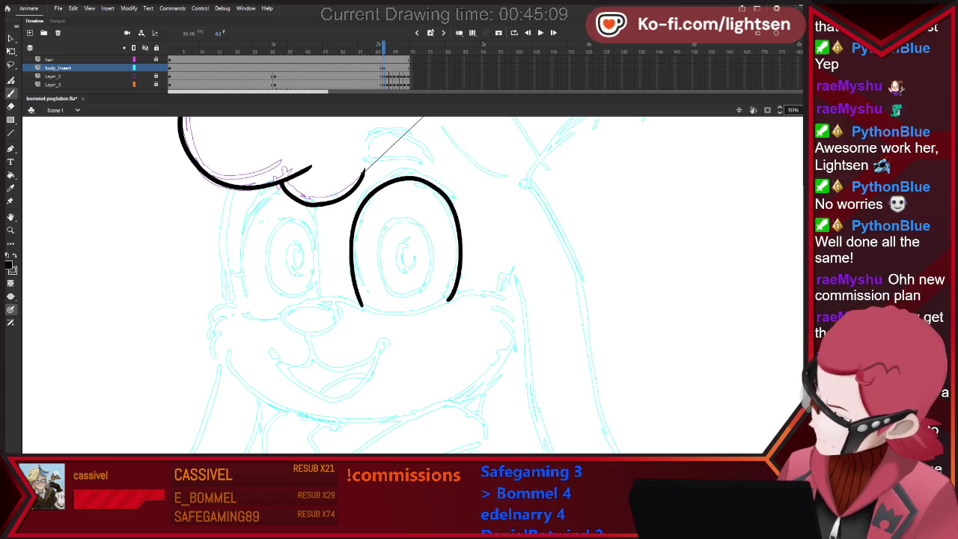
# Ink the left eye's inner side and trim its overshooting end.
pyautogui.moveTo(241, 253)
pyautogui.mouseDown()
pyautogui.moveTo(282, 333)
pyautogui.moveTo(241, 232)
pyautogui.moveTo(274, 190)
pyautogui.mouseUp()
pyautogui.hotkey('ctrl', 'z')
pyautogui.hotkey('ctrl', 'z')
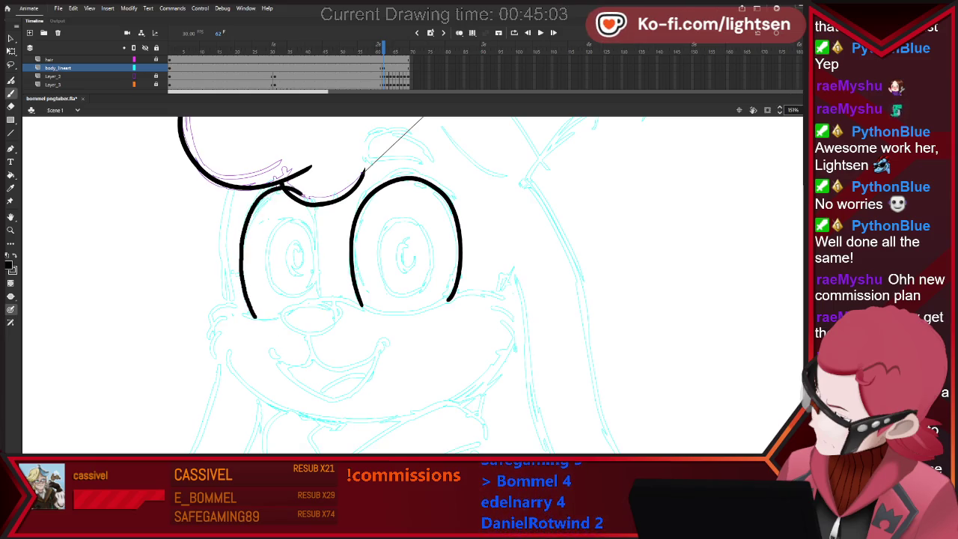
pyautogui.moveTo(317, 227); pyautogui.dragTo(327, 322)
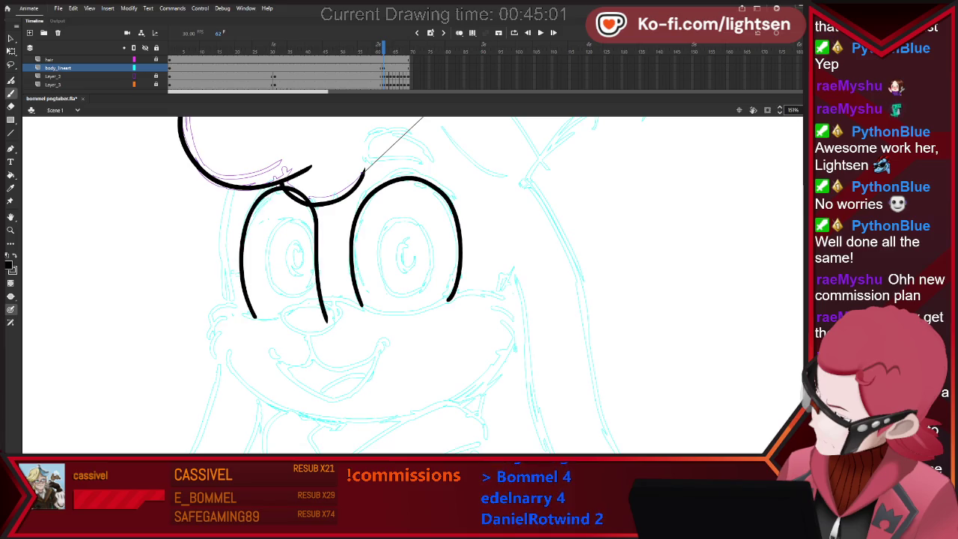
pyautogui.press('e')
pyautogui.moveTo(326, 320); pyautogui.dragTo(322, 305)
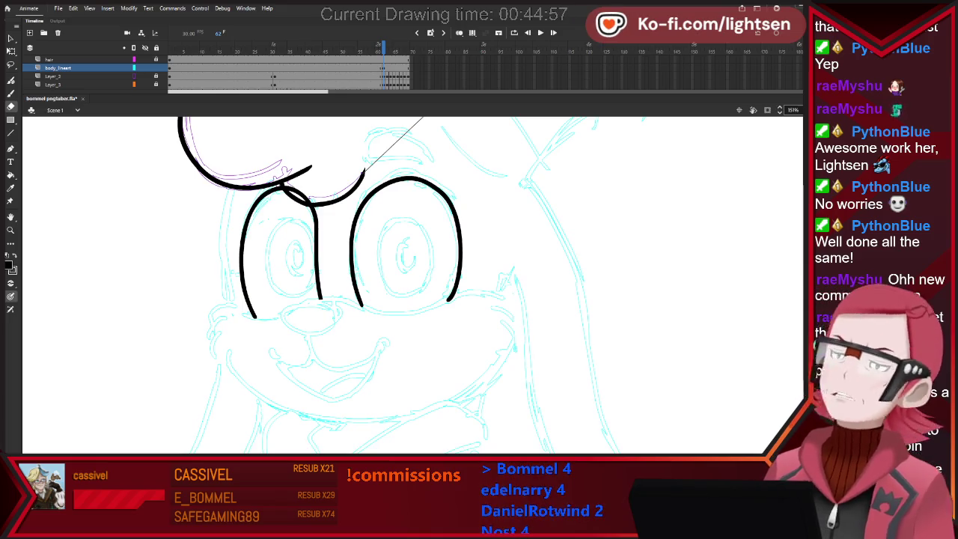
# Inspect the right eye's top arc, then ink the curved muzzle line beneath the eyes.
pyautogui.press('v')
pyautogui.moveTo(406, 166); pyautogui.dragTo(458, 217)
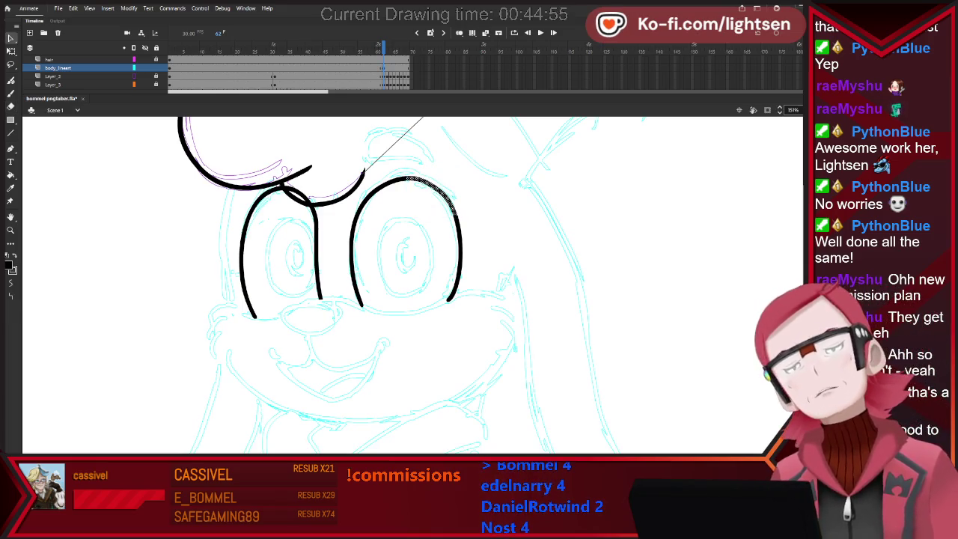
pyautogui.hotkey('ctrl', 'shift', 'a')
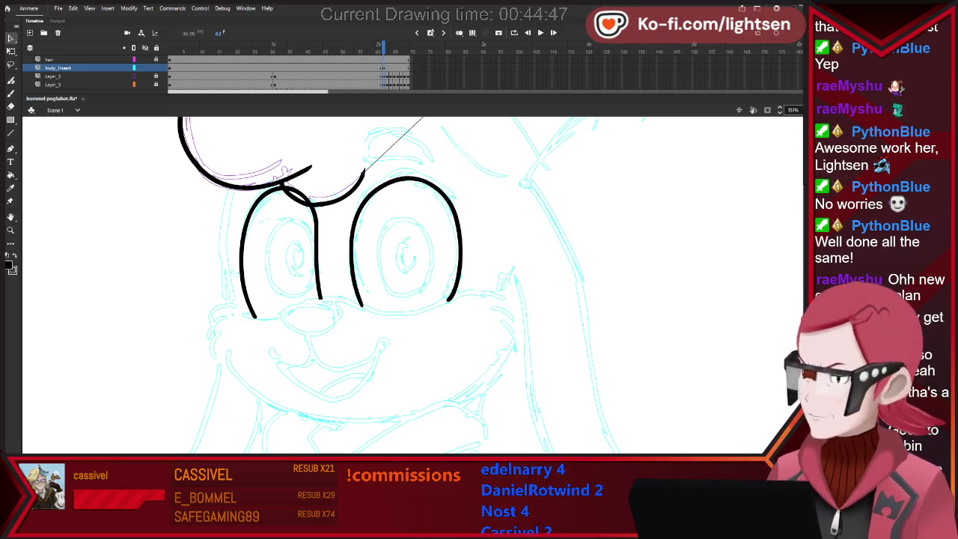
pyautogui.press('b')
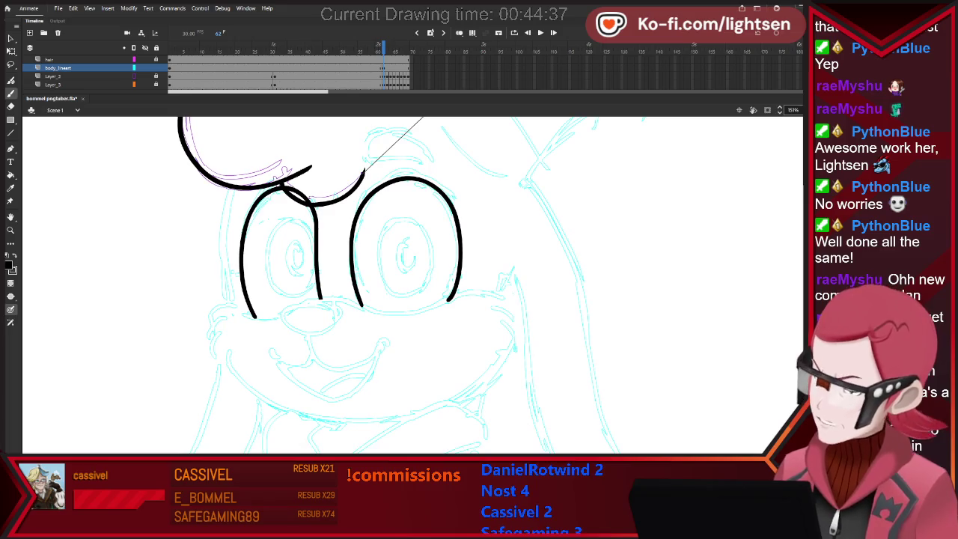
pyautogui.moveTo(303, 306); pyautogui.dragTo(355, 304)
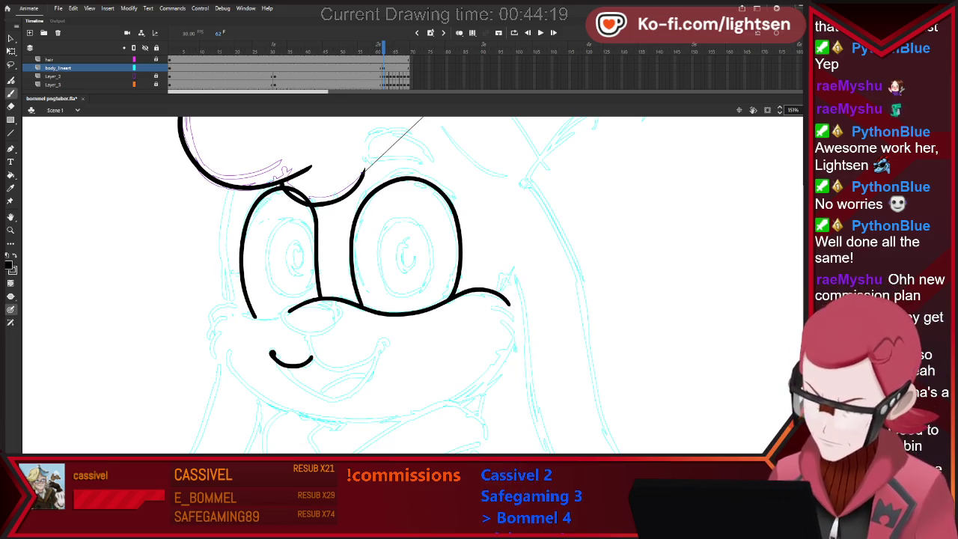
# Ink the smile's right end, left mouth corner and tongue line, then zoom out to 96%.
pyautogui.moveTo(376, 350); pyautogui.dragTo(379, 345)
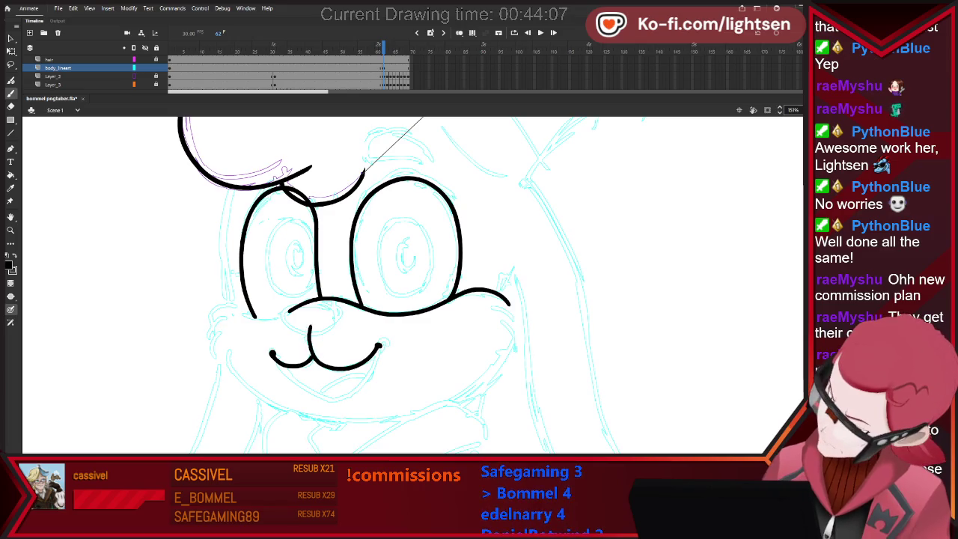
pyautogui.press('e')
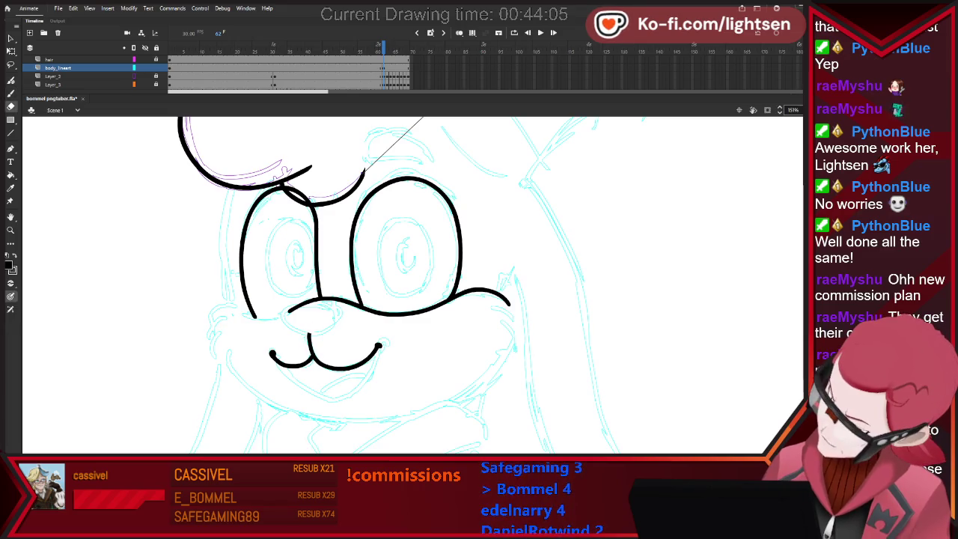
pyautogui.press('b')
pyautogui.moveTo(465, 382)
pyautogui.mouseDown()
pyautogui.moveTo(706, 299)
pyautogui.moveTo(688, 322)
pyautogui.mouseUp()
pyautogui.hotkey('ctrl', 'z')
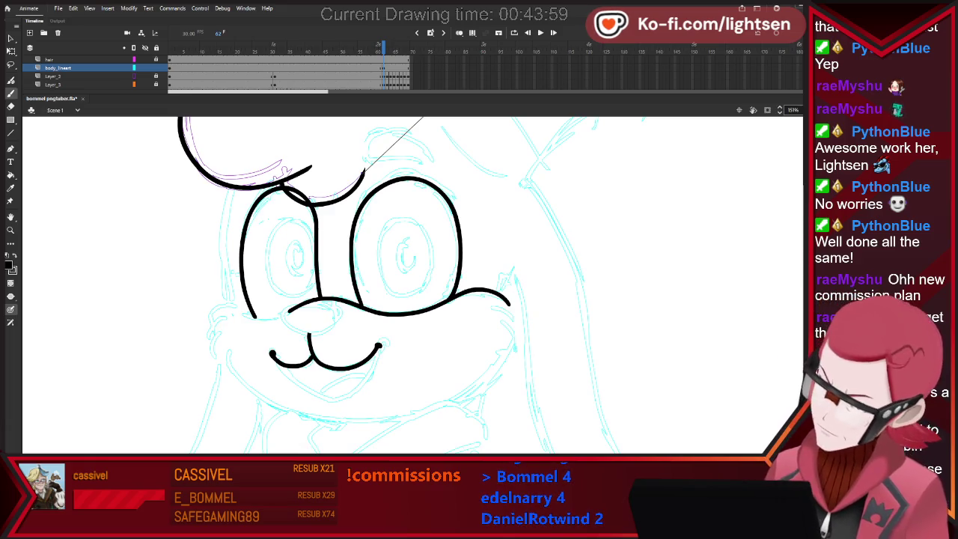
pyautogui.moveTo(275, 362); pyautogui.dragTo(286, 369)
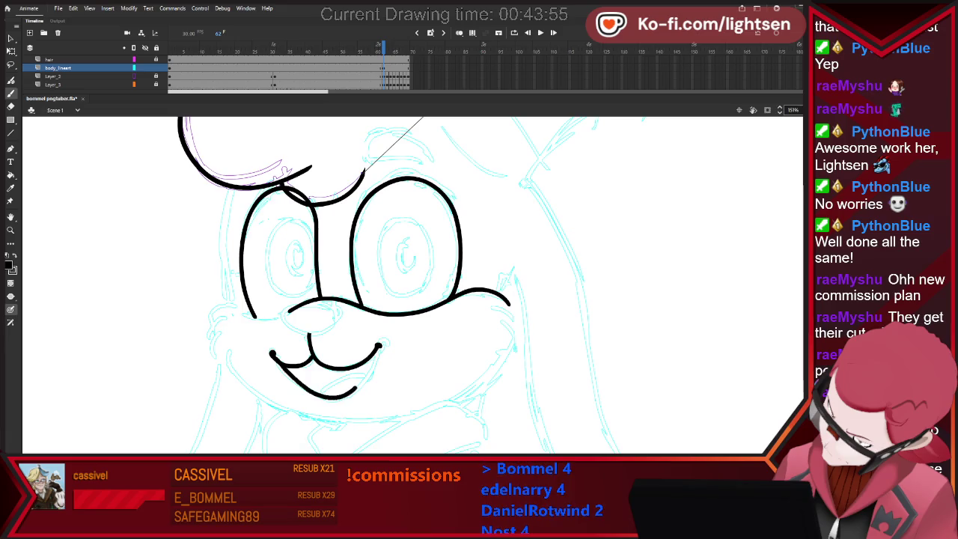
pyautogui.moveTo(342, 375); pyautogui.dragTo(371, 366)
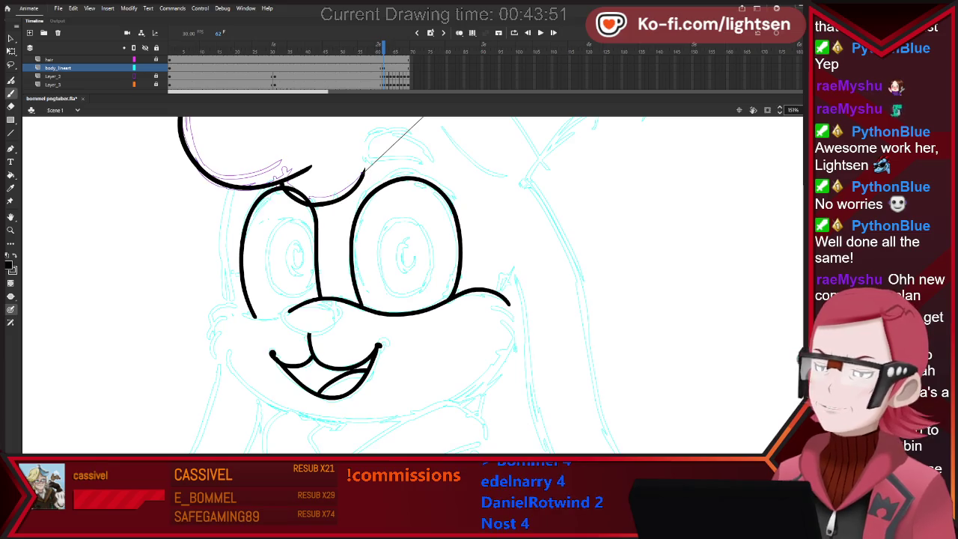
pyautogui.scroll(-3, 588, 272)
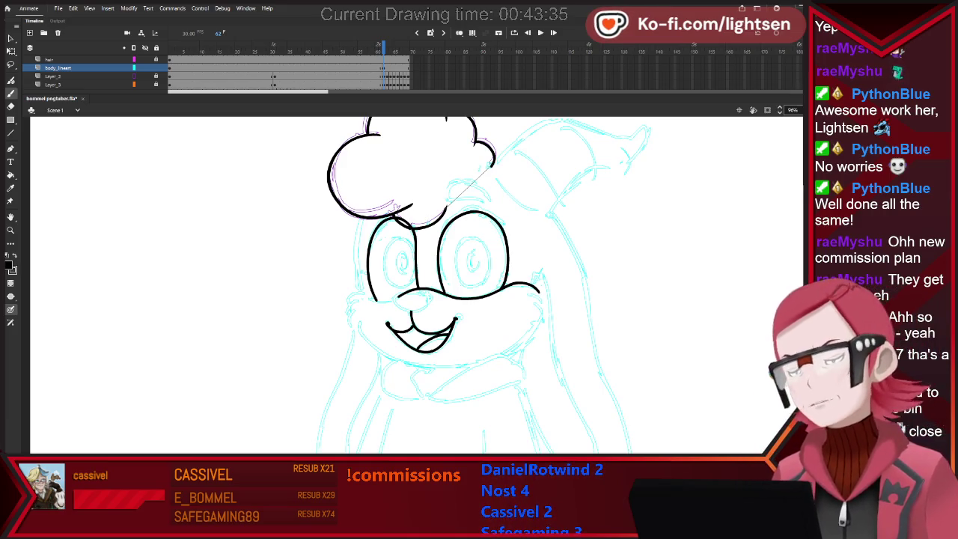
# Ink a long curved collar line below the face, redrawing it longer.
pyautogui.scroll(-3, 412, 284)
pyautogui.scroll(3, 412, 284)
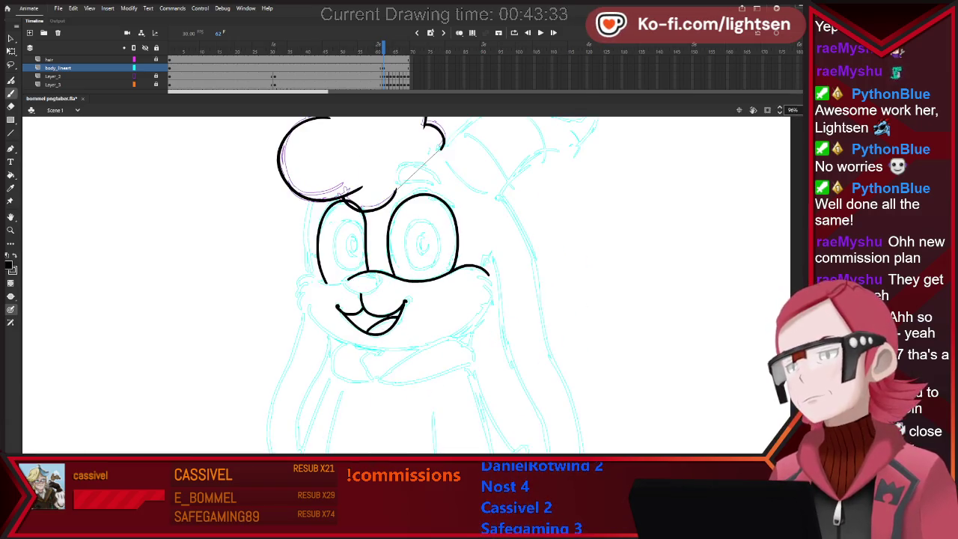
pyautogui.scroll(1, 300, 312)
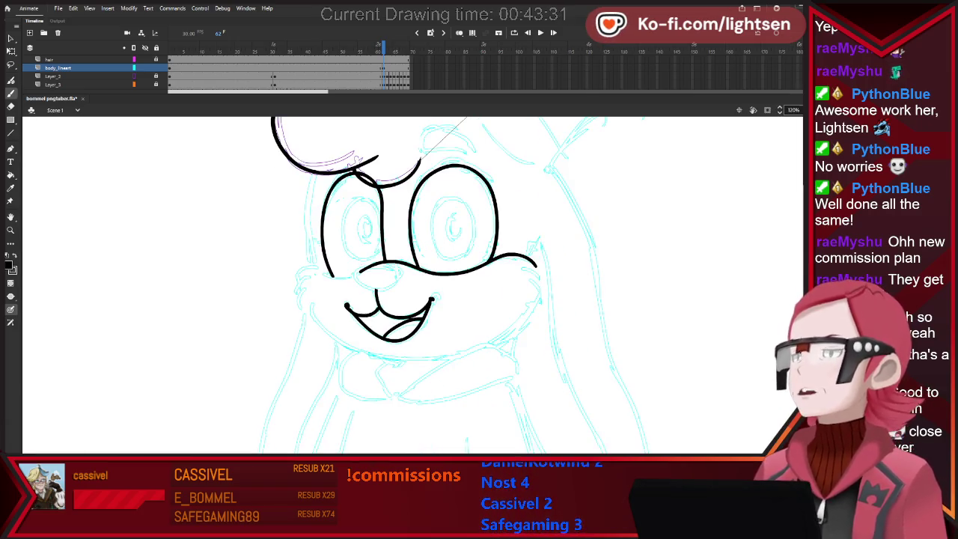
pyautogui.scroll(1, 304, 308)
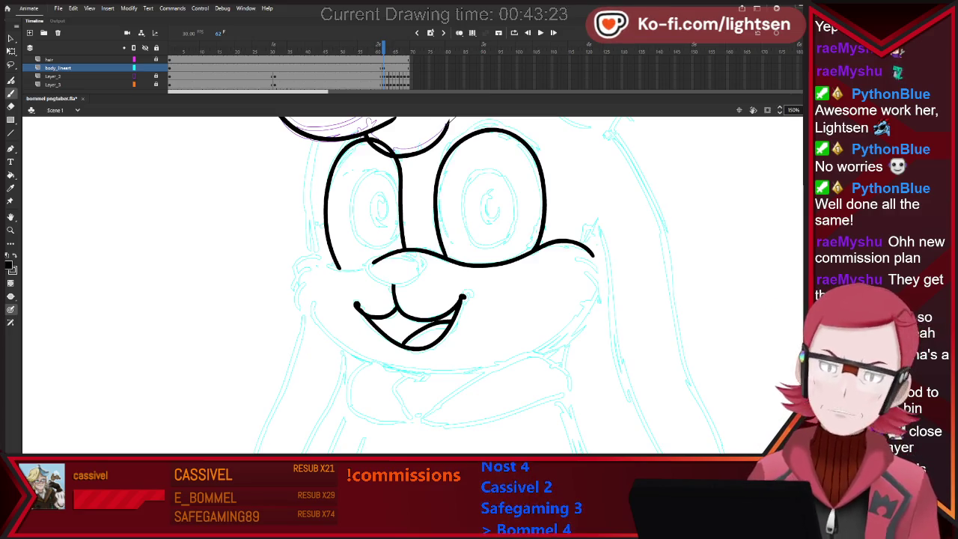
pyautogui.moveTo(584, 285); pyautogui.dragTo(454, 423)
pyautogui.hotkey('ctrl', 'z')
pyautogui.moveTo(621, 284); pyautogui.dragTo(450, 431)
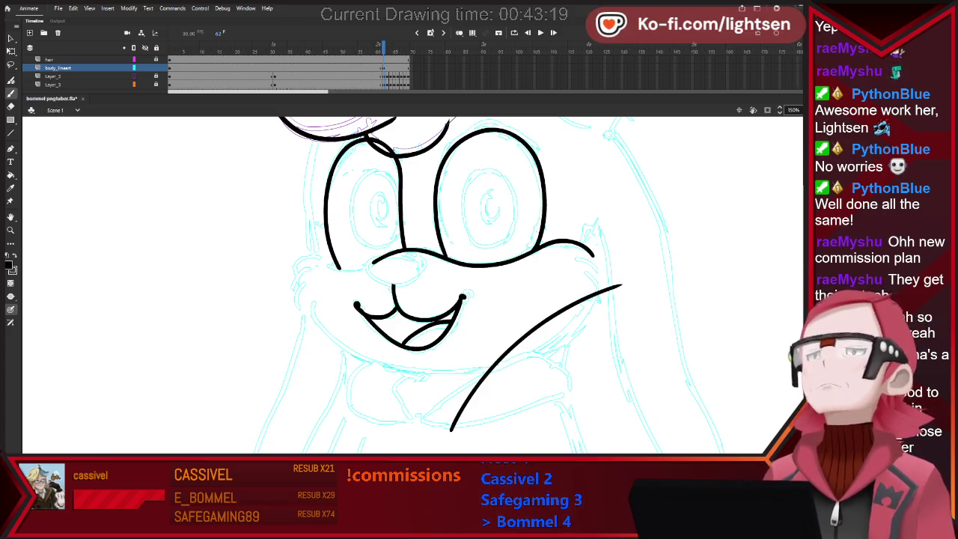
pyautogui.scroll(5, 635, 288)
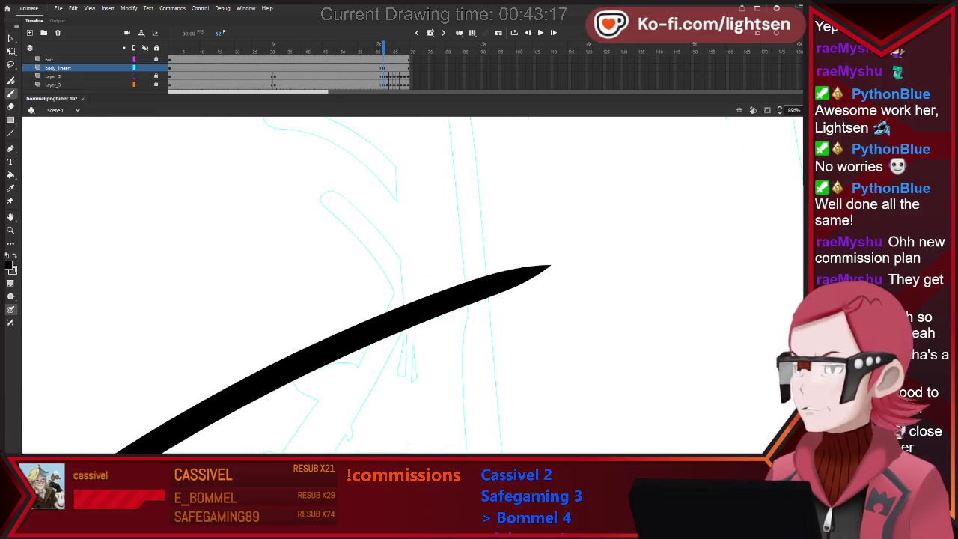
pyautogui.scroll(-2, 412, 284)
pyautogui.scroll(-2, 412, 284)
pyautogui.scroll(-2, 411, 285)
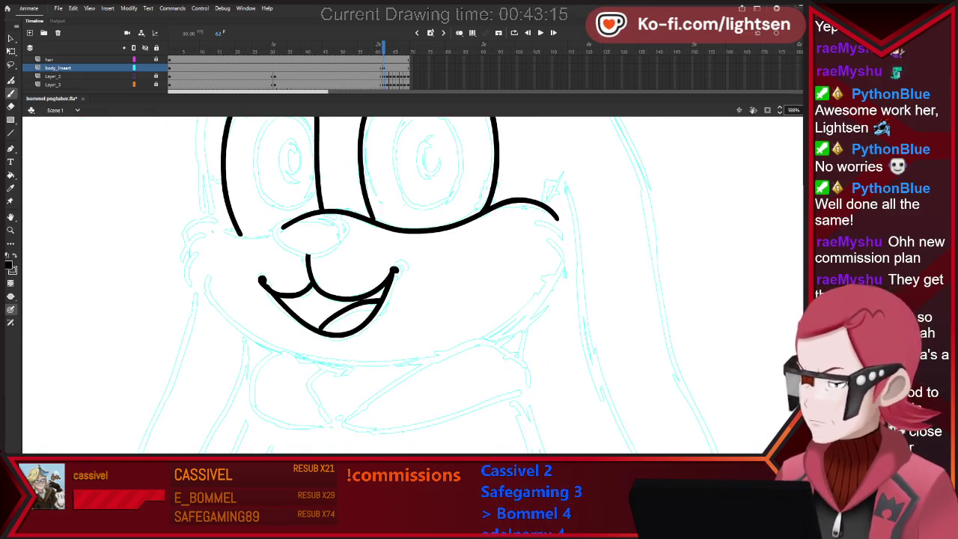
pyautogui.scroll(-3, 412, 285)
pyautogui.scroll(2, 423, 188)
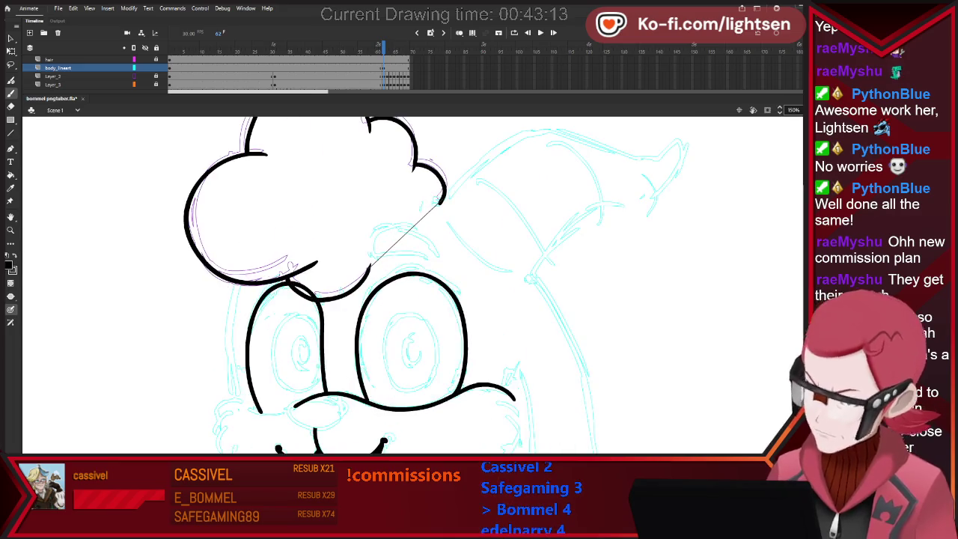
# Redraw the small eyebrow shape above the right eye after several undone attempts.
pyautogui.moveTo(373, 256); pyautogui.dragTo(383, 227)
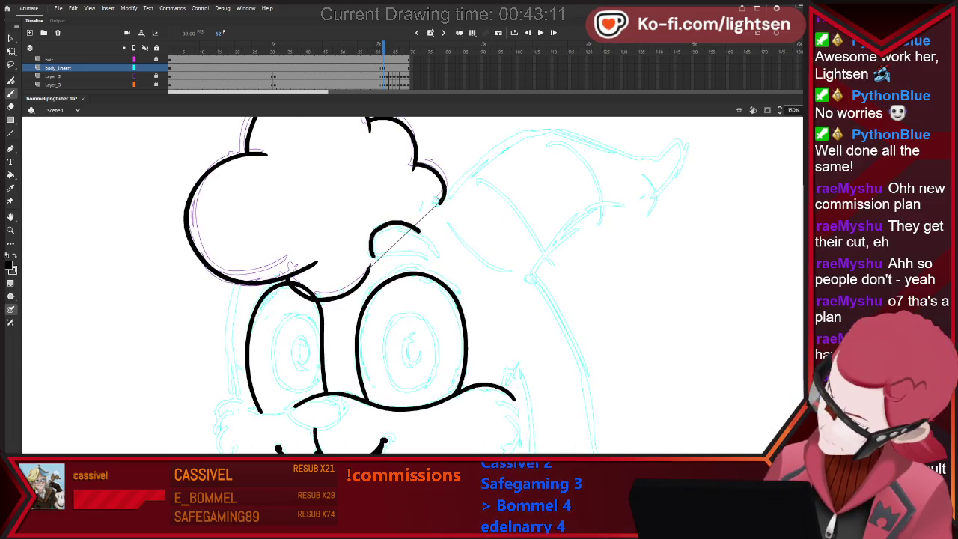
pyautogui.hotkey('ctrl', 'z')
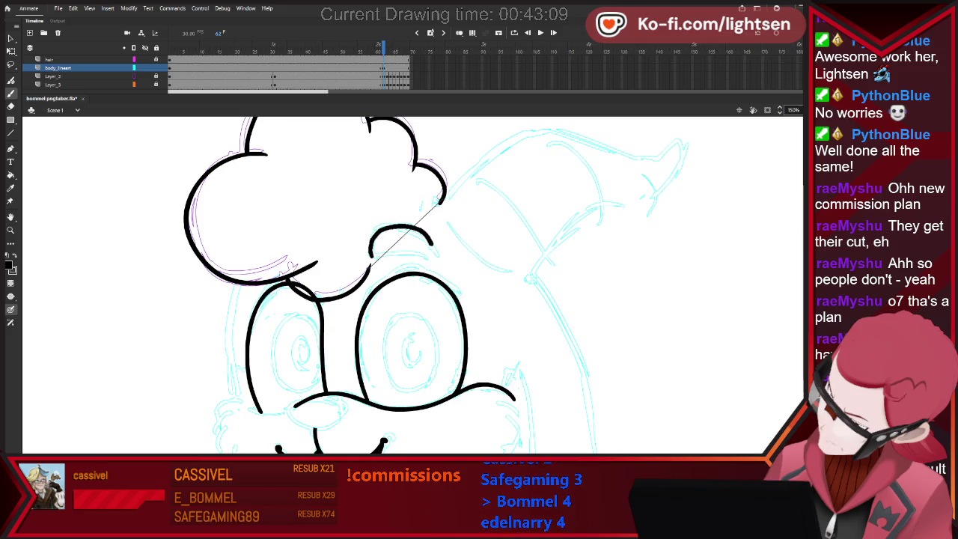
pyautogui.hotkey('ctrl', 'z')
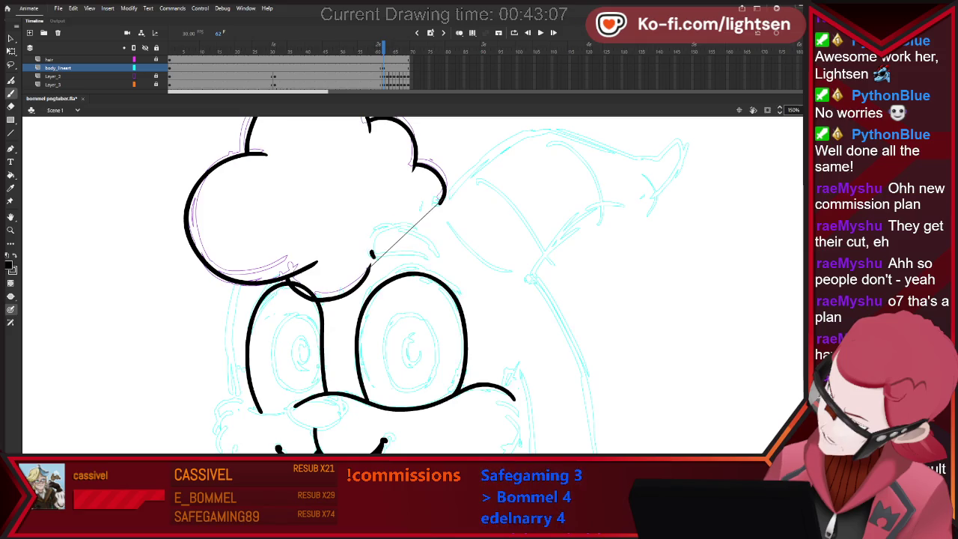
pyautogui.hotkey('ctrl', 'z')
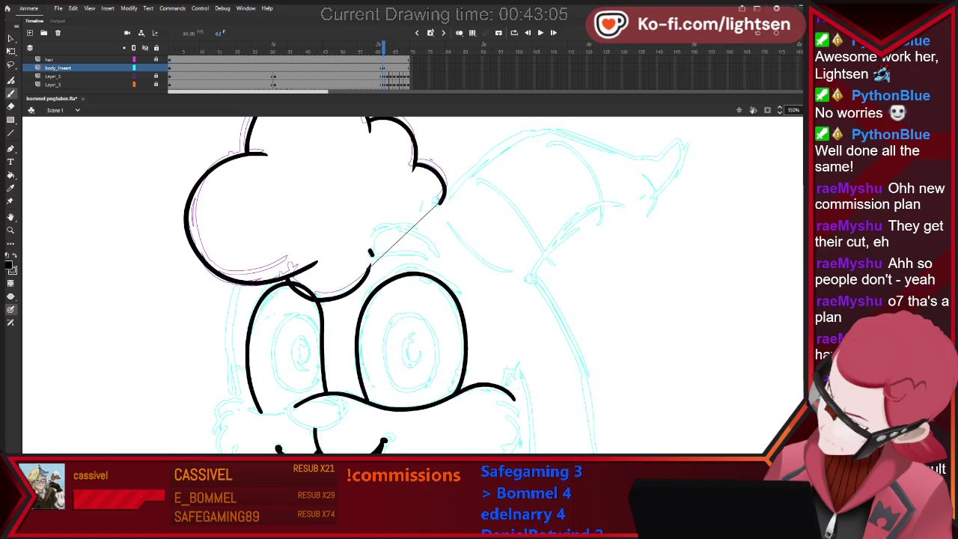
pyautogui.moveTo(394, 225); pyautogui.dragTo(431, 240)
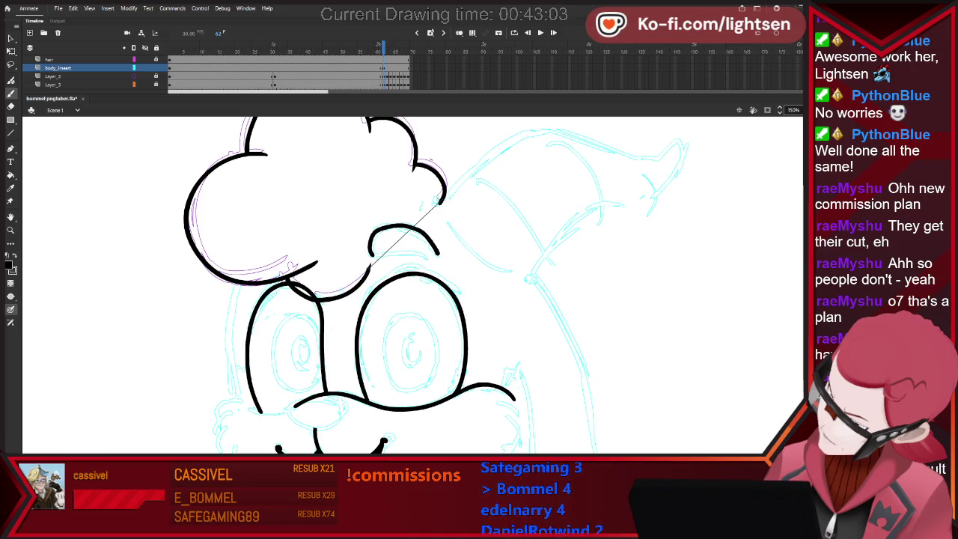
pyautogui.hotkey('ctrl', 'z')
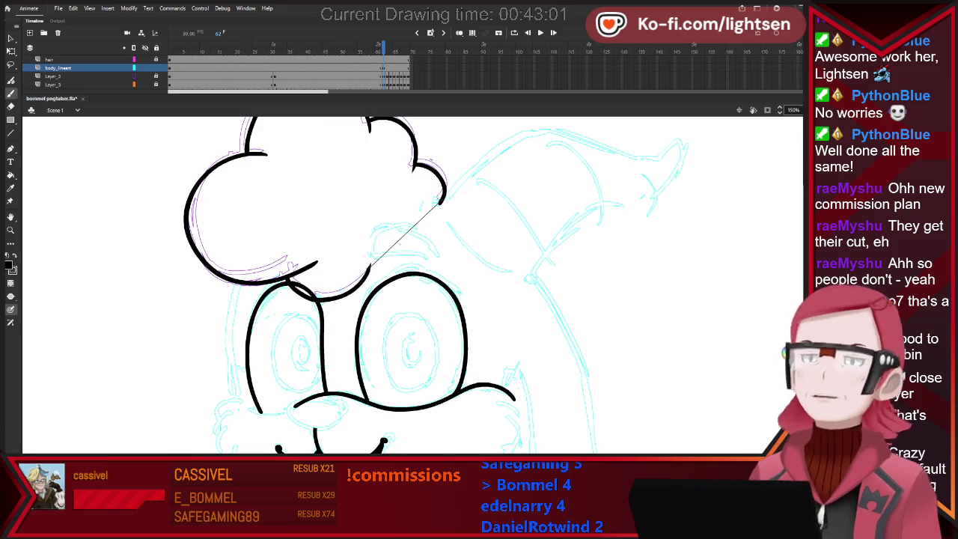
pyautogui.moveTo(371, 238); pyautogui.dragTo(371, 253)
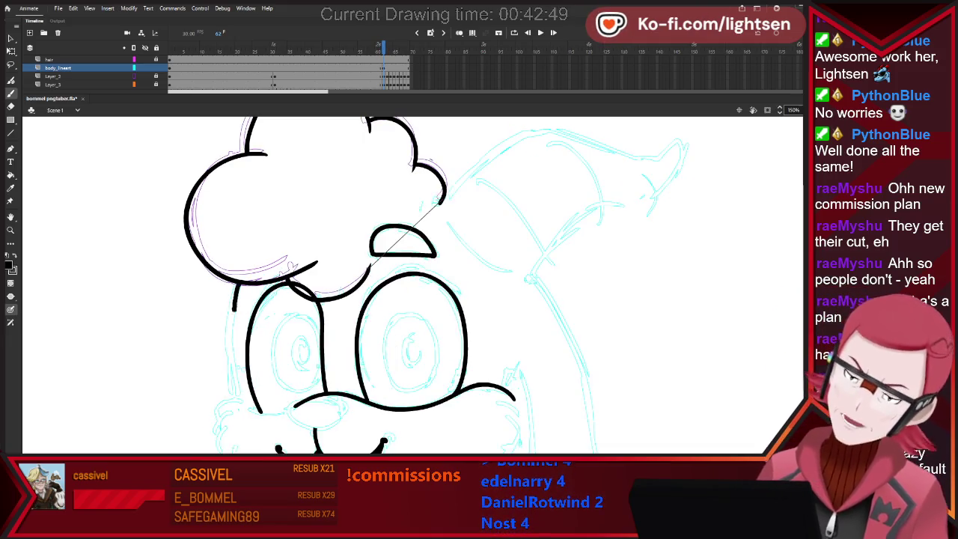
# Ink the outline down the left side of the face.
pyautogui.moveTo(236, 284)
pyautogui.mouseDown()
pyautogui.moveTo(240, 409)
pyautogui.moveTo(252, 432)
pyautogui.mouseUp()
pyautogui.press('e')
pyautogui.press('b')
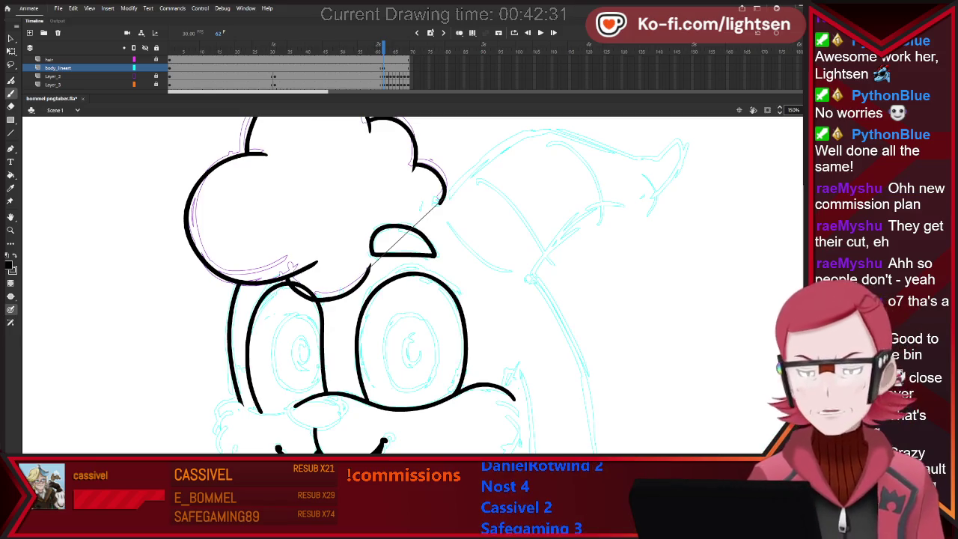
# Zoom out and extend the left face outline downward with the brush.
pyautogui.scroll(-2, 412, 284)
pyautogui.scroll(-1, 411, 284)
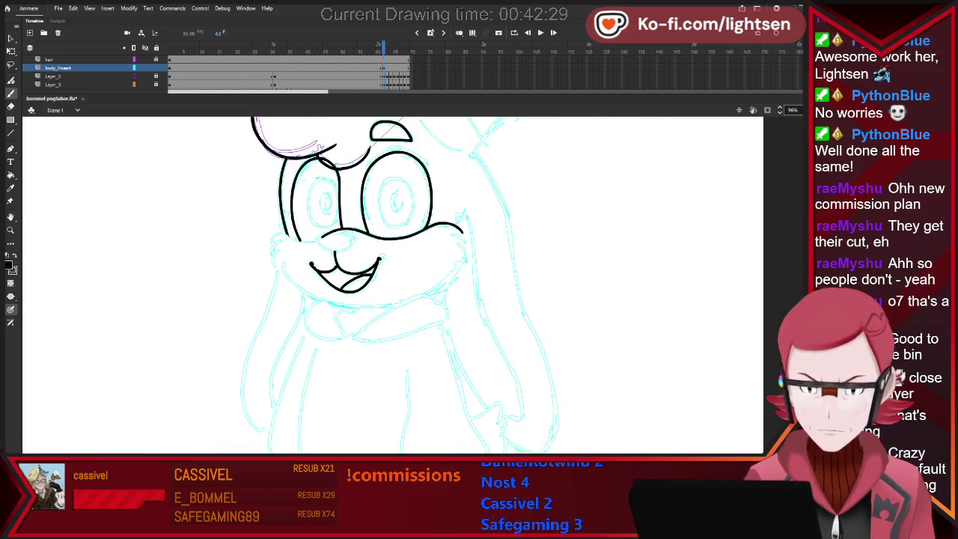
pyautogui.scroll(-2, 412, 285)
pyautogui.scroll(1, 357, 260)
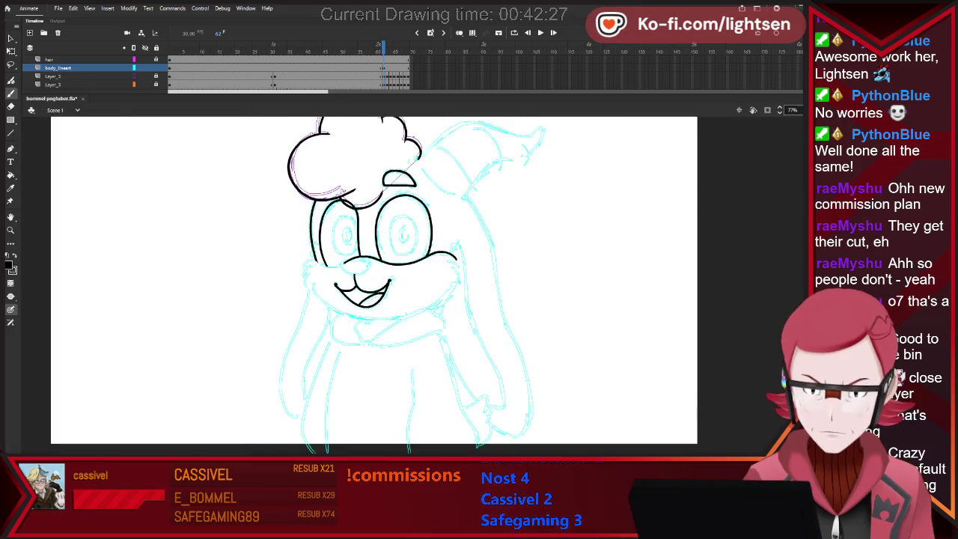
pyautogui.scroll(1, 357, 260)
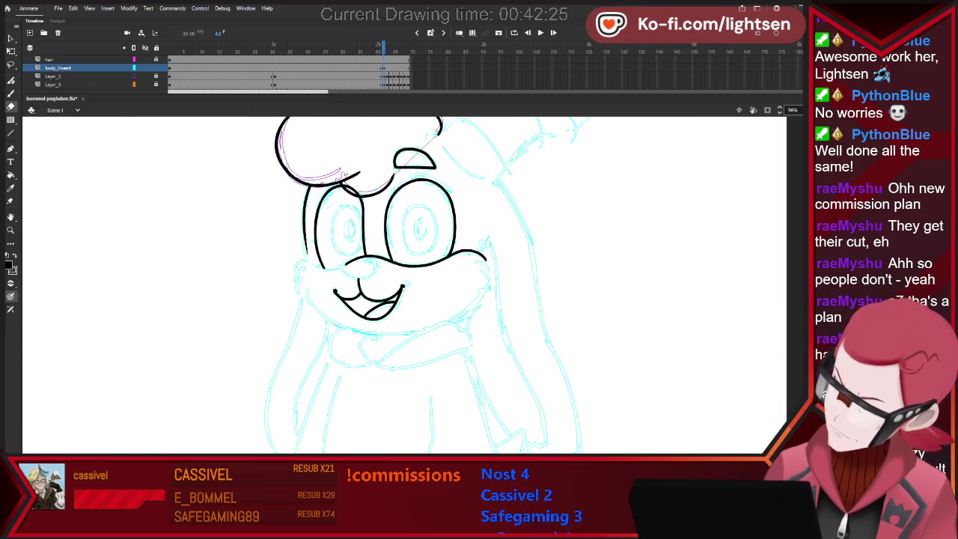
pyautogui.press('b')
pyautogui.moveTo(305, 259); pyautogui.dragTo(292, 333)
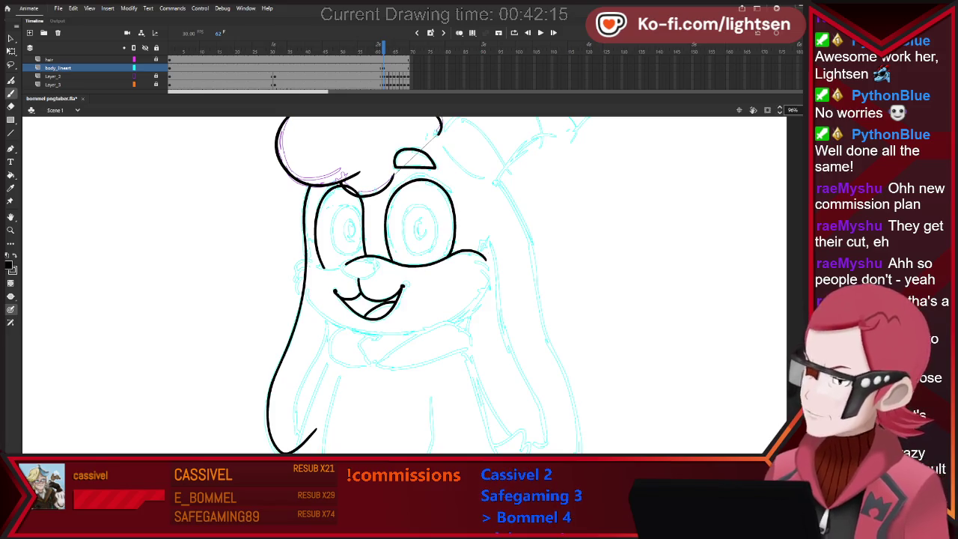
# Outline the right ear's outer edge, lower curve and inner edge, trimming the lower stroke.
pyautogui.scroll(-2, 404, 285)
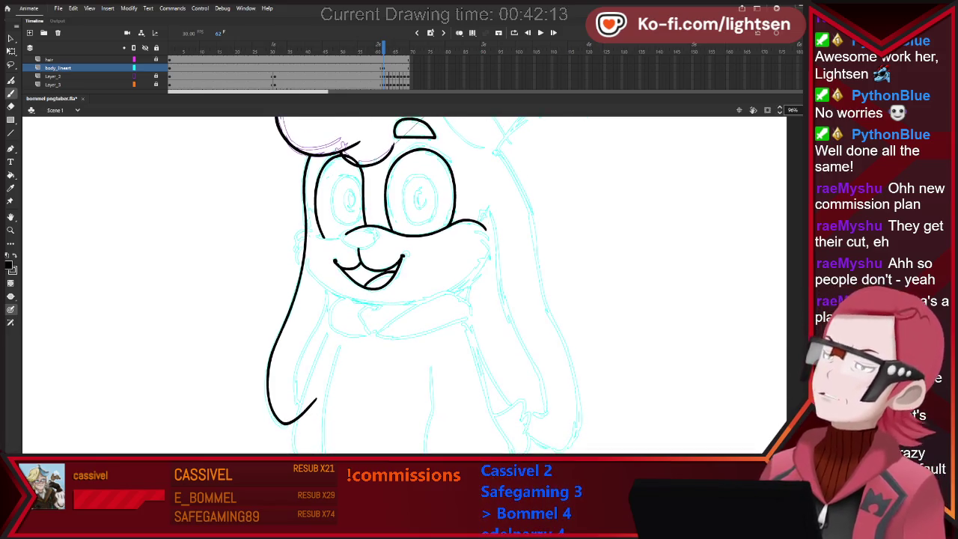
pyautogui.moveTo(497, 149); pyautogui.dragTo(514, 168)
pyautogui.moveTo(535, 253); pyautogui.dragTo(569, 356)
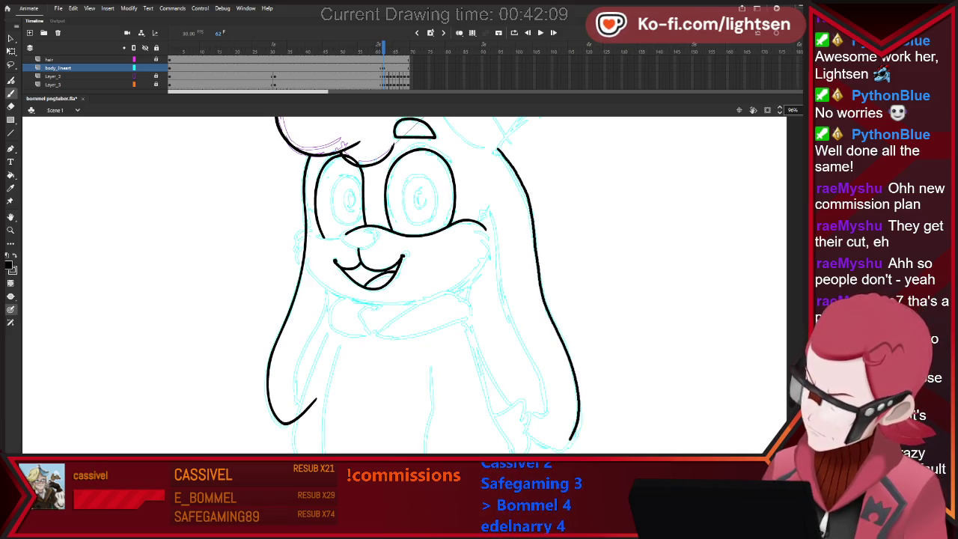
pyautogui.moveTo(479, 380); pyautogui.dragTo(522, 436)
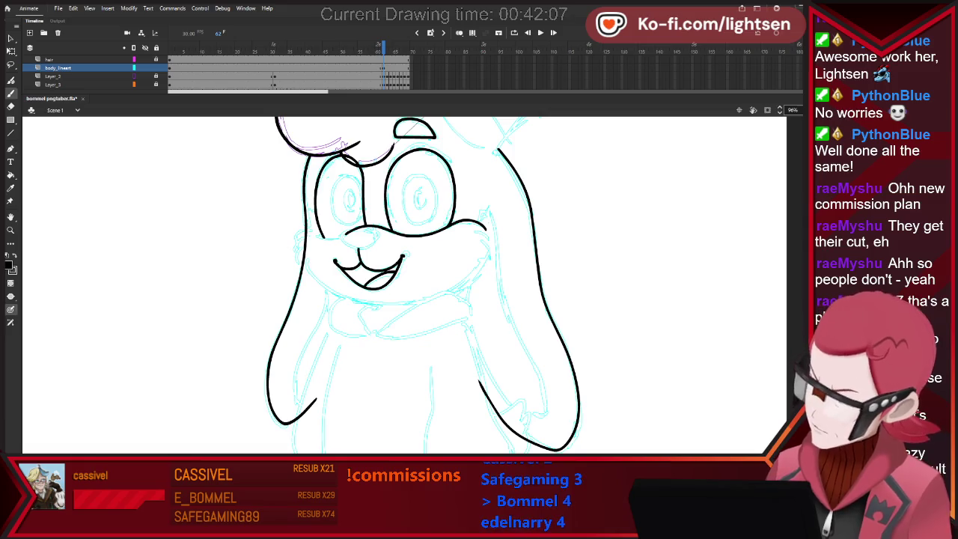
pyautogui.press('e')
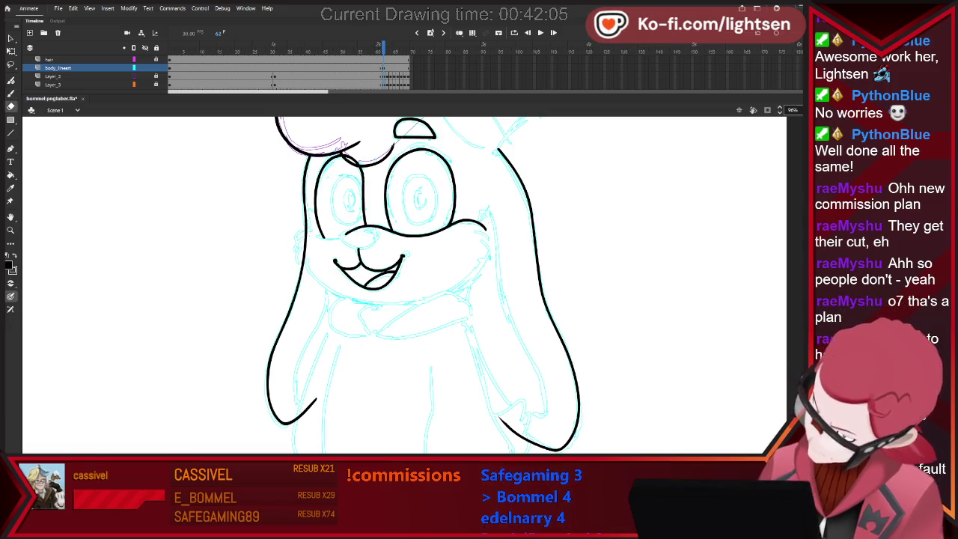
pyautogui.moveTo(498, 417); pyautogui.dragTo(506, 424)
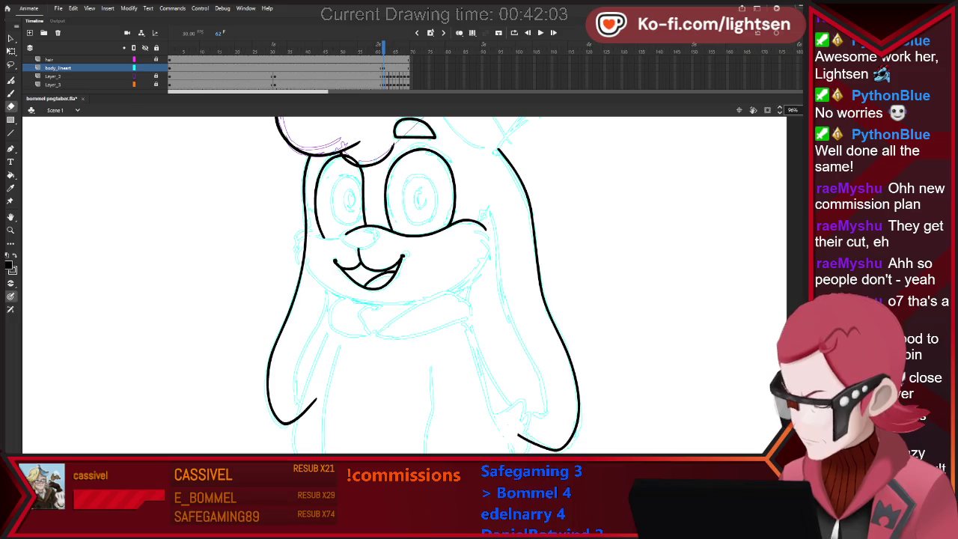
pyautogui.press('b')
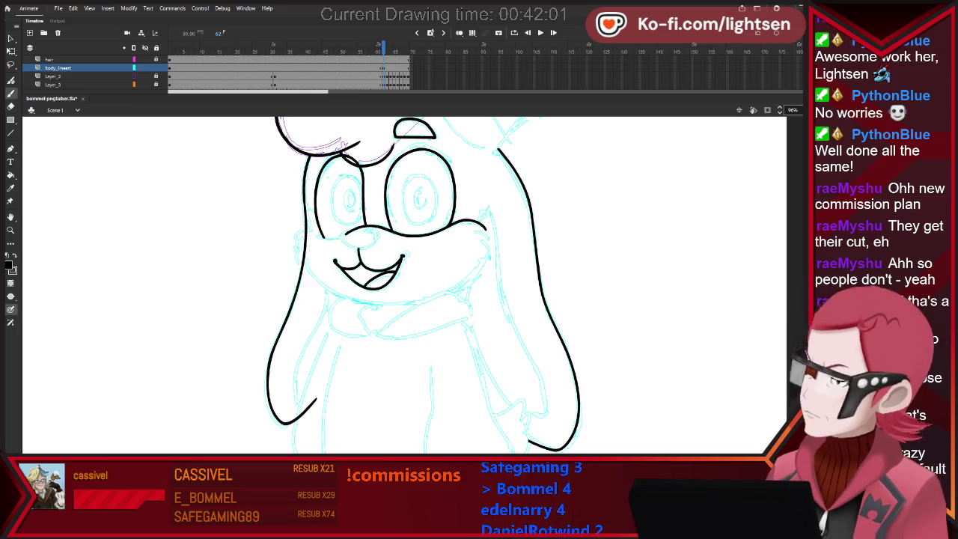
pyautogui.moveTo(470, 313)
pyautogui.mouseDown()
pyautogui.moveTo(537, 415)
pyautogui.moveTo(484, 199)
pyautogui.mouseUp()
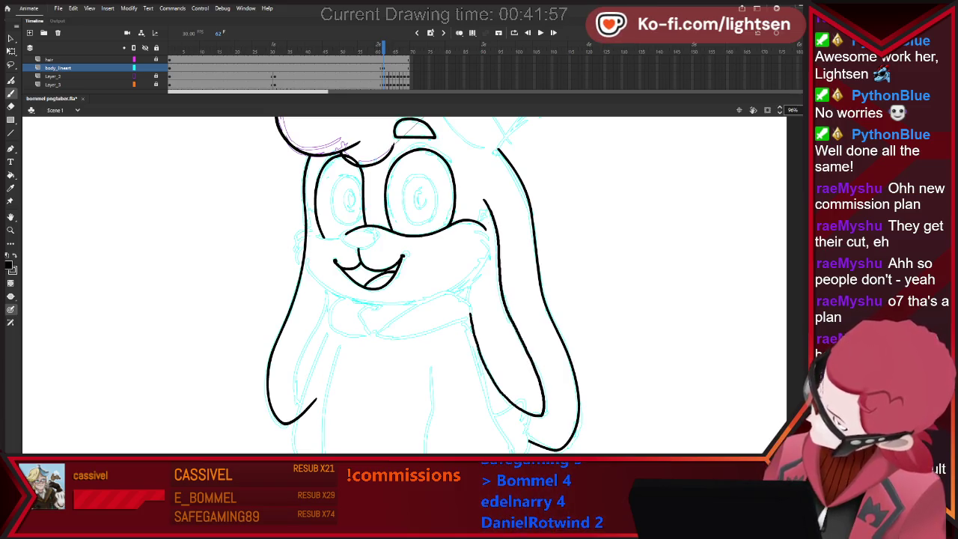
pyautogui.press('e')
pyautogui.press('b')
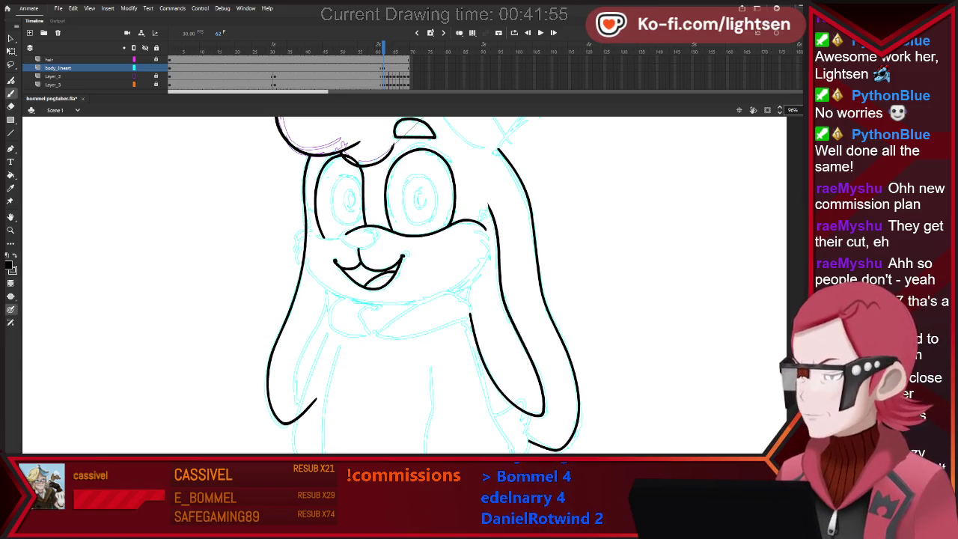
# Flip between the finished hoodie frame and the current frame to compare the ears.
pyautogui.press(',')
pyautogui.press('.')
pyautogui.press(',')
pyautogui.press('.')
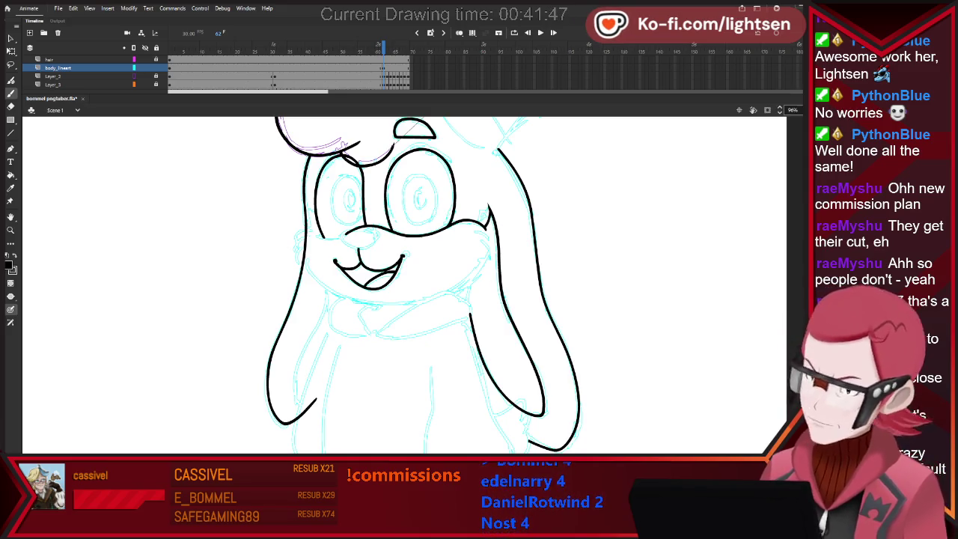
pyautogui.press(',')
pyautogui.press('.')
pyautogui.press(',')
pyautogui.press('.')
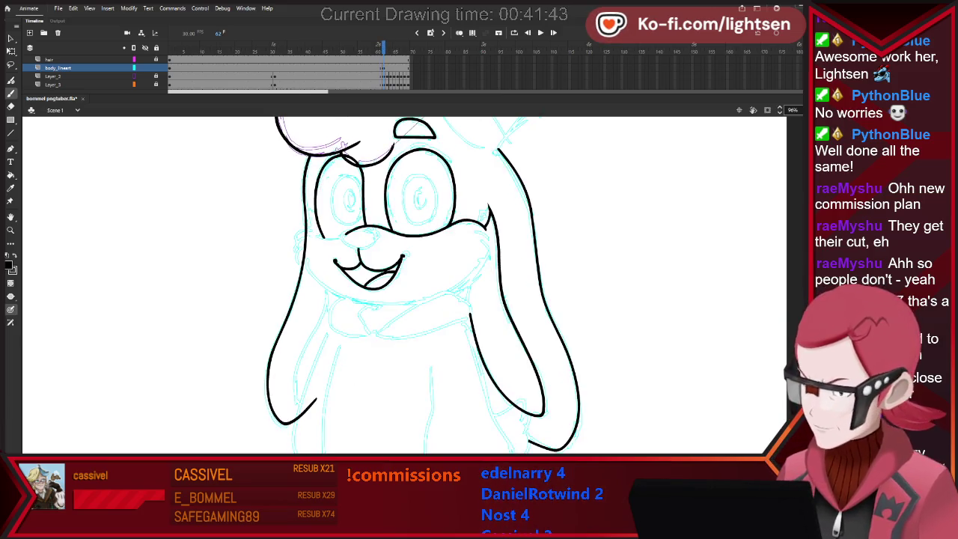
pyautogui.press(',')
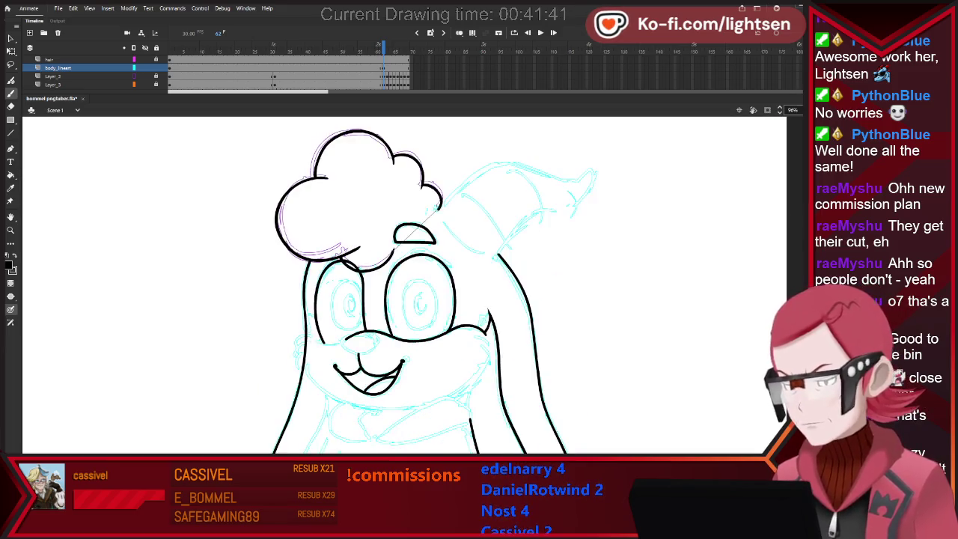
# On frame 62 at 150%, trace the horn's upper and lower outlines up to its tip.
pyautogui.press('.')
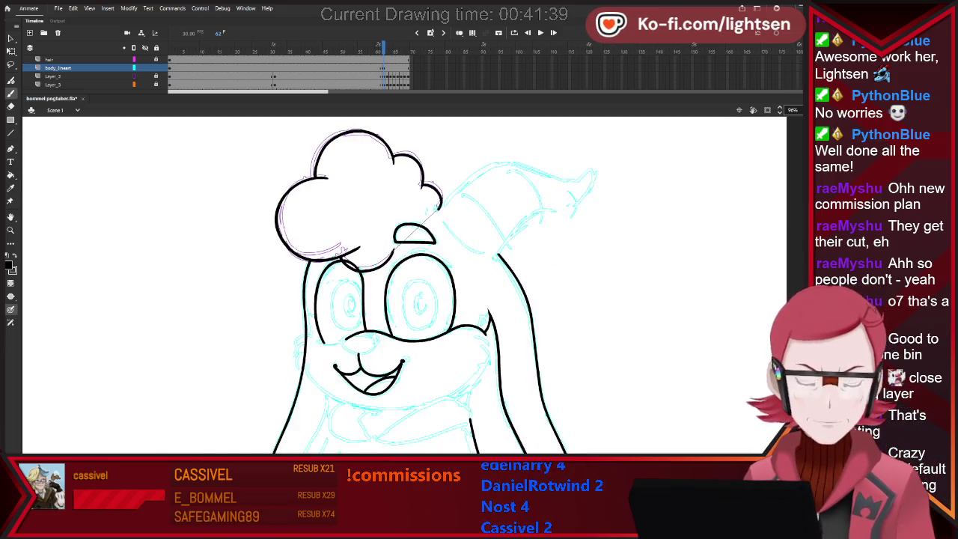
pyautogui.scroll(2, 588, 151)
pyautogui.moveTo(361, 237); pyautogui.dragTo(431, 172)
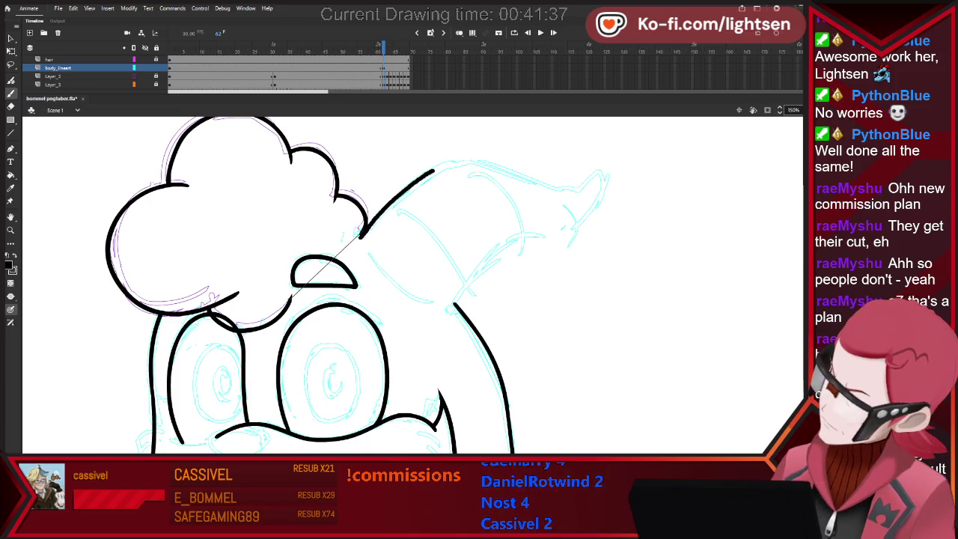
pyautogui.moveTo(568, 190); pyautogui.dragTo(594, 173)
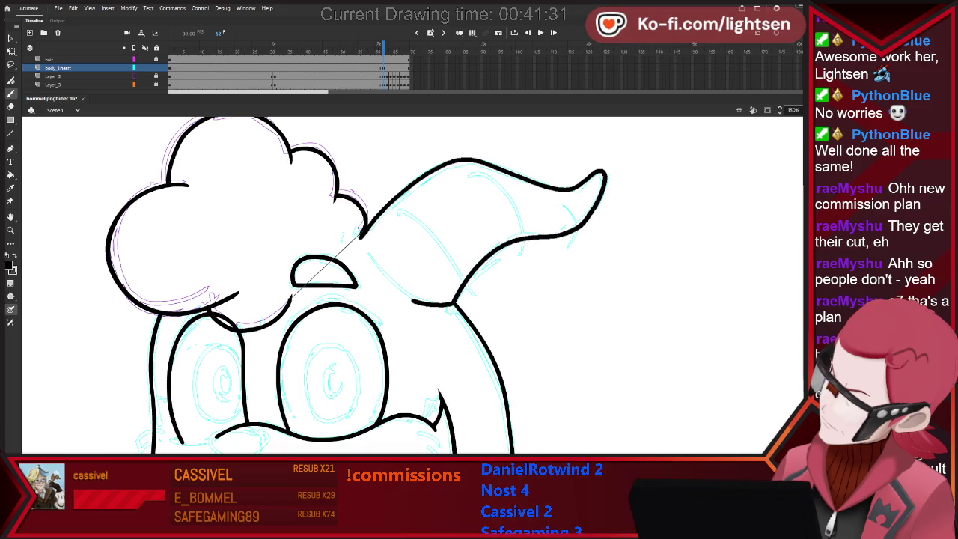
pyautogui.moveTo(453, 303); pyautogui.dragTo(602, 179)
# Erase the end of the thin guide line near the horn, then zoom back out.
pyautogui.press('e')
pyautogui.moveTo(364, 226); pyautogui.dragTo(356, 237)
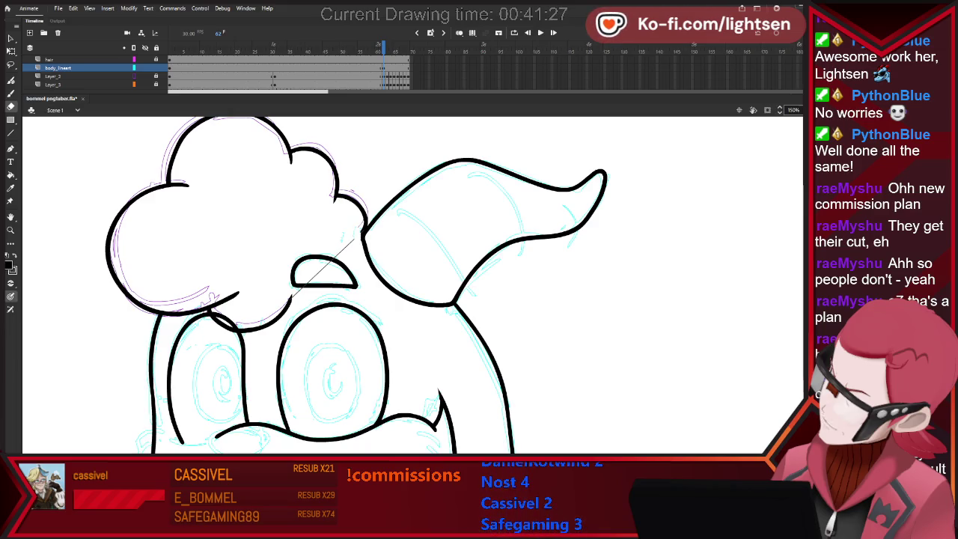
pyautogui.press('e')
pyautogui.press('b')
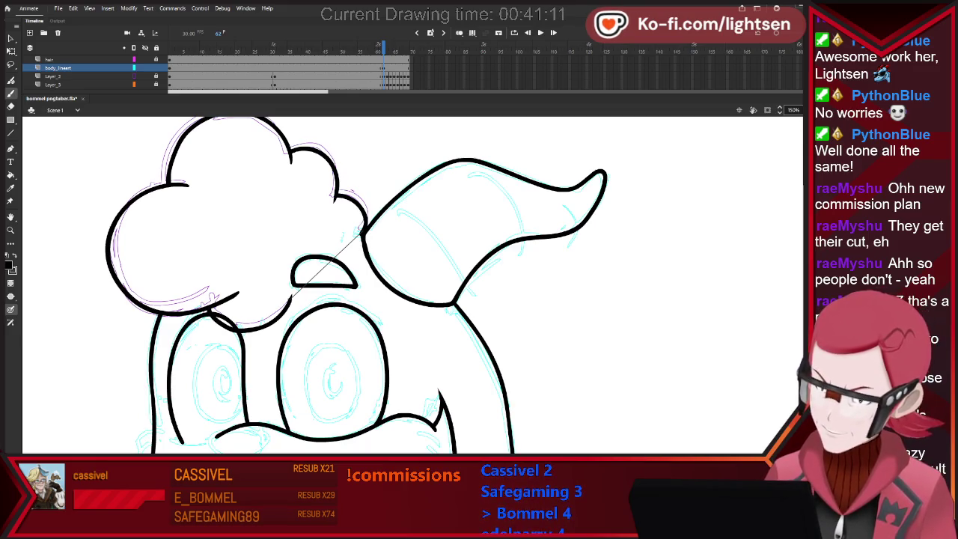
pyautogui.press('e')
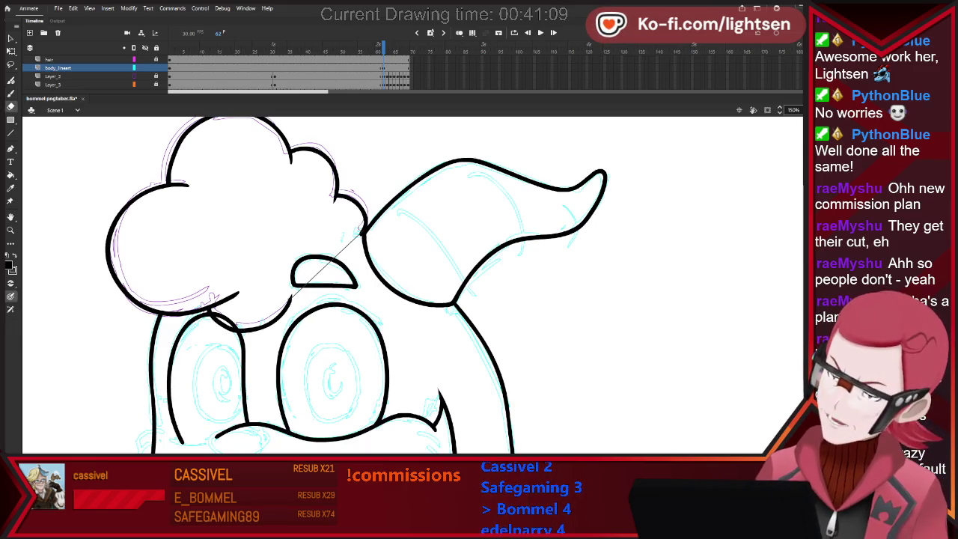
pyautogui.press('b')
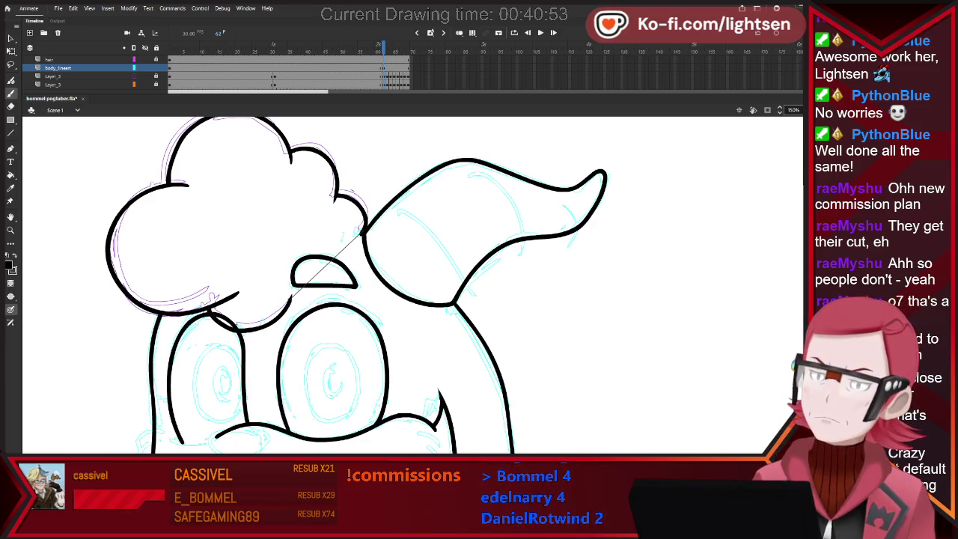
pyautogui.scroll(-3, 412, 284)
pyautogui.scroll(-1, 412, 284)
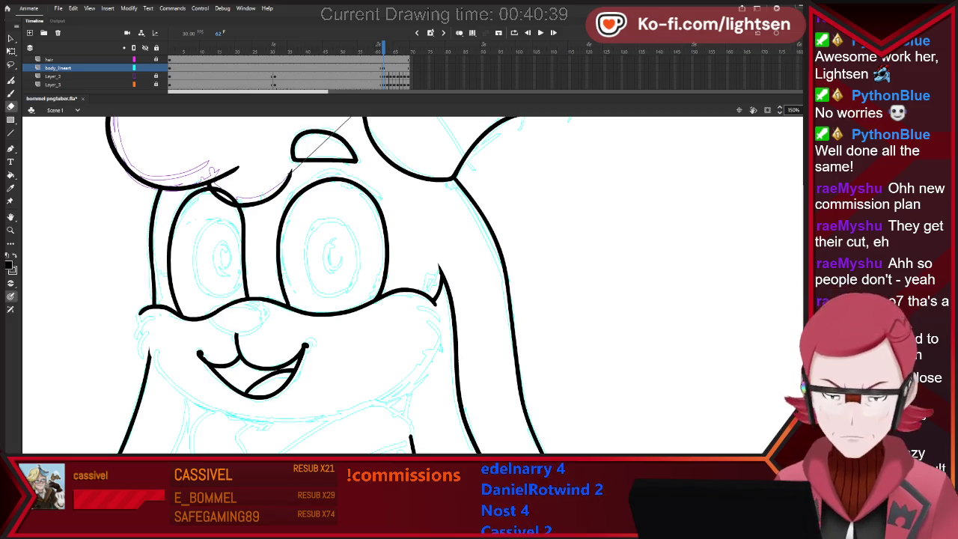
# Brush the nose's underside closed, then zoom out to check and back in to 120%.
pyautogui.press('b')
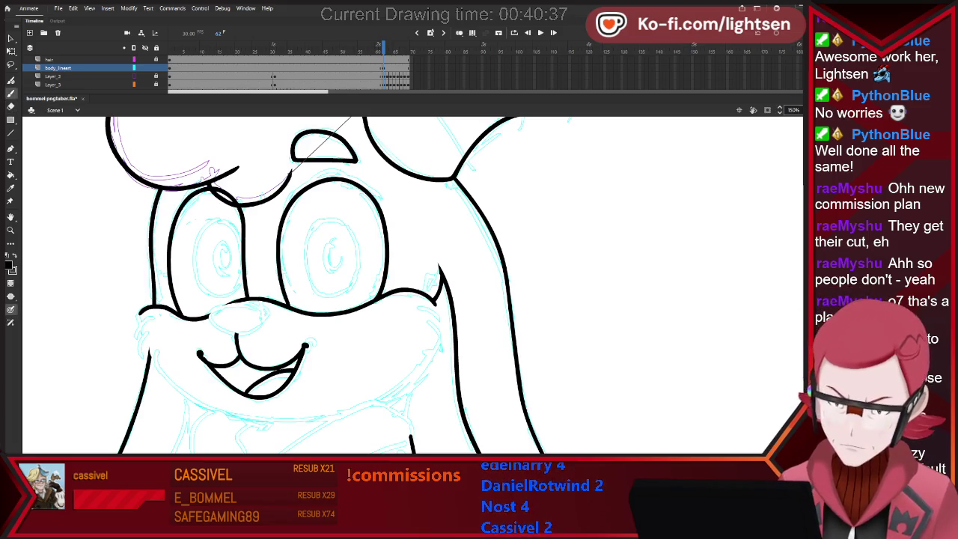
pyautogui.moveTo(266, 319); pyautogui.dragTo(237, 334)
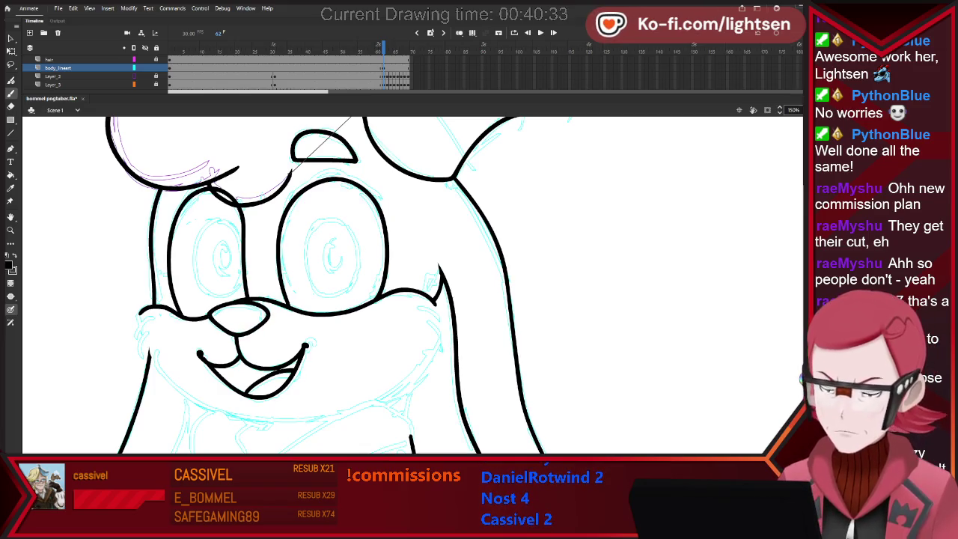
pyautogui.press('e')
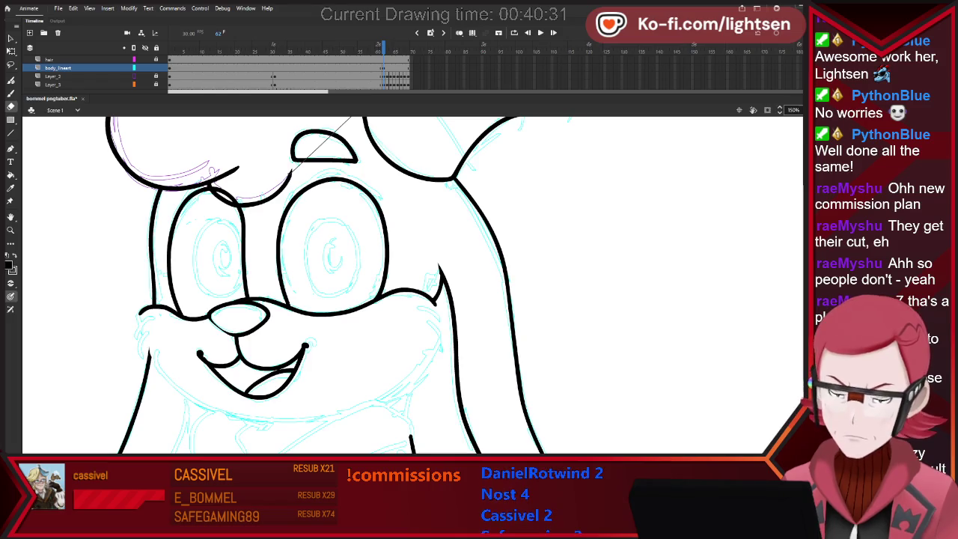
pyautogui.press('b')
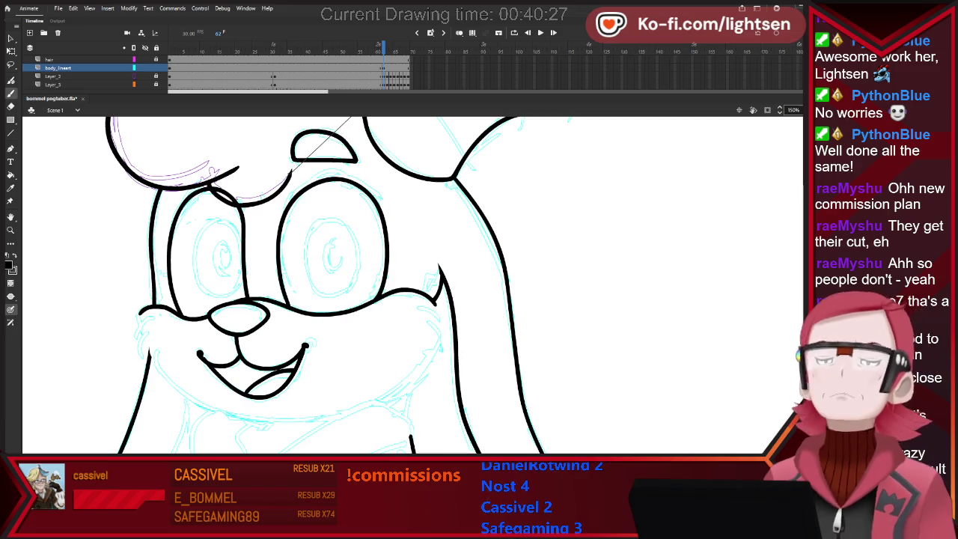
pyautogui.hotkey('ctrl', '-')
pyautogui.hotkey('ctrl', '-')
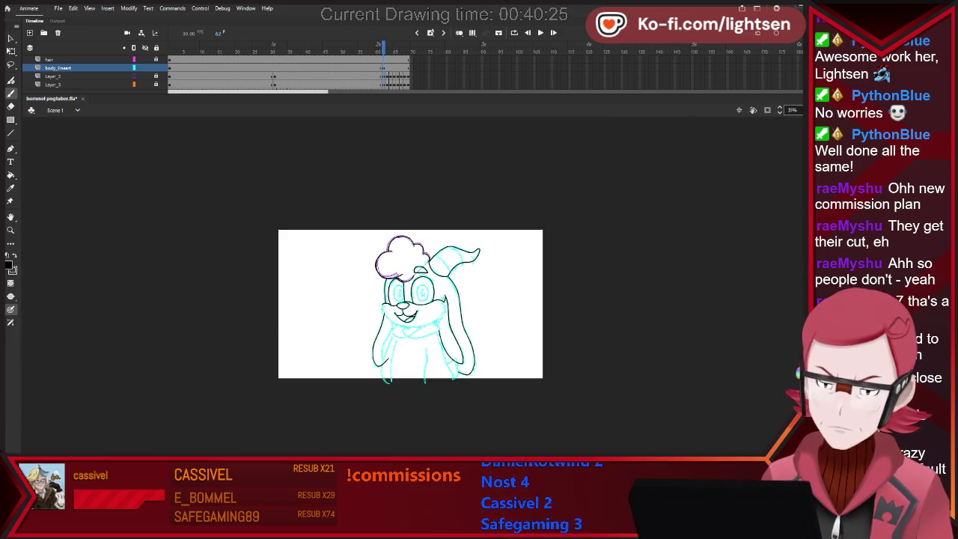
pyautogui.hotkey('ctrl', '=')
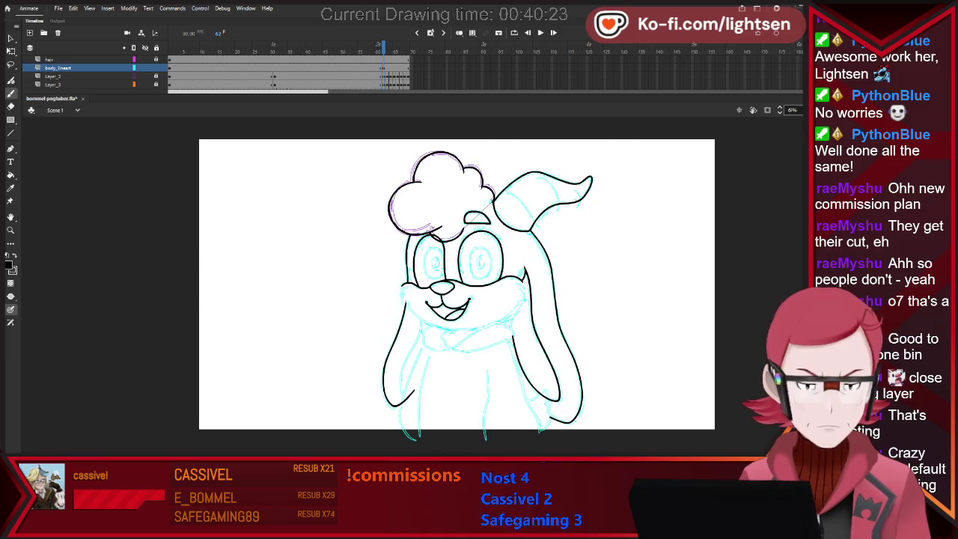
pyautogui.hotkey('ctrl', '=')
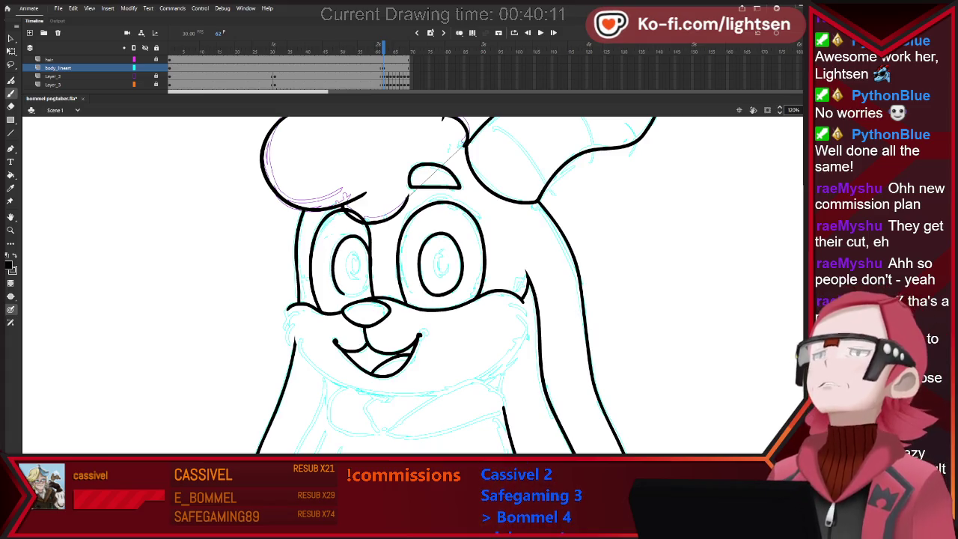
# At 365%, retry closing the bottom of the left eye's inner outline.
pyautogui.scroll(3, 366, 266)
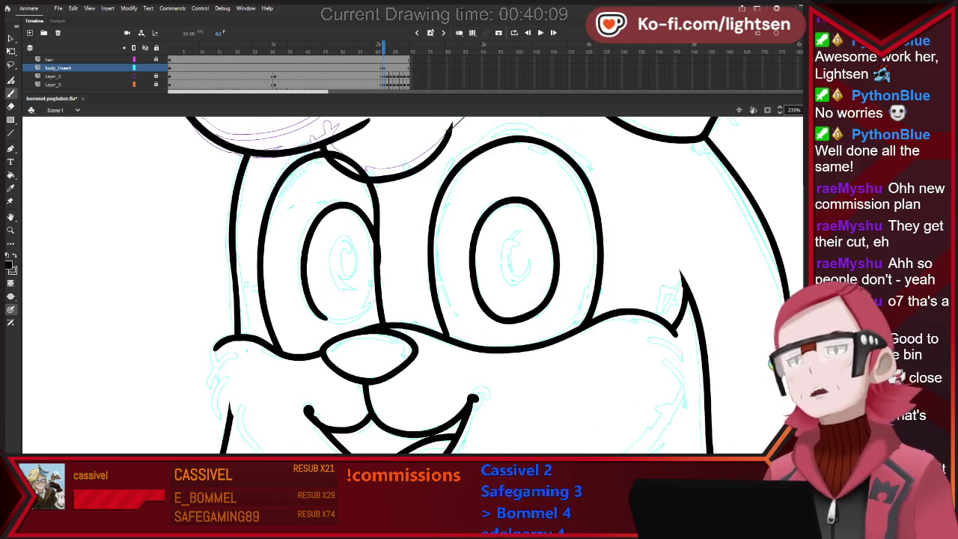
pyautogui.scroll(3, 367, 267)
pyautogui.moveTo(297, 346)
pyautogui.mouseDown()
pyautogui.moveTo(335, 353)
pyautogui.moveTo(369, 330)
pyautogui.moveTo(374, 288)
pyautogui.mouseUp()
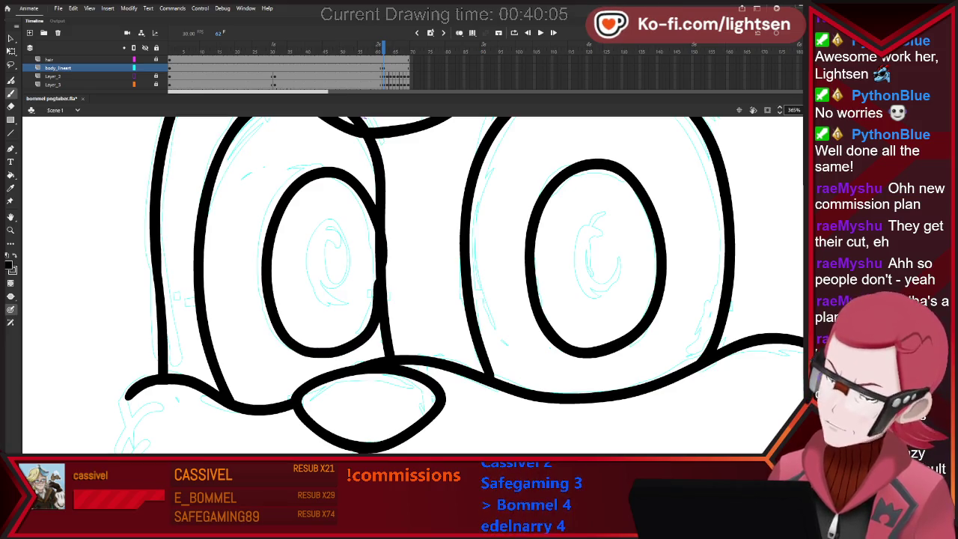
pyautogui.hotkey('ctrl', 'z')
pyautogui.hotkey('ctrl', 'z')
pyautogui.moveTo(314, 352); pyautogui.dragTo(374, 312)
pyautogui.hotkey('ctrl', 'z')
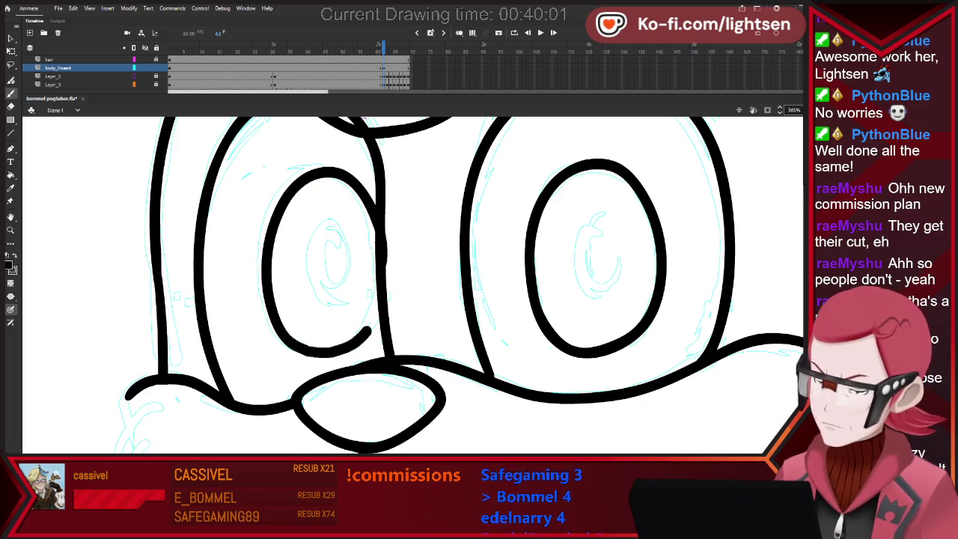
pyautogui.hotkey('ctrl', 'z')
pyautogui.moveTo(307, 349); pyautogui.dragTo(331, 354)
pyautogui.hotkey('ctrl', 'z')
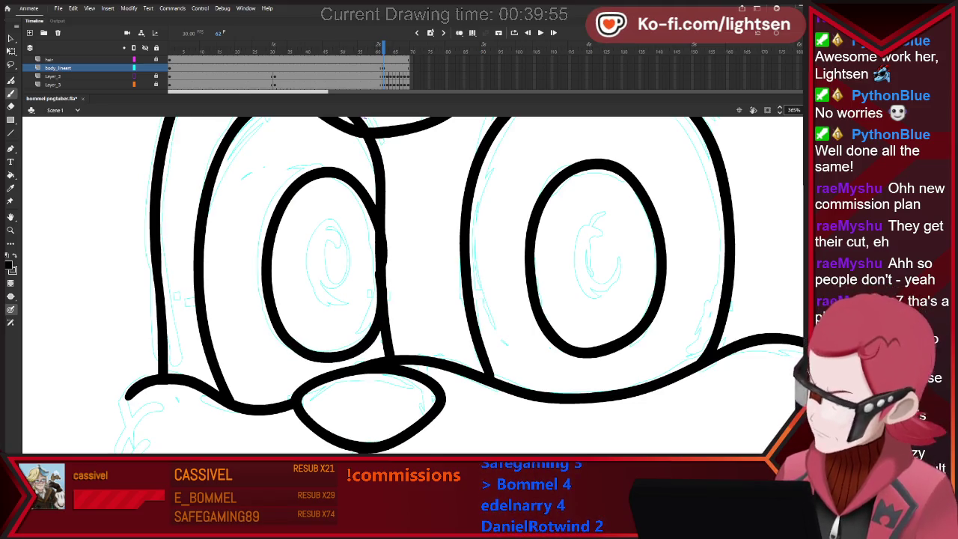
# Select the joining stroke between the left eye and face, clear the selection, and zoom out.
pyautogui.press('e')
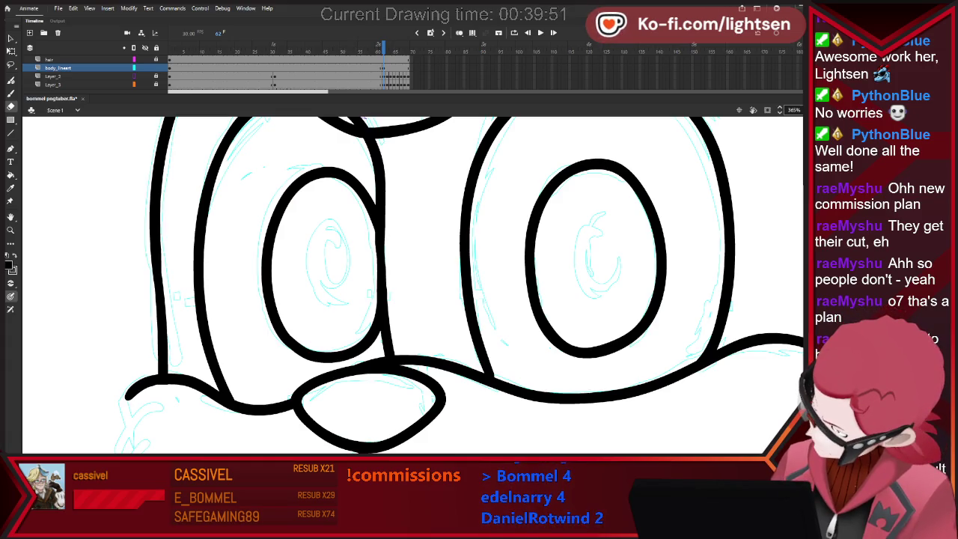
pyautogui.press('b')
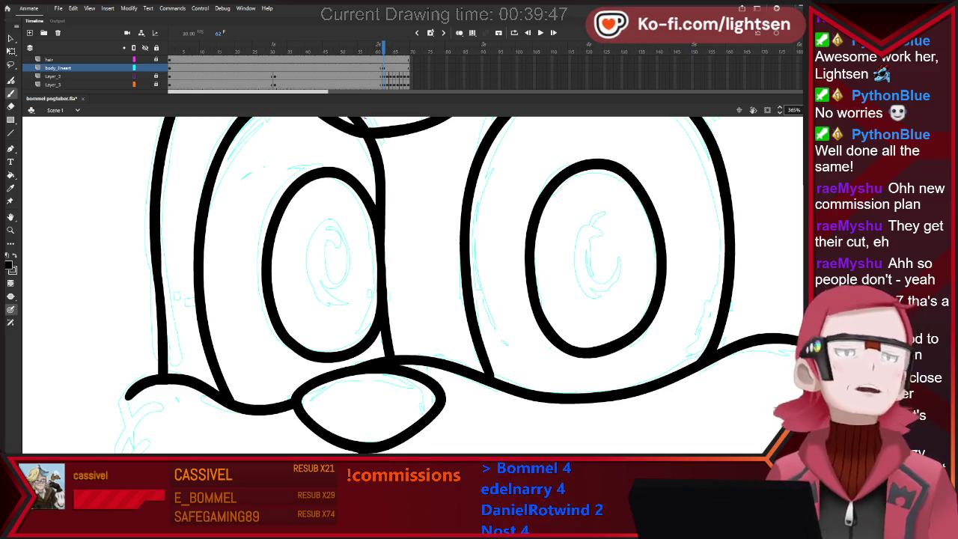
pyautogui.press('v')
pyautogui.moveTo(363, 219); pyautogui.dragTo(413, 308)
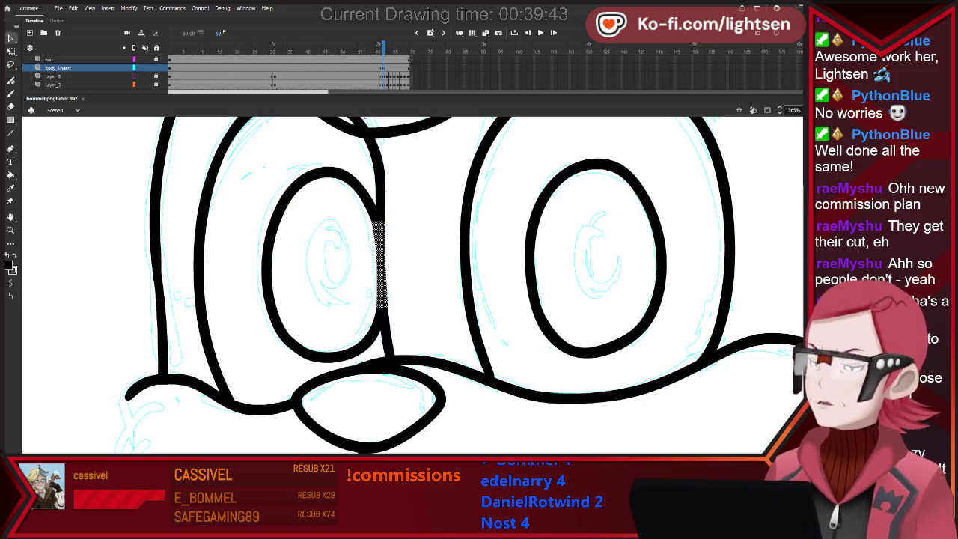
pyautogui.press('Escape')
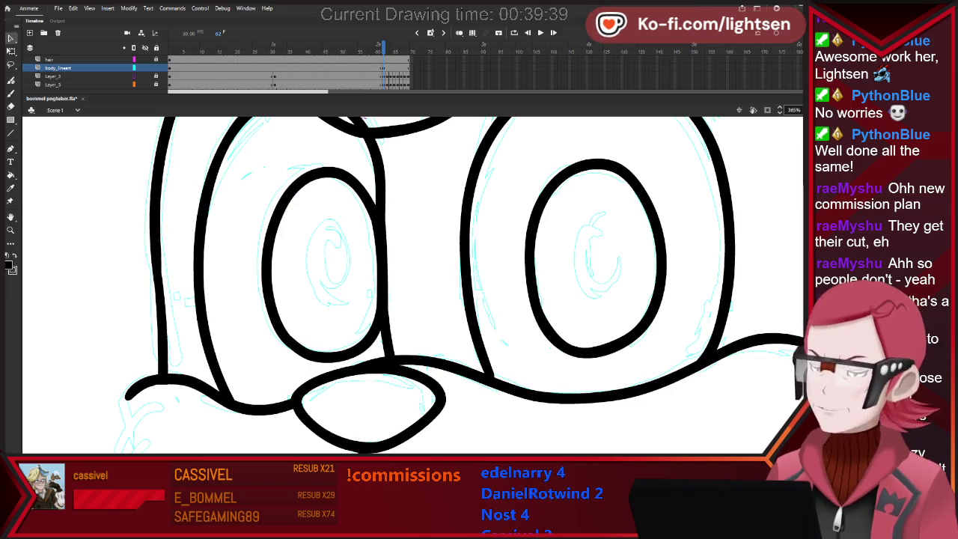
pyautogui.scroll(-5, 415, 327)
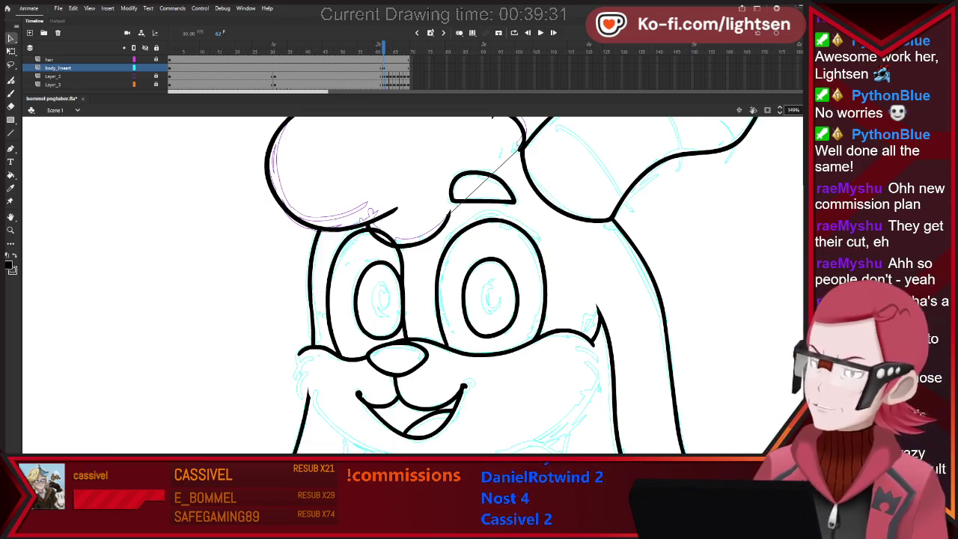
# At 233%, draw an oval pupil in the right eye, undoing failed attempts.
pyautogui.press('b')
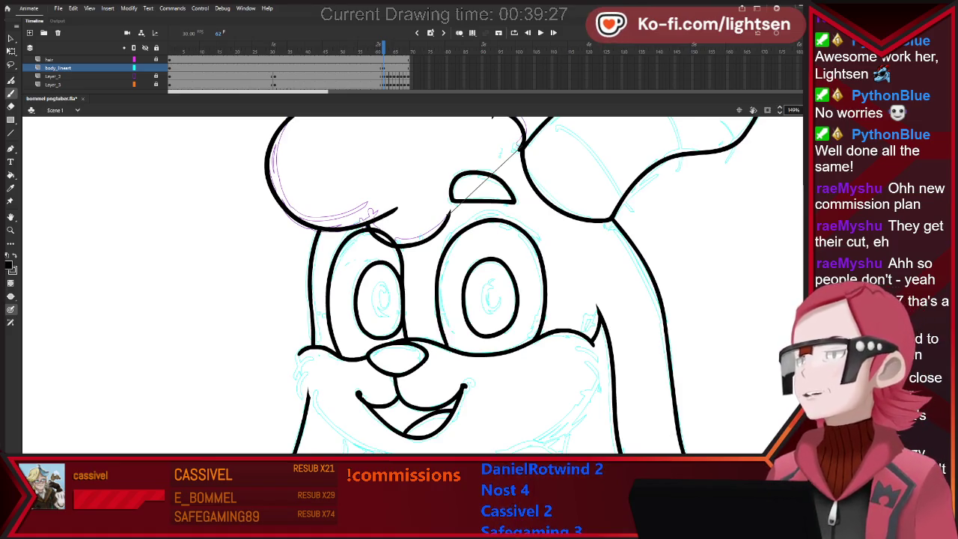
pyautogui.scroll(1, 490, 311)
pyautogui.scroll(1, 489, 311)
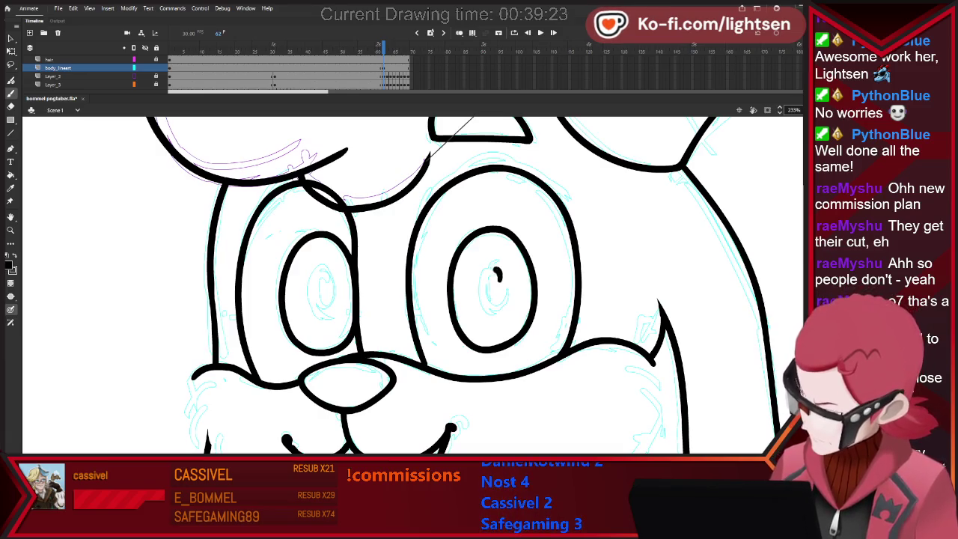
pyautogui.moveTo(494, 277); pyautogui.dragTo(490, 310)
pyautogui.hotkey('ctrl', 'z')
pyautogui.moveTo(499, 272)
pyautogui.mouseDown()
pyautogui.moveTo(503, 291)
pyautogui.moveTo(508, 278)
pyautogui.mouseUp()
pyautogui.hotkey('ctrl', 'z')
pyautogui.hotkey('ctrl', 'z')
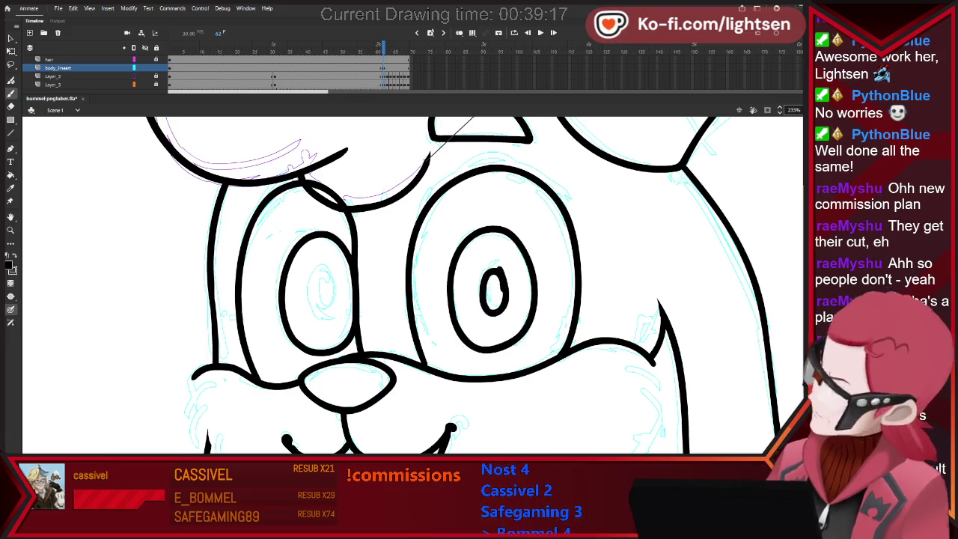
pyautogui.press('e')
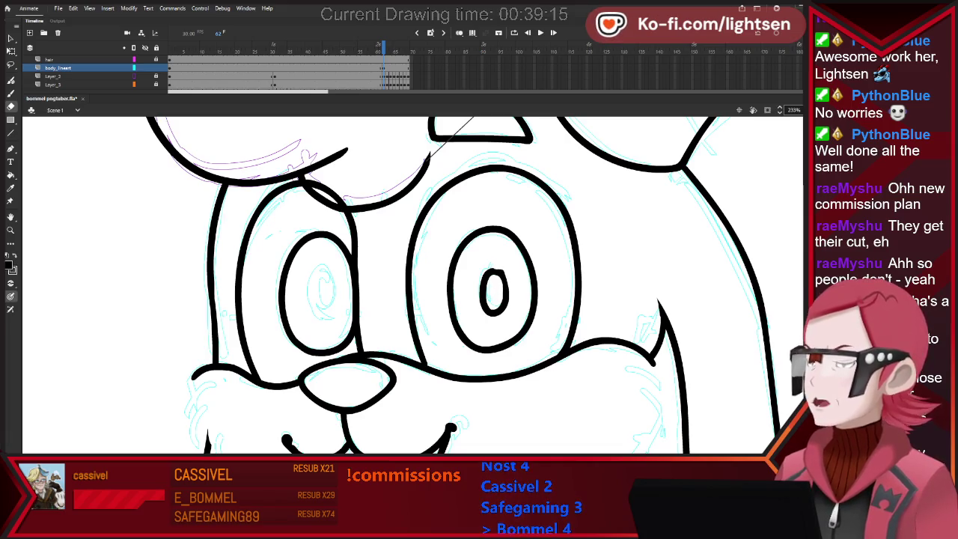
pyautogui.press('b')
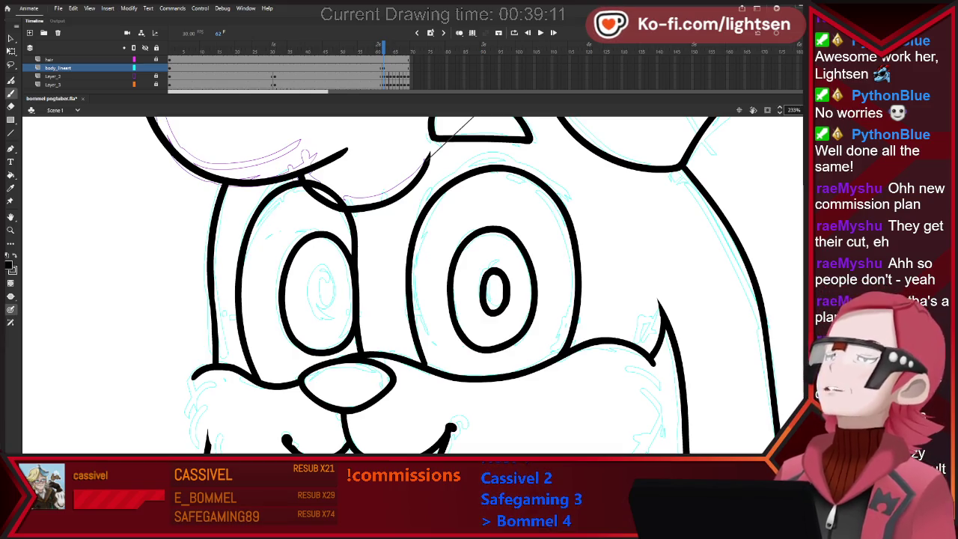
pyautogui.press('e')
pyautogui.moveTo(486, 280)
pyautogui.mouseDown()
pyautogui.moveTo(501, 306)
pyautogui.moveTo(490, 268)
pyautogui.moveTo(479, 306)
pyautogui.moveTo(510, 273)
pyautogui.moveTo(481, 300)
pyautogui.moveTo(501, 310)
pyautogui.moveTo(500, 271)
pyautogui.mouseUp()
pyautogui.press('b')
pyautogui.hotkey('ctrl', 'z')
pyautogui.hotkey('ctrl', 'z')
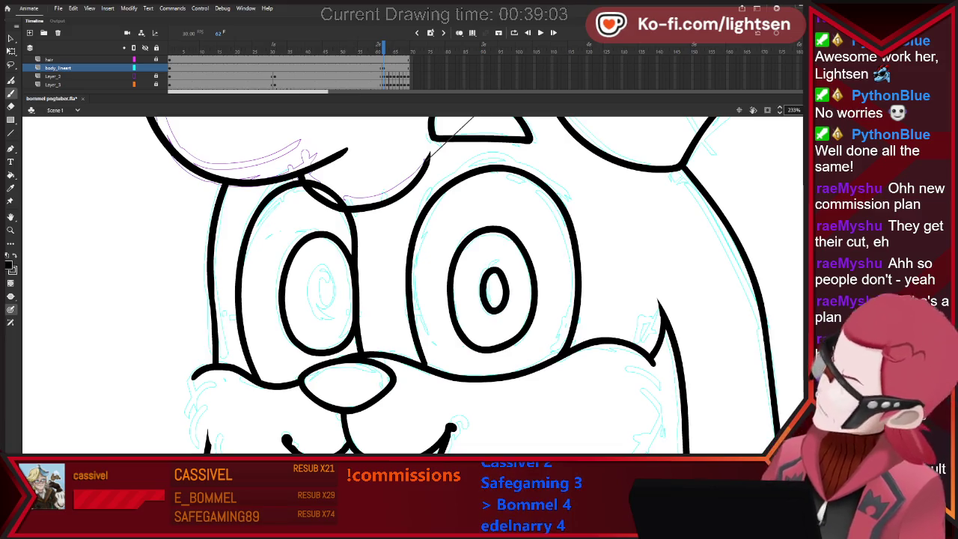
# Draw the left eye's oval pupil, then zoom out to 76%.
pyautogui.press('e')
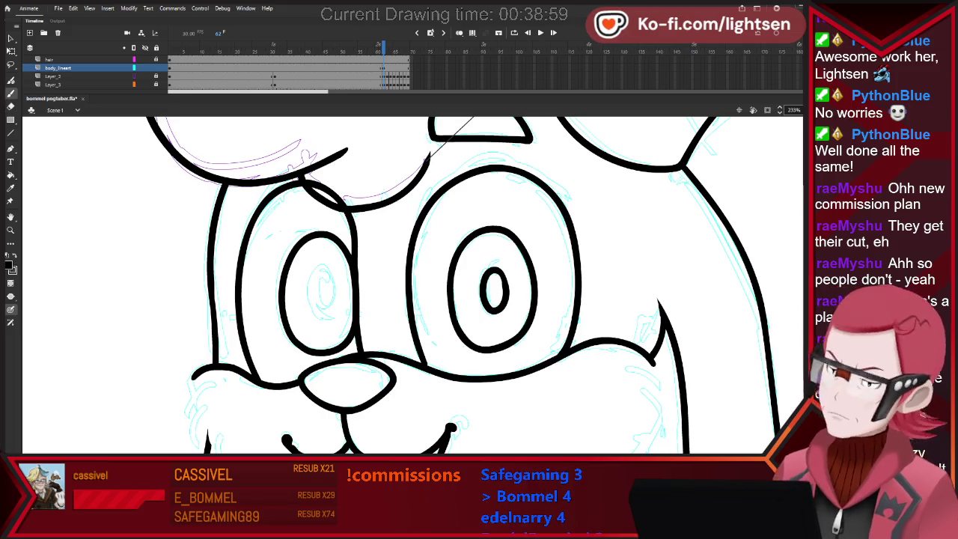
pyautogui.press('b')
pyautogui.moveTo(322, 313); pyautogui.dragTo(327, 269)
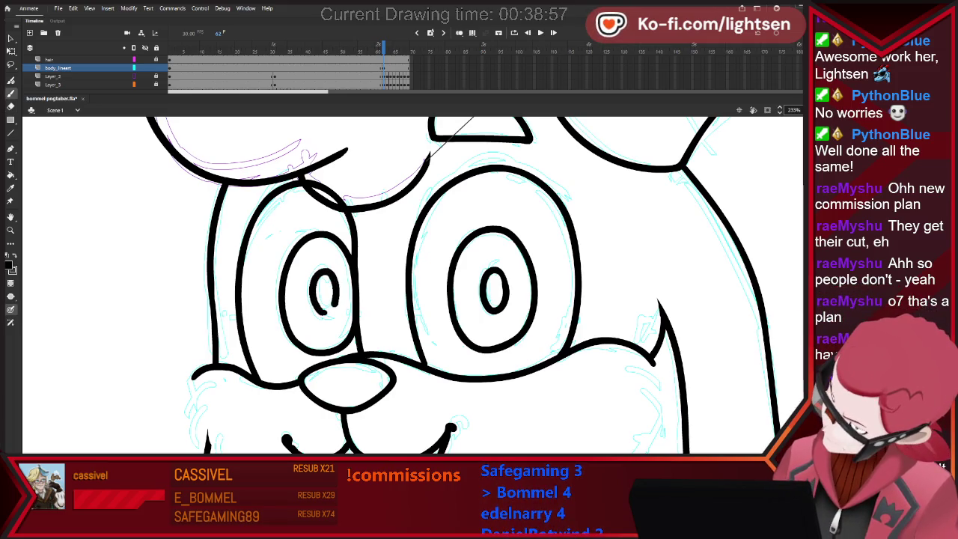
pyautogui.press('e')
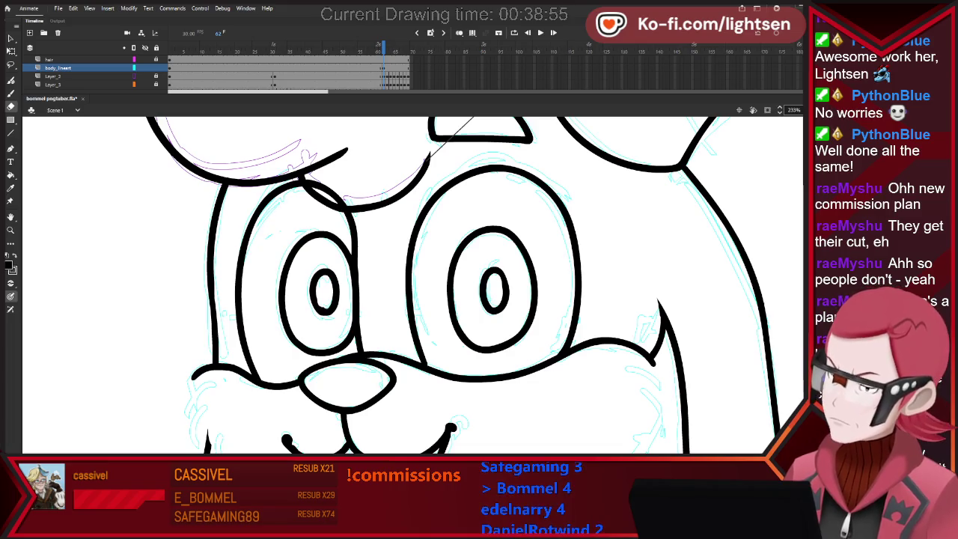
pyautogui.press('b')
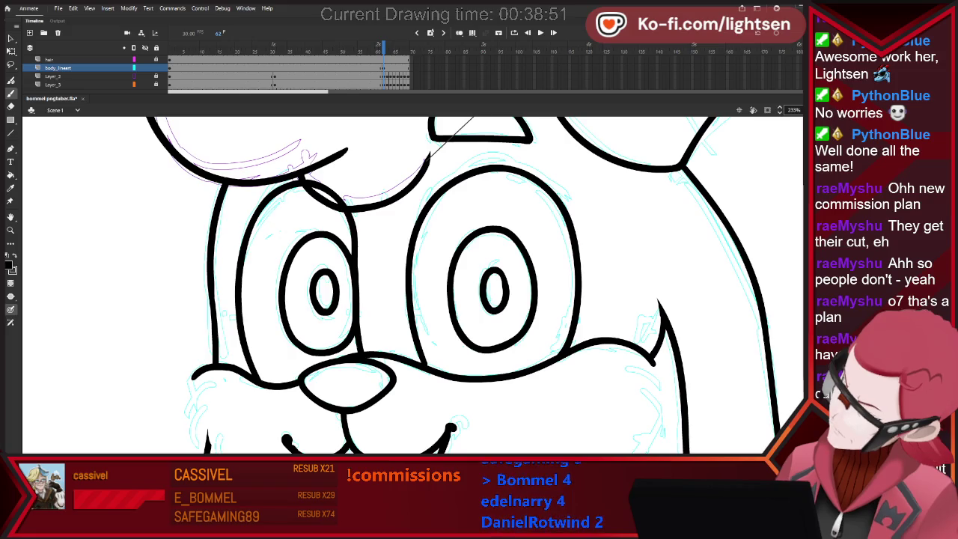
pyautogui.scroll(-5, 406, 284)
pyautogui.scroll(-3, 406, 284)
pyautogui.scroll(3, 406, 284)
pyautogui.scroll(-1, 406, 284)
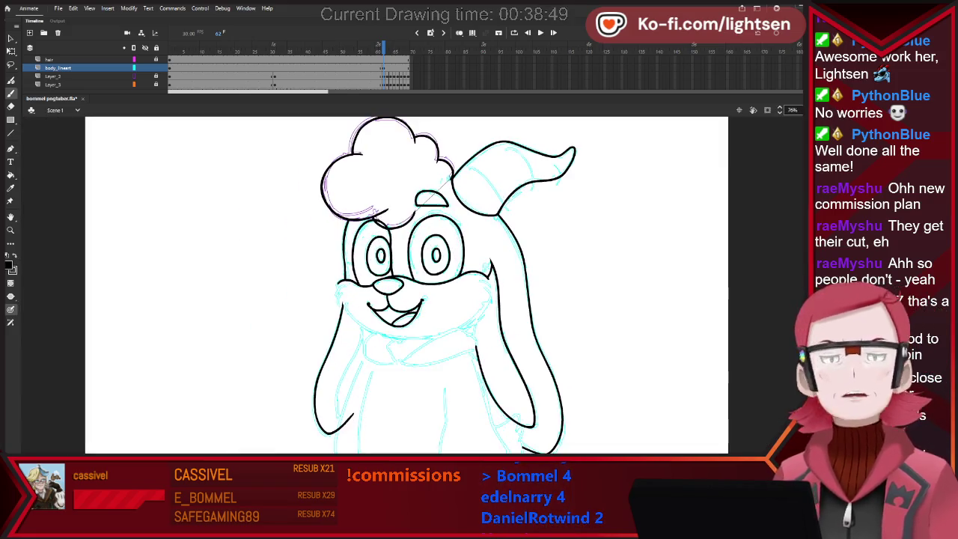
pyautogui.press('v')
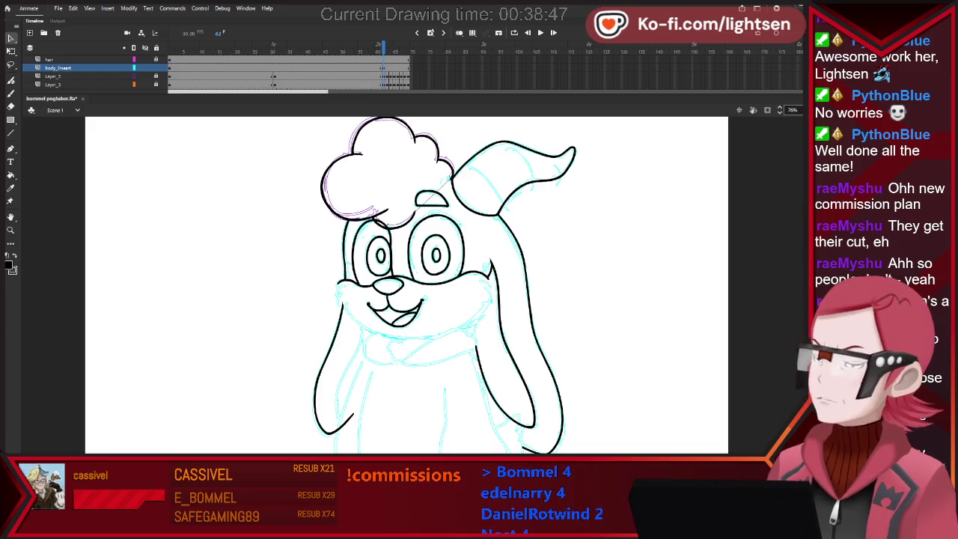
pyautogui.click(380, 255)
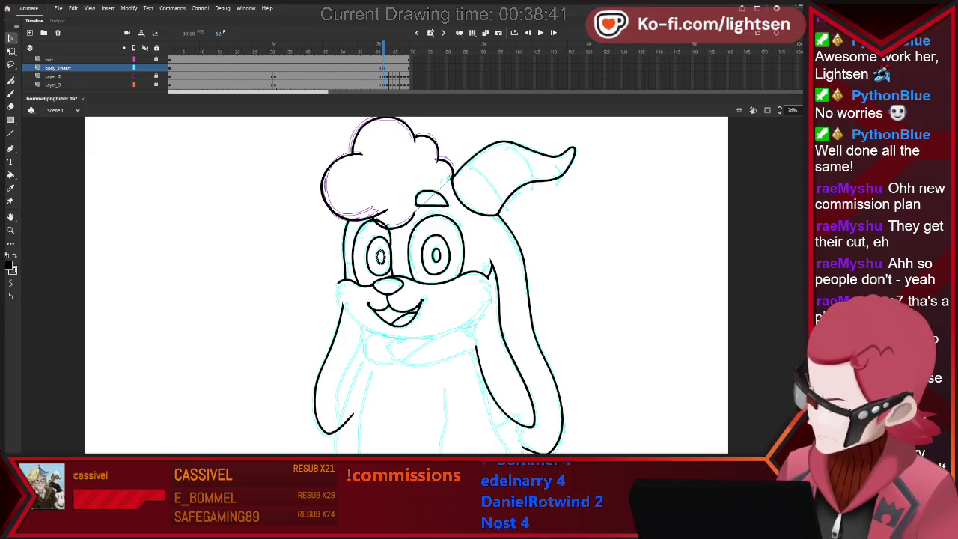
pyautogui.press('q')
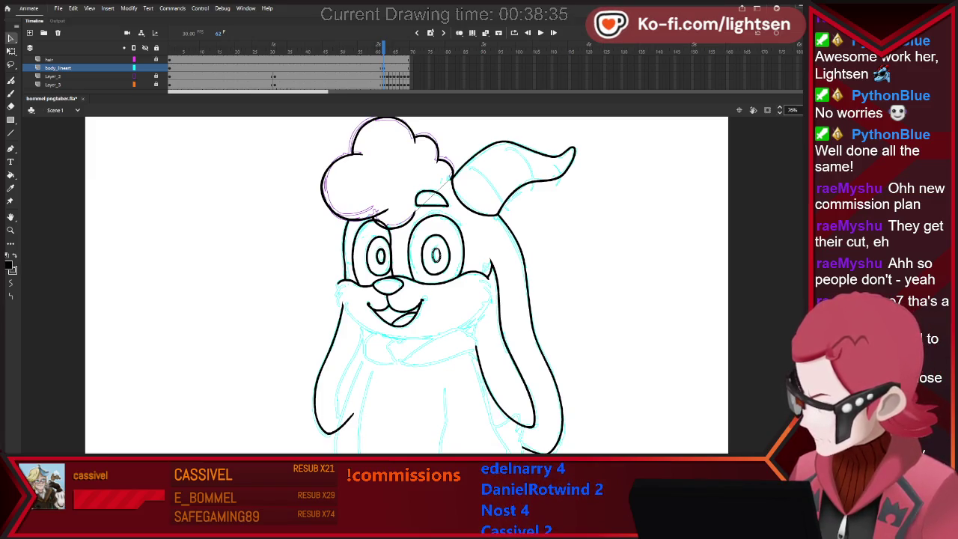
pyautogui.click(436, 254)
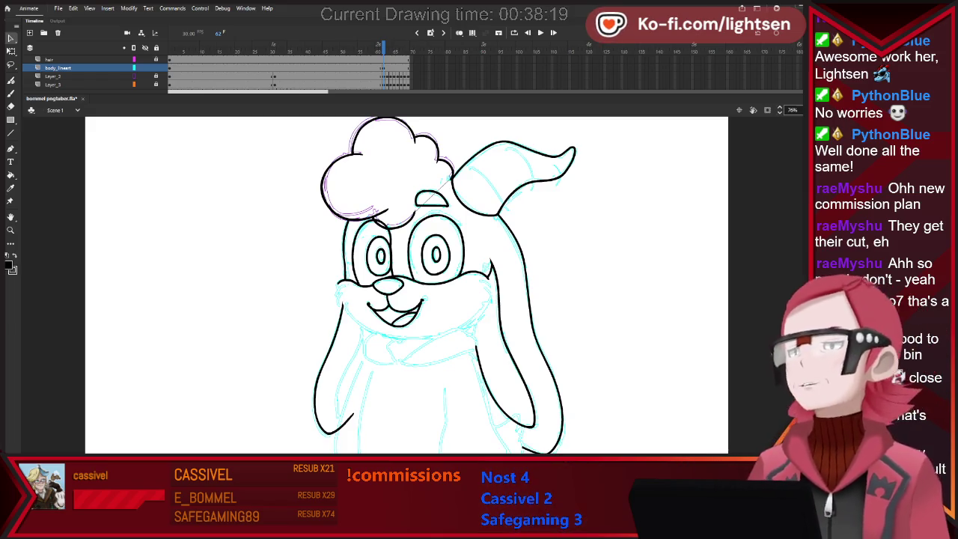
pyautogui.press('b')
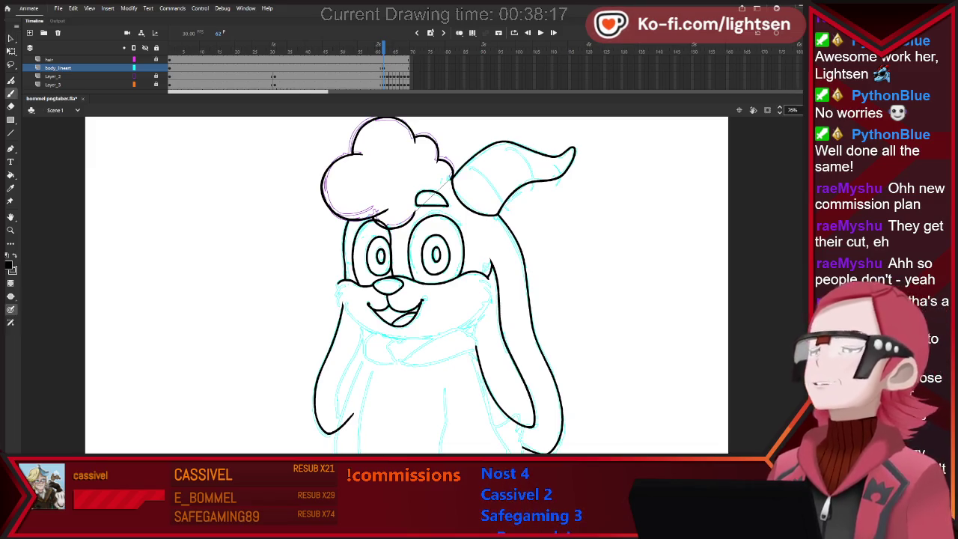
pyautogui.hotkey('ctrl', '=')
pyautogui.hotkey('ctrl', '-')
pyautogui.hotkey('ctrl', '=')
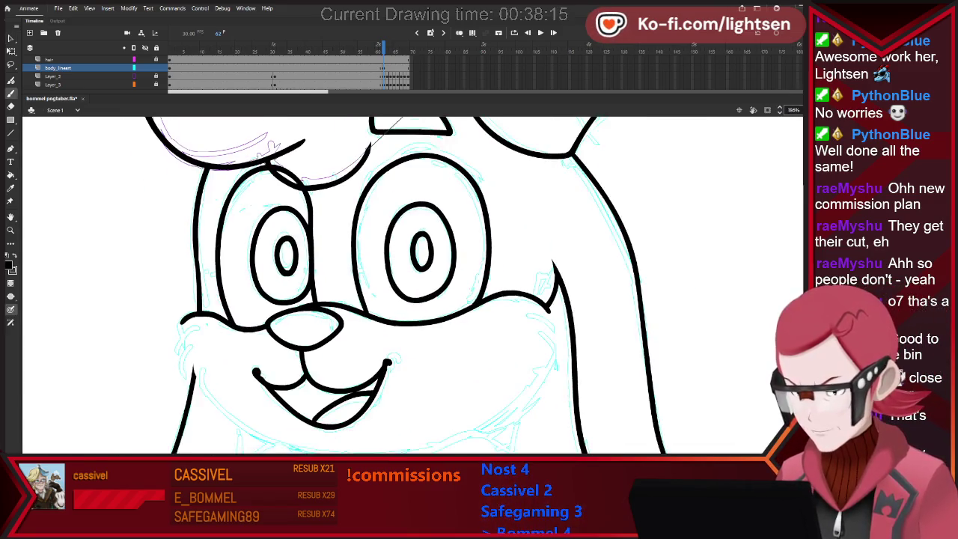
pyautogui.hotkey('ctrl', '-')
pyautogui.hotkey('ctrl', '=')
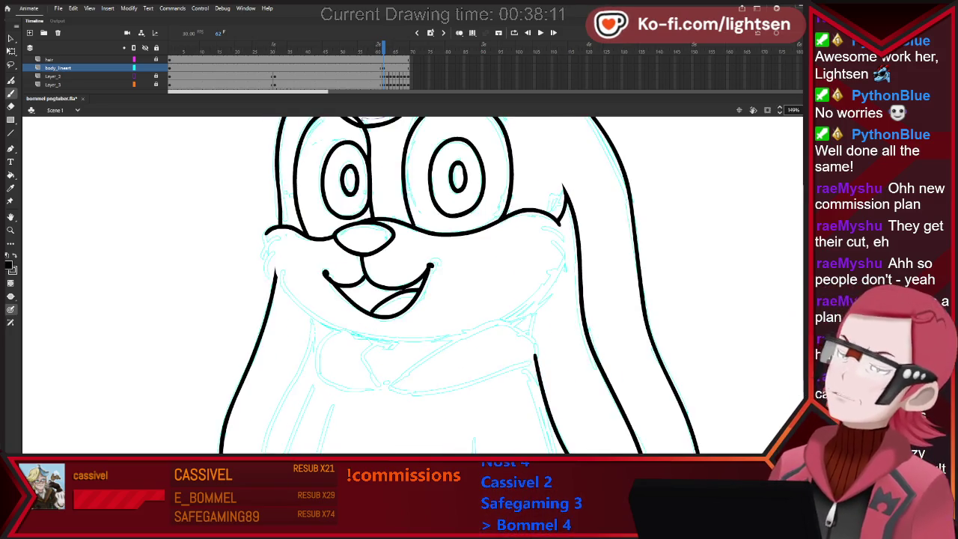
# Ink the curved jawline beneath the smiling mouth across the lower face, then zoom out.
pyautogui.moveTo(278, 285); pyautogui.dragTo(523, 303)
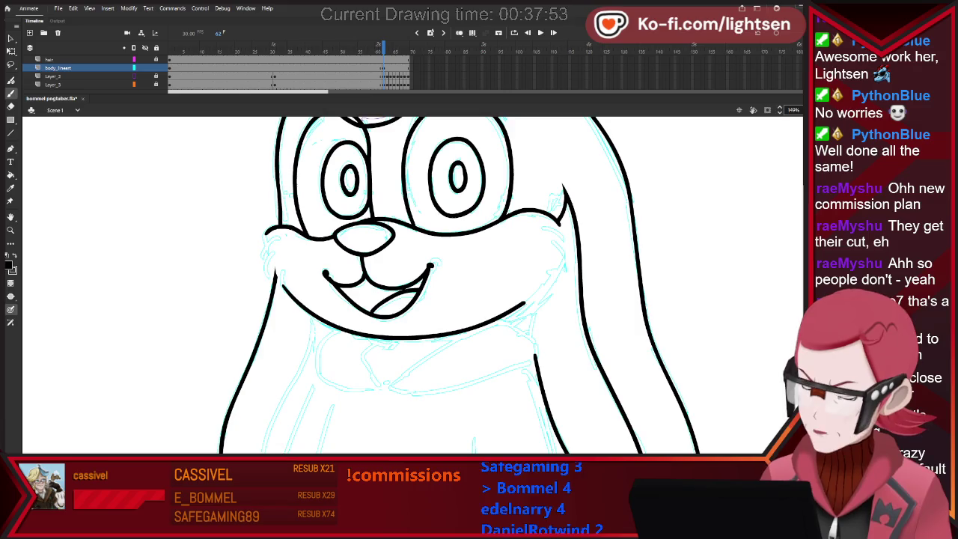
pyautogui.scroll(-5, 411, 284)
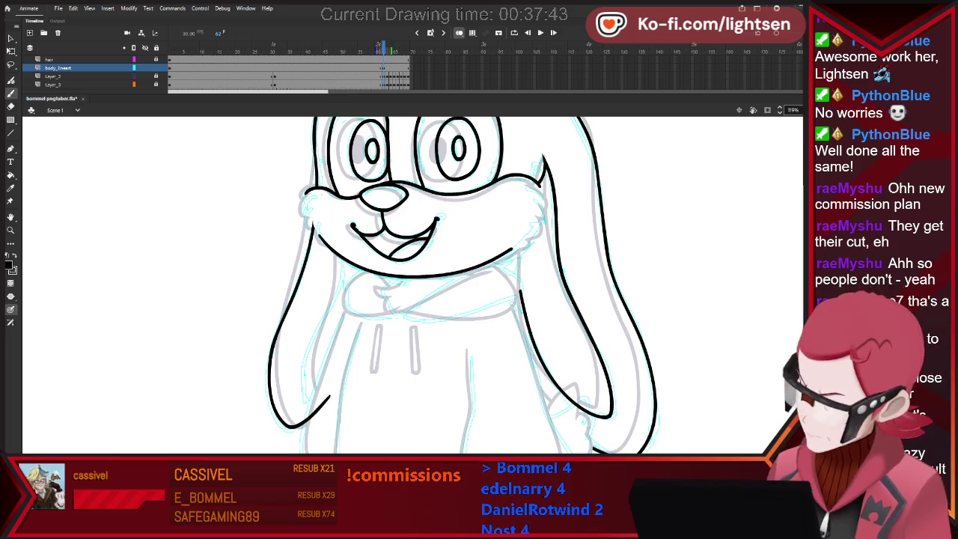
# Ink a black line along the hoodie collar across the chest.
pyautogui.moveTo(405, 315)
pyautogui.mouseDown()
pyautogui.moveTo(466, 273)
pyautogui.moveTo(518, 281)
pyautogui.mouseUp()
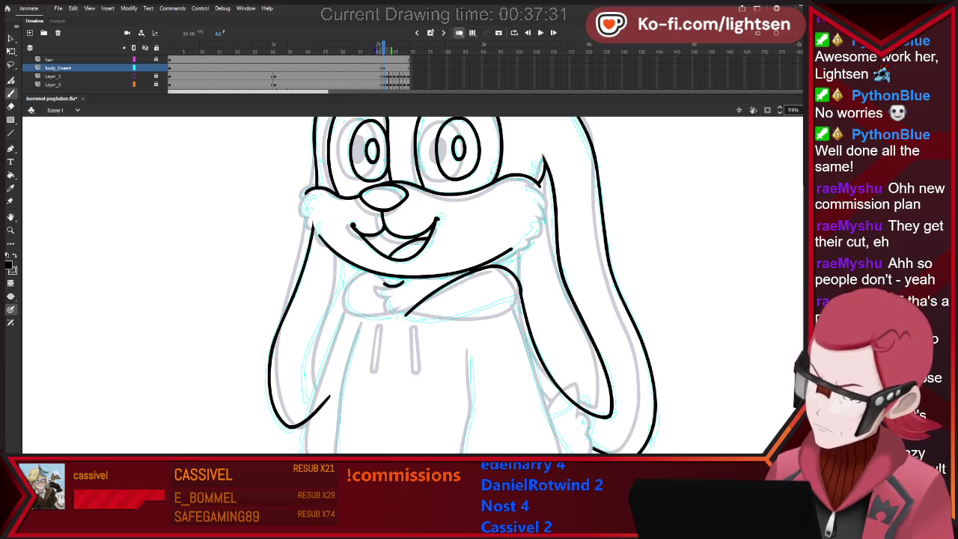
pyautogui.press('e')
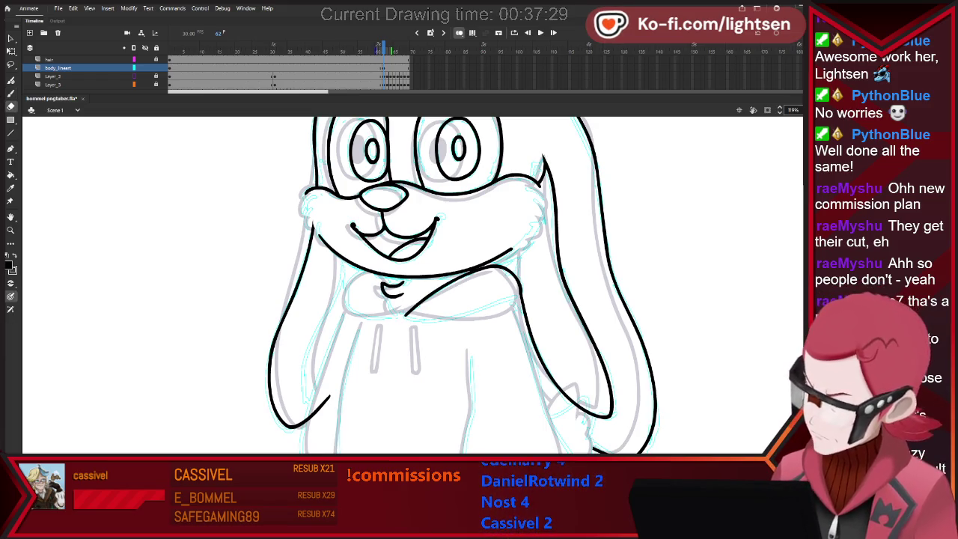
pyautogui.press('b')
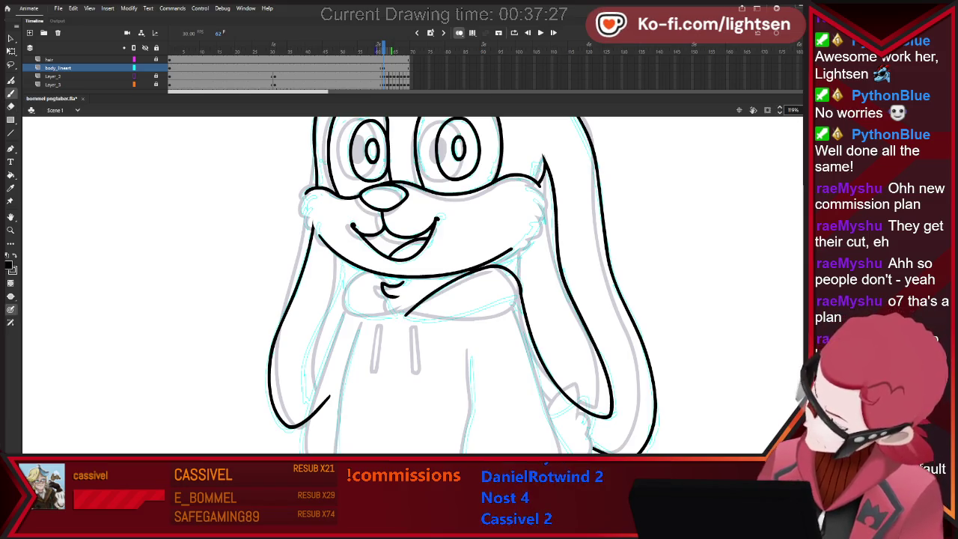
pyautogui.press('e')
pyautogui.press('b')
pyautogui.press('l')
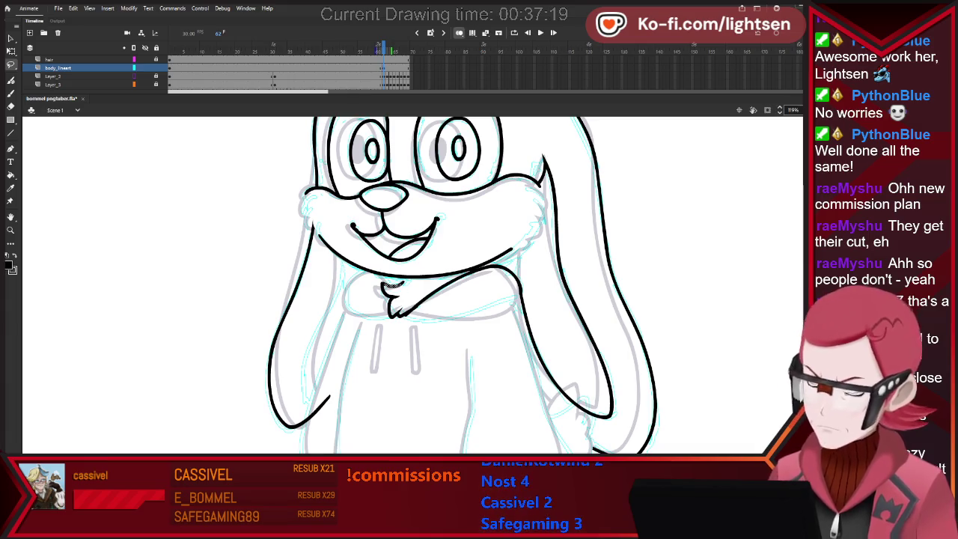
pyautogui.press('v')
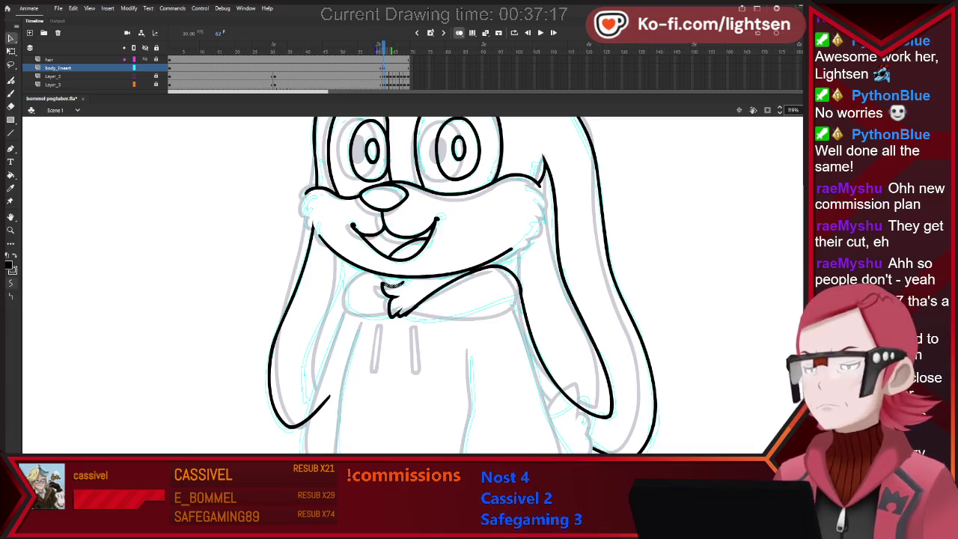
pyautogui.press('e')
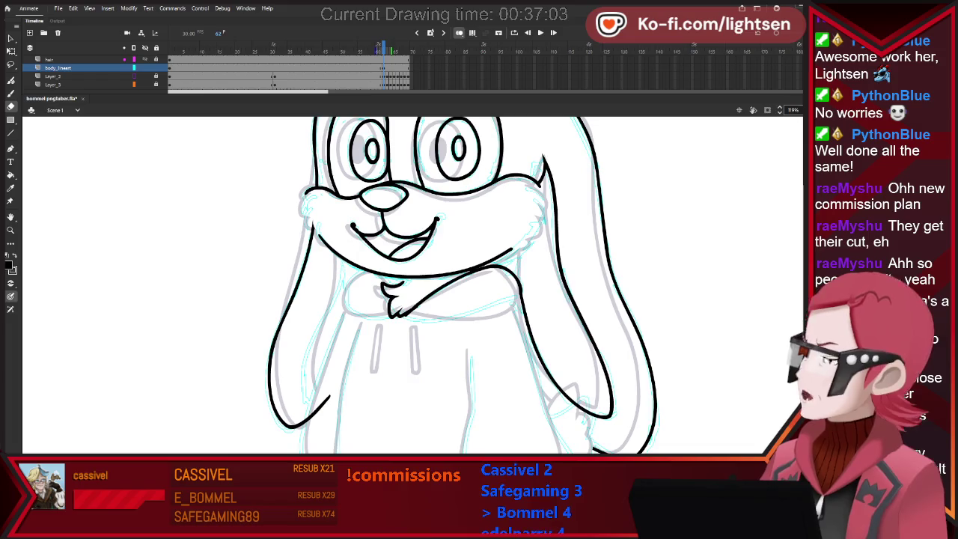
pyautogui.press('b')
pyautogui.press('e')
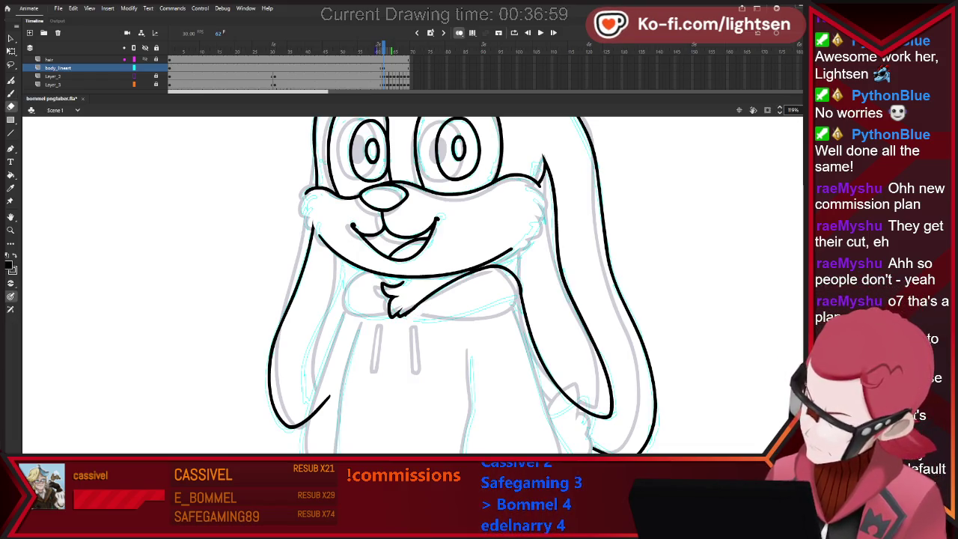
pyautogui.press('b')
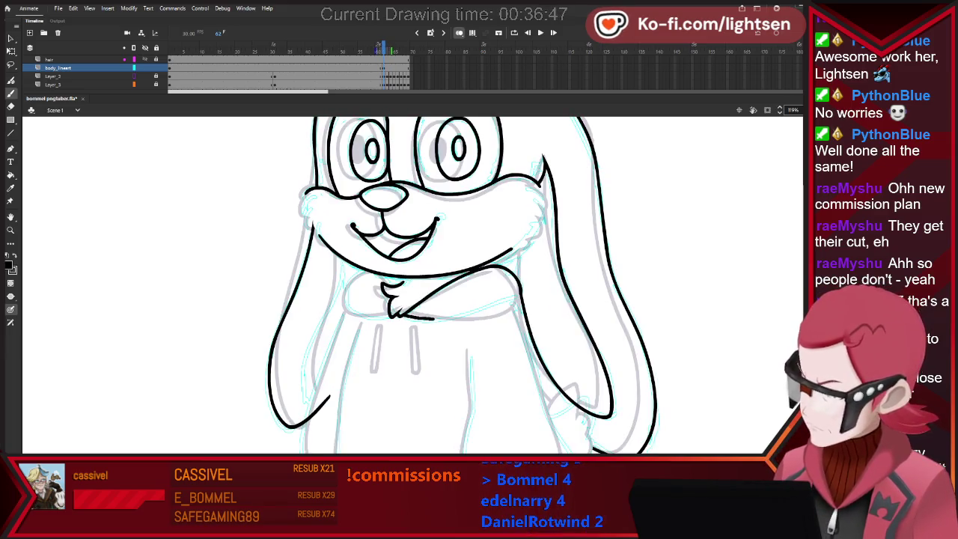
# Ink the arm's lower line, redrawing the overlong stroke under the arm shorter.
pyautogui.moveTo(434, 319); pyautogui.dragTo(520, 297)
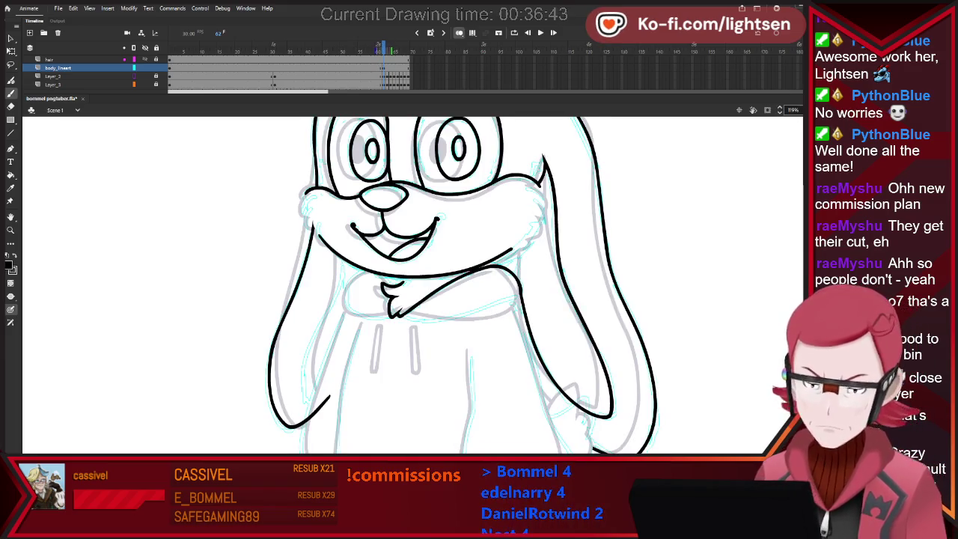
pyautogui.moveTo(408, 313); pyautogui.dragTo(478, 309)
pyautogui.hotkey('ctrl', 'z')
pyautogui.moveTo(408, 312); pyautogui.dragTo(488, 317)
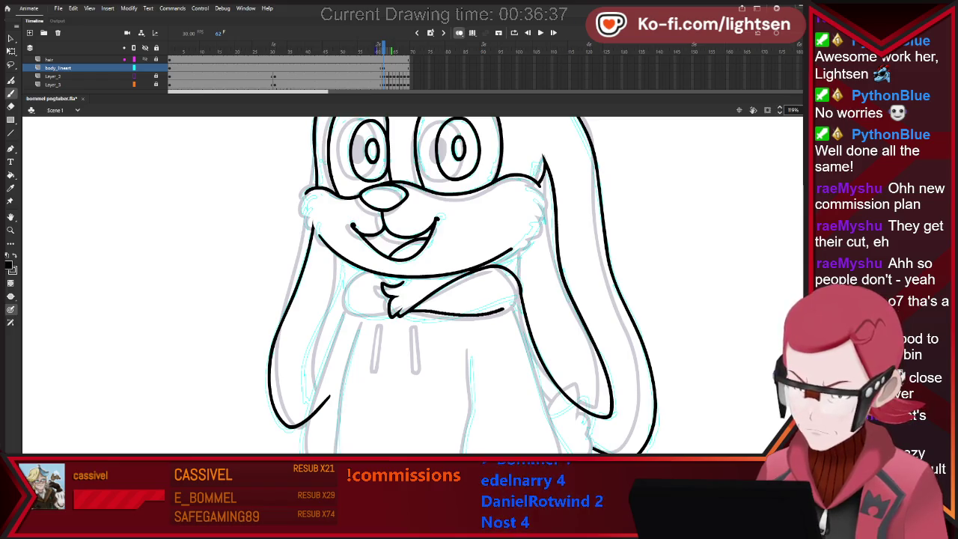
# Flip between frames 61 and 62 to compare the arm drawings.
pyautogui.press(',')
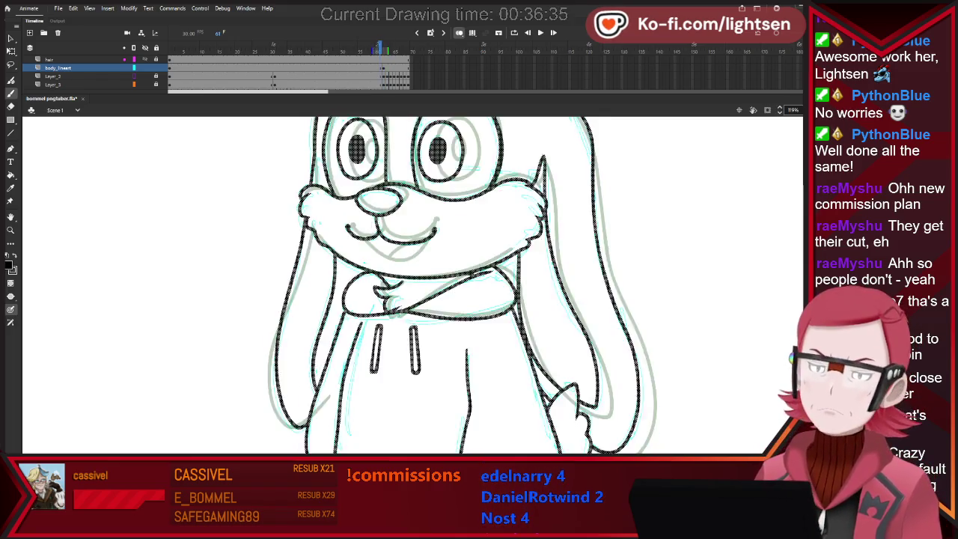
pyautogui.press('.')
pyautogui.press(',')
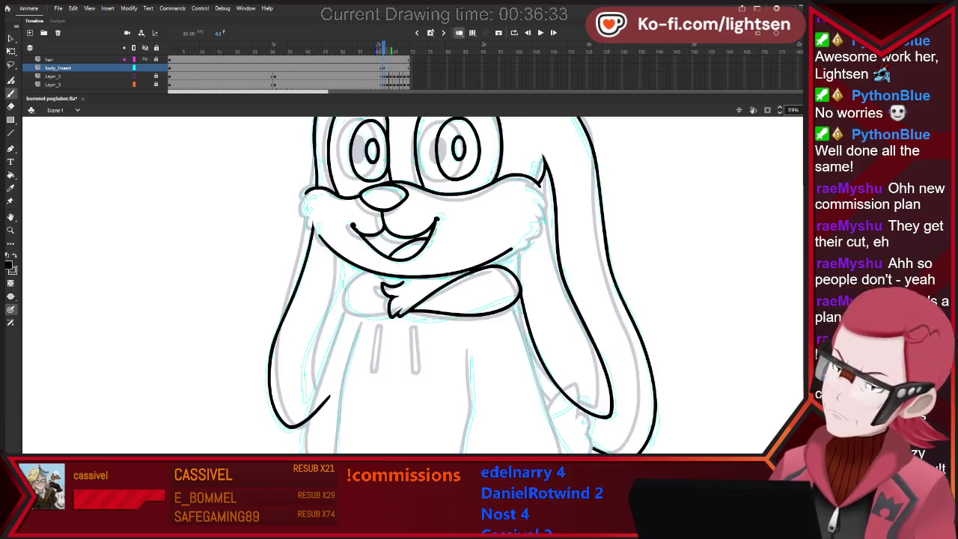
pyautogui.press('.')
pyautogui.press('.')
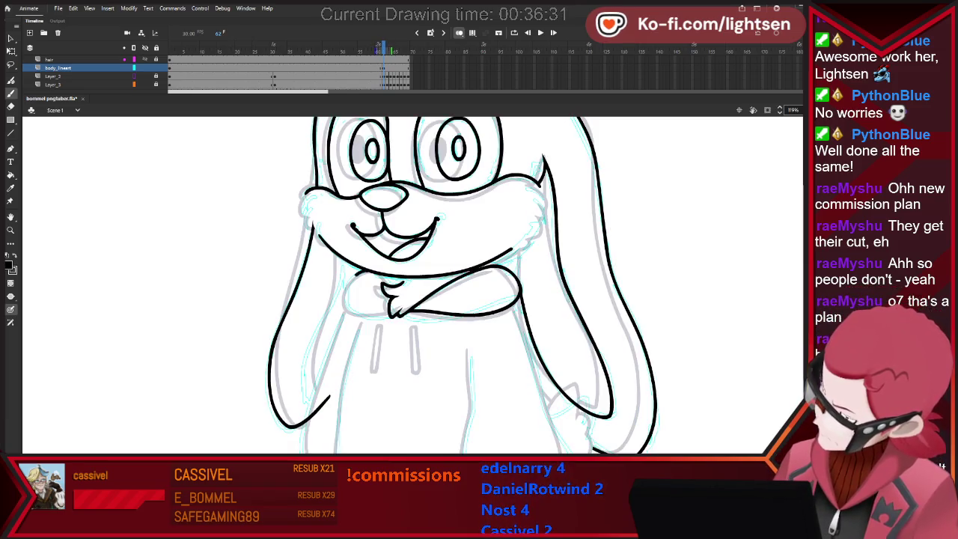
pyautogui.press('.')
pyautogui.press(',')
pyautogui.press('.')
pyautogui.press(',')
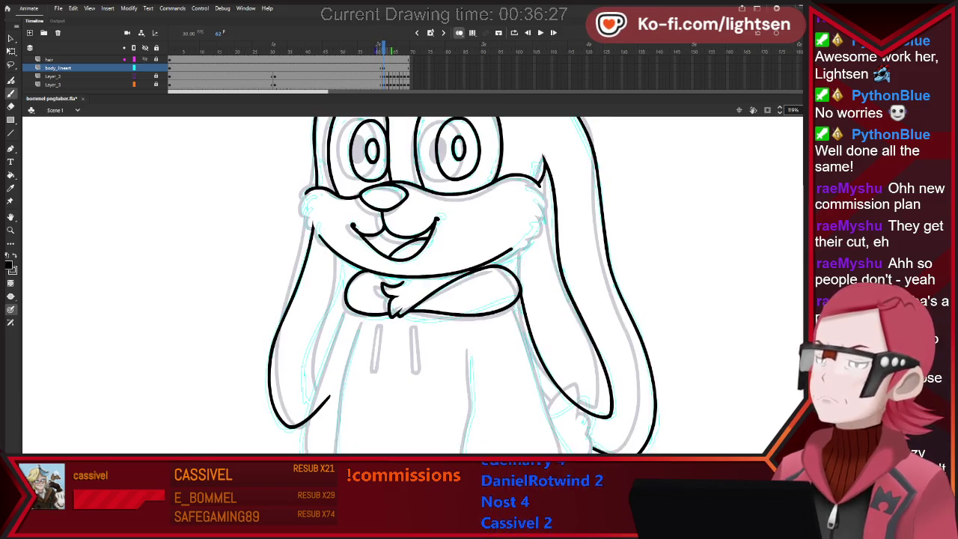
# Zoom in on frame 62 and ink the second forearm across the chest.
pyautogui.hotkey('ctrl', '-')
pyautogui.press(',')
pyautogui.press('.')
pyautogui.press(',')
pyautogui.press('.')
pyautogui.hotkey('ctrl', '=')
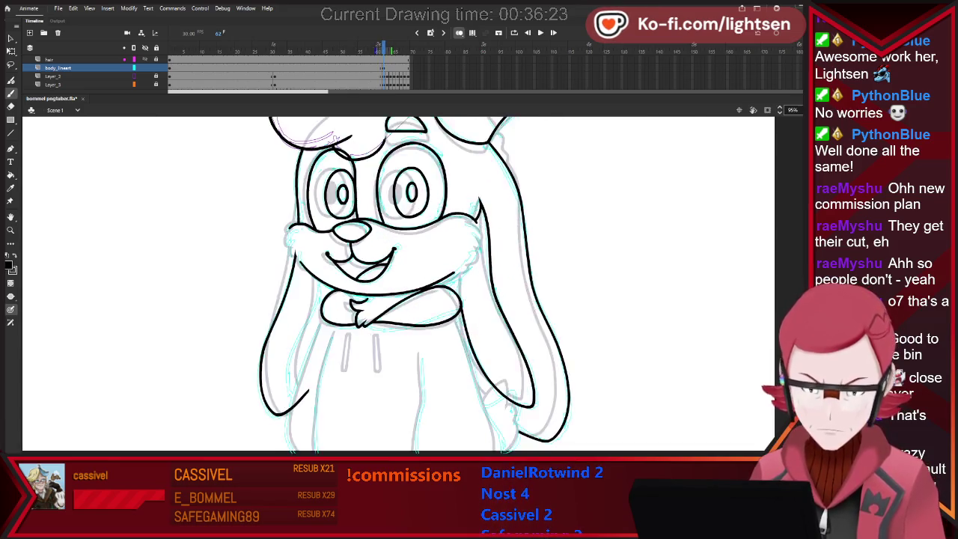
pyautogui.hotkey('ctrl', '=')
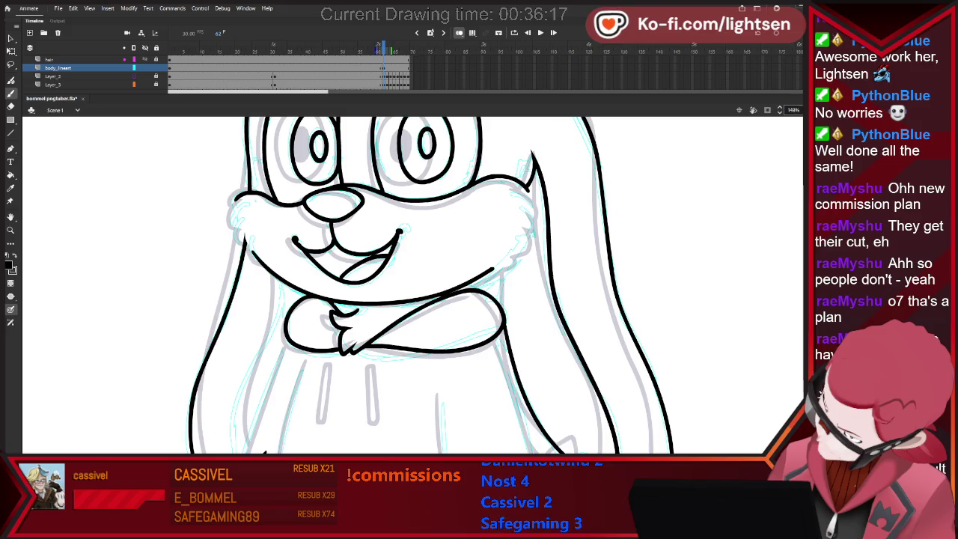
pyautogui.press('e')
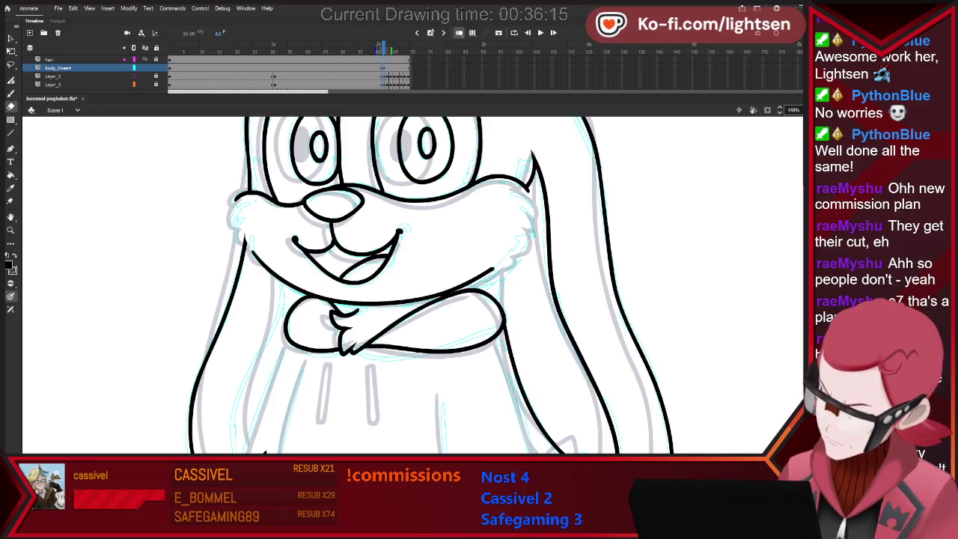
pyautogui.press('b')
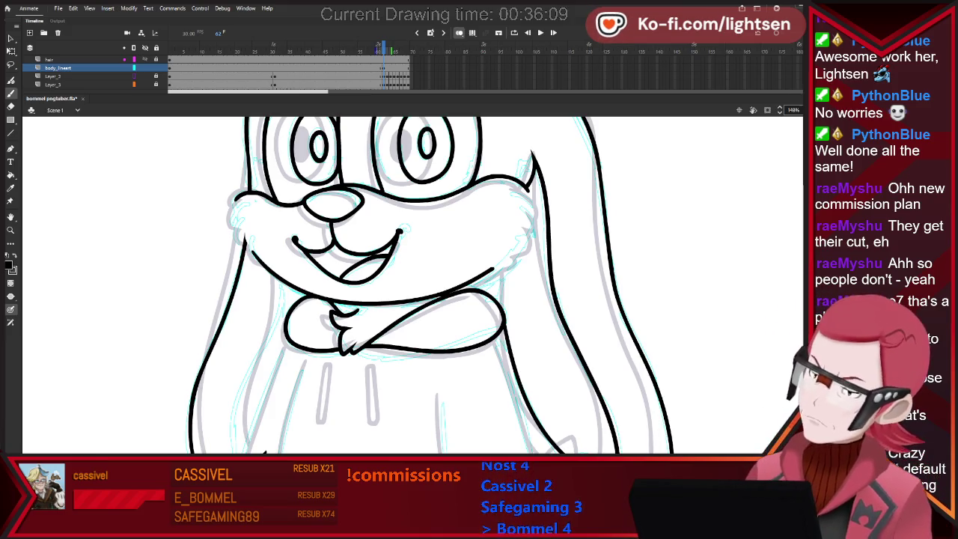
pyautogui.scroll(-5, 411, 284)
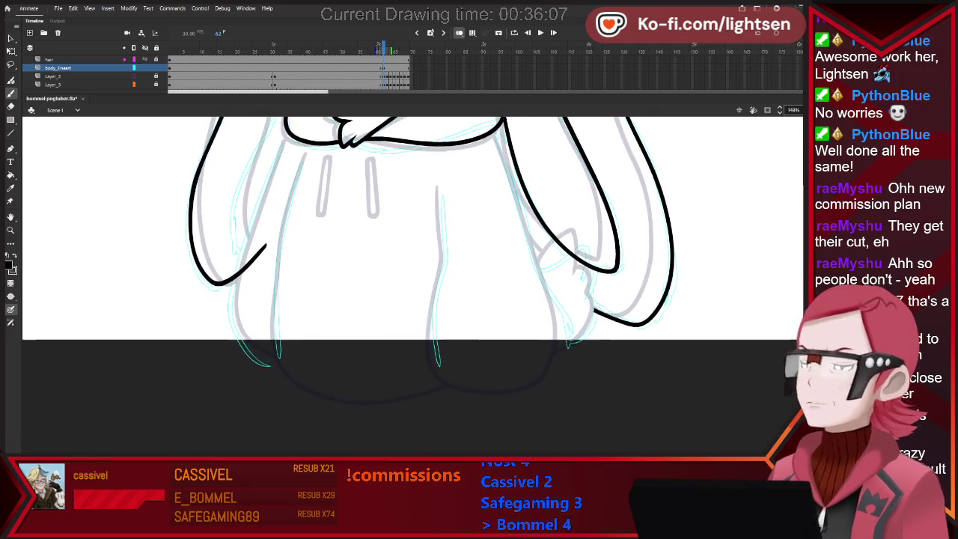
# Ink a long centre-front line down the hoodie into the leg outline.
pyautogui.moveTo(442, 254); pyautogui.dragTo(441, 272)
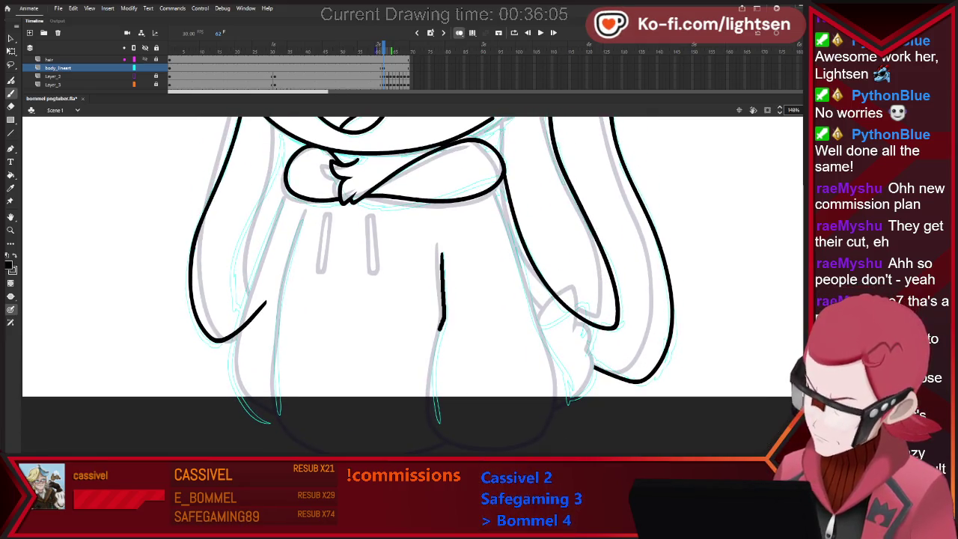
pyautogui.moveTo(441, 327); pyautogui.dragTo(479, 451)
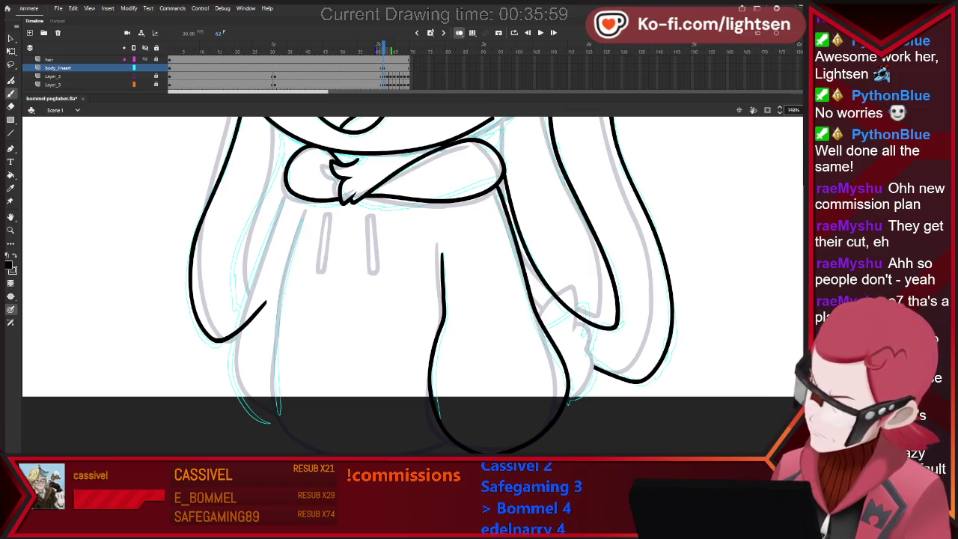
pyautogui.press('e')
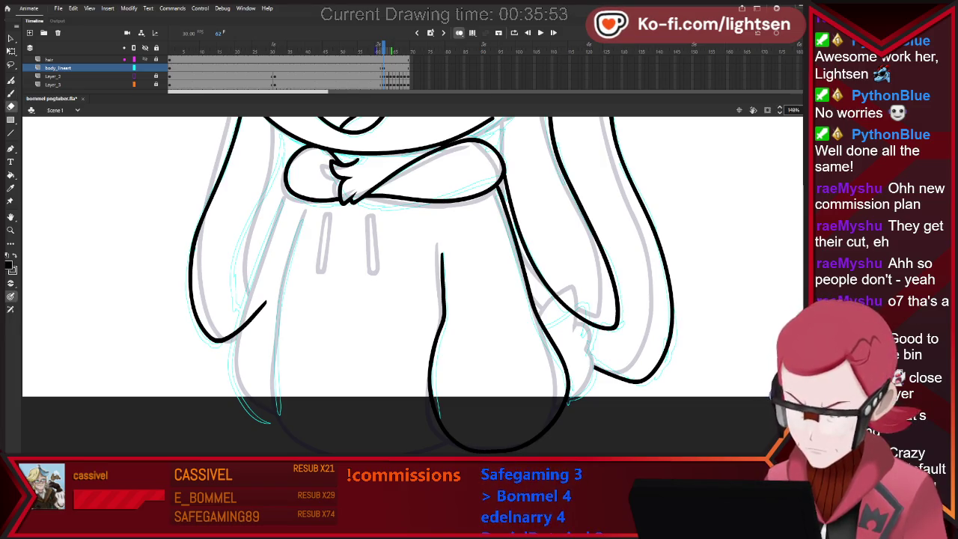
# Compare frames 61 and 62, then undo the overlong hoodie centre stroke.
pyautogui.click(379, 67)
pyautogui.press('.')
pyautogui.press(',')
pyautogui.press('.')
pyautogui.hotkey('ctrl', 'z')
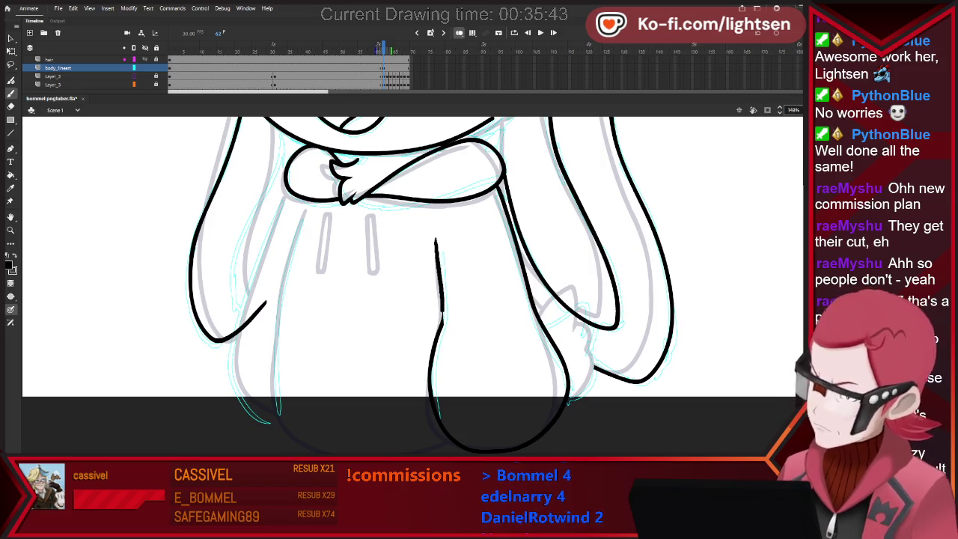
pyautogui.press('e')
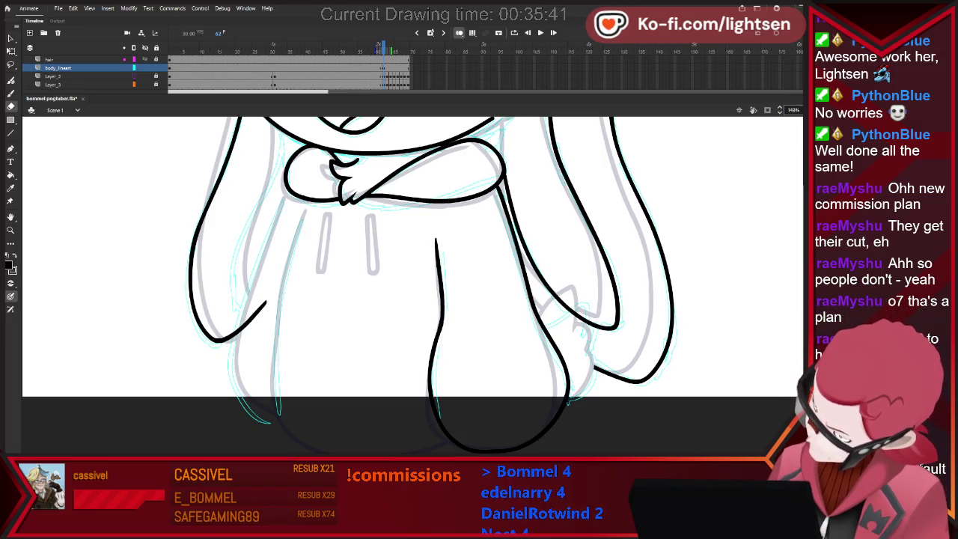
pyautogui.scroll(-3, 472, 277)
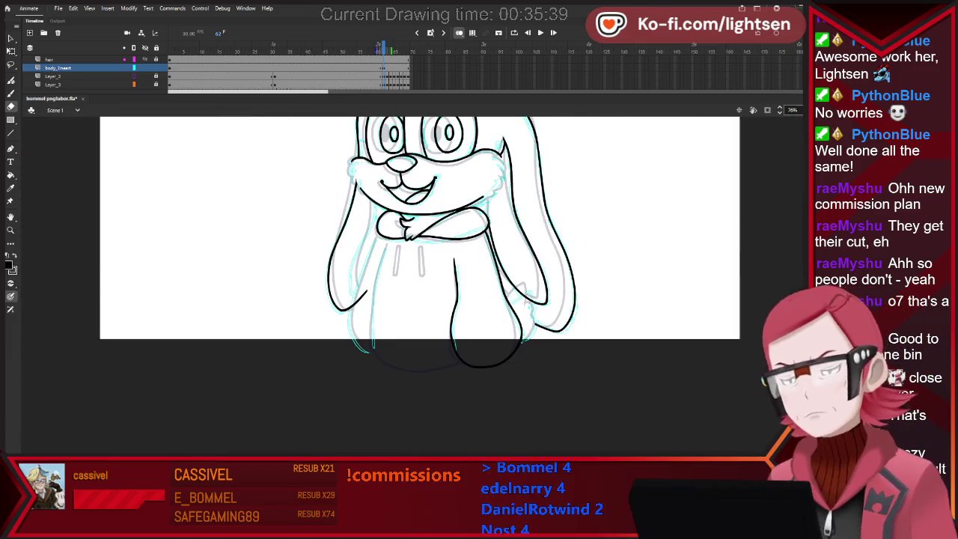
# Zoom in and reshape the edge of the black body stroke.
pyautogui.scroll(3, 457, 266)
pyautogui.scroll(2, 468, 284)
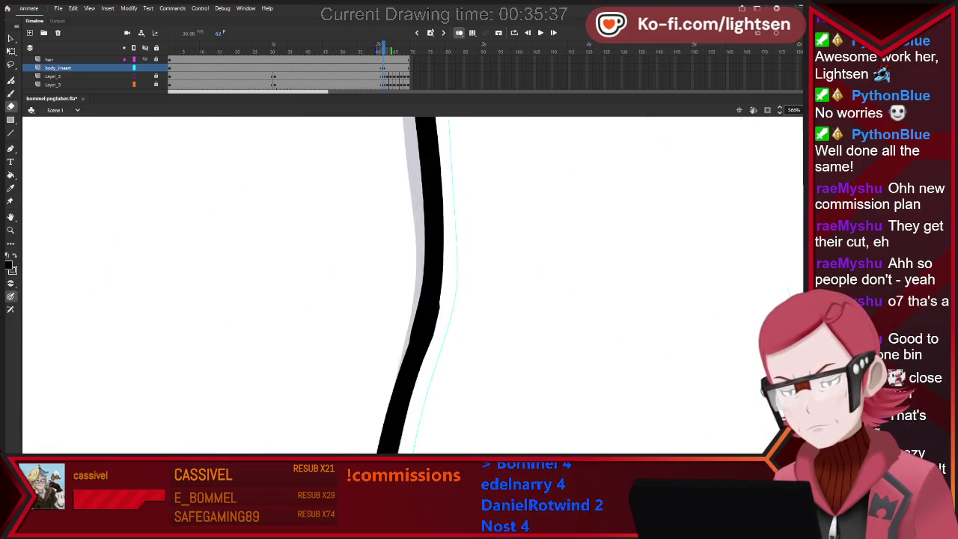
pyautogui.scroll(2, 468, 284)
pyautogui.press('v')
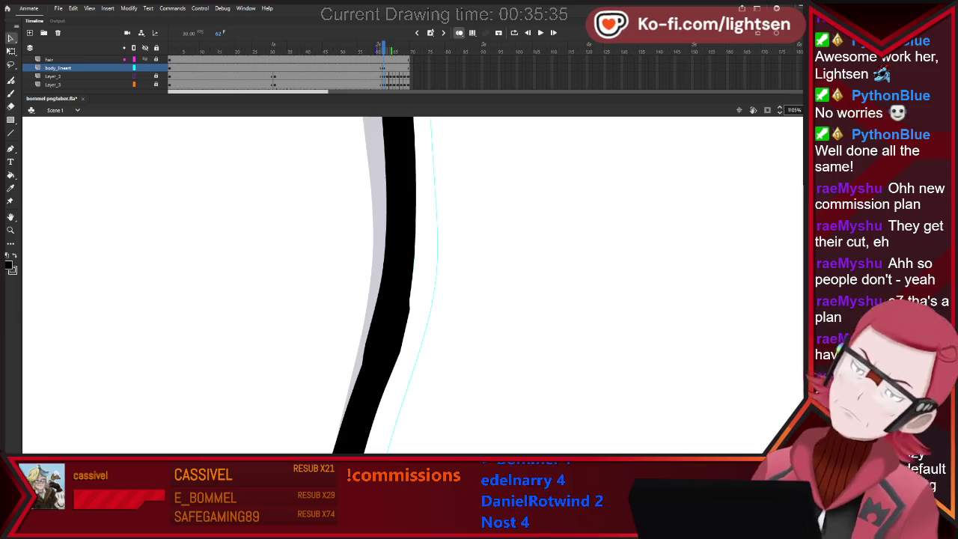
pyautogui.moveTo(409, 314); pyautogui.dragTo(369, 432)
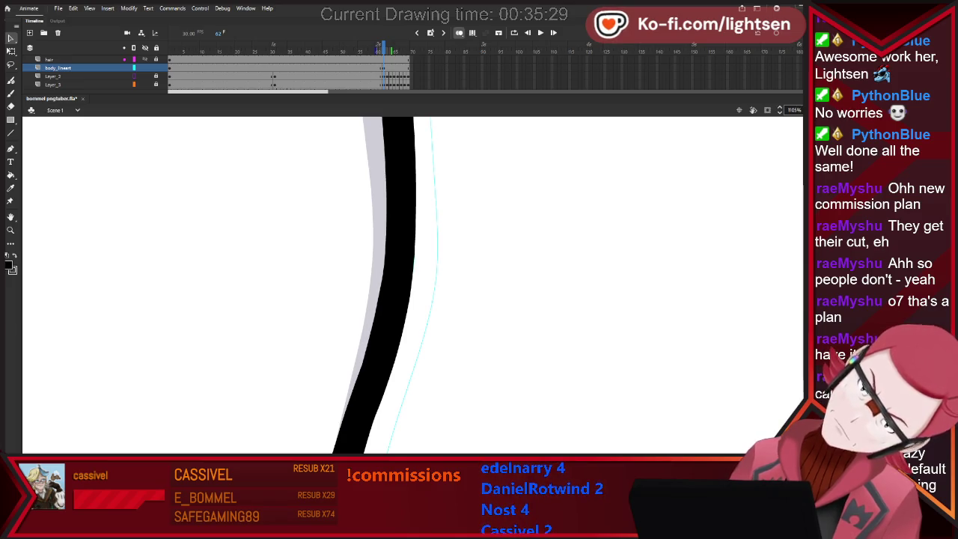
pyautogui.scroll(2, 412, 284)
pyautogui.scroll(2, 412, 284)
pyautogui.scroll(2, 411, 284)
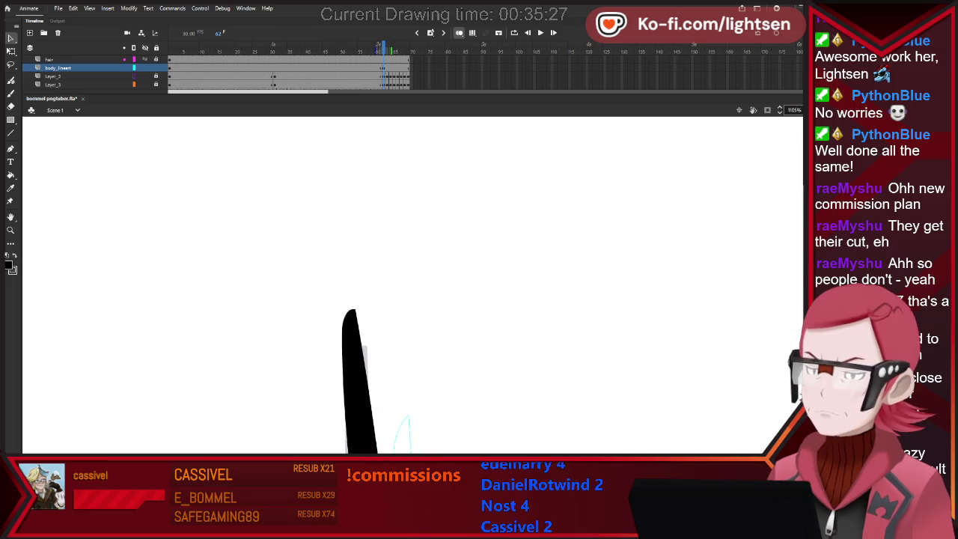
pyautogui.scroll(-5, 412, 285)
pyautogui.scroll(-5, 412, 285)
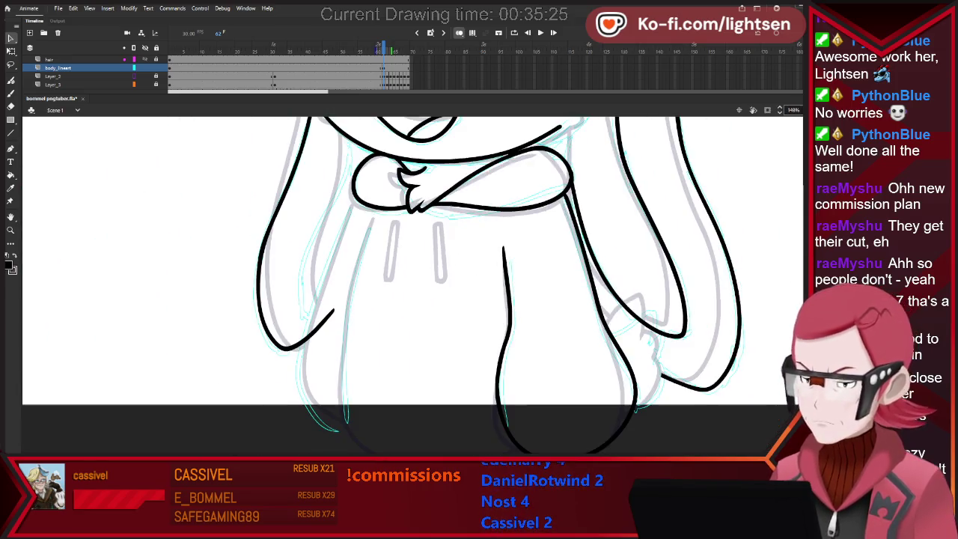
pyautogui.scroll(-2, 411, 262)
pyautogui.scroll(1, 412, 262)
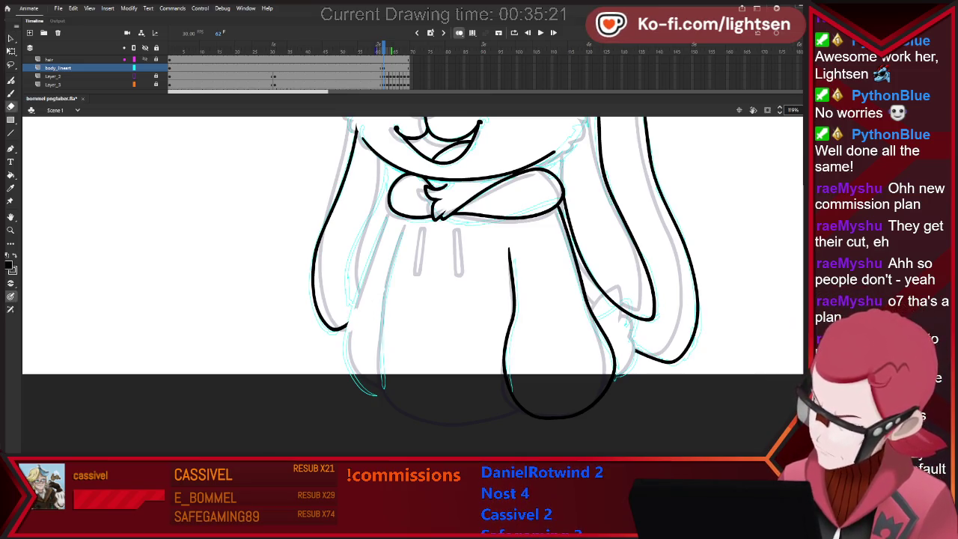
# Remove the long left leg stroke and redraw a short stroke along the left hoodie edge.
pyautogui.press('b')
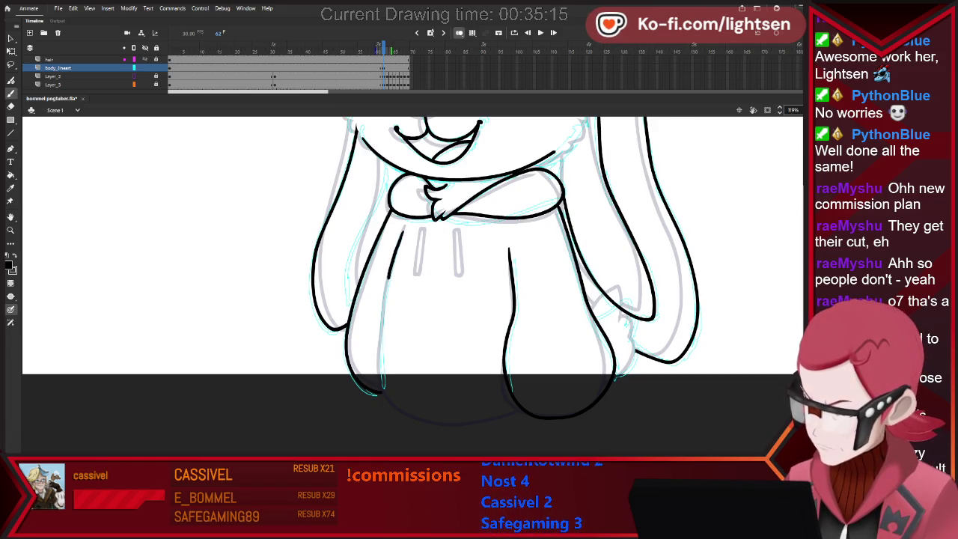
pyautogui.hotkey('ctrl', 'z')
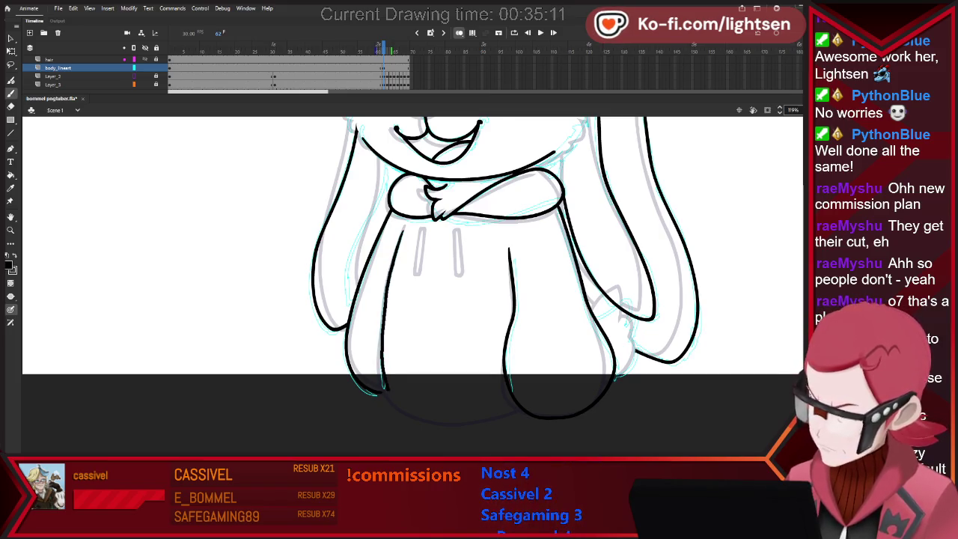
pyautogui.hotkey('ctrl', 'z')
pyautogui.moveTo(402, 229); pyautogui.dragTo(388, 274)
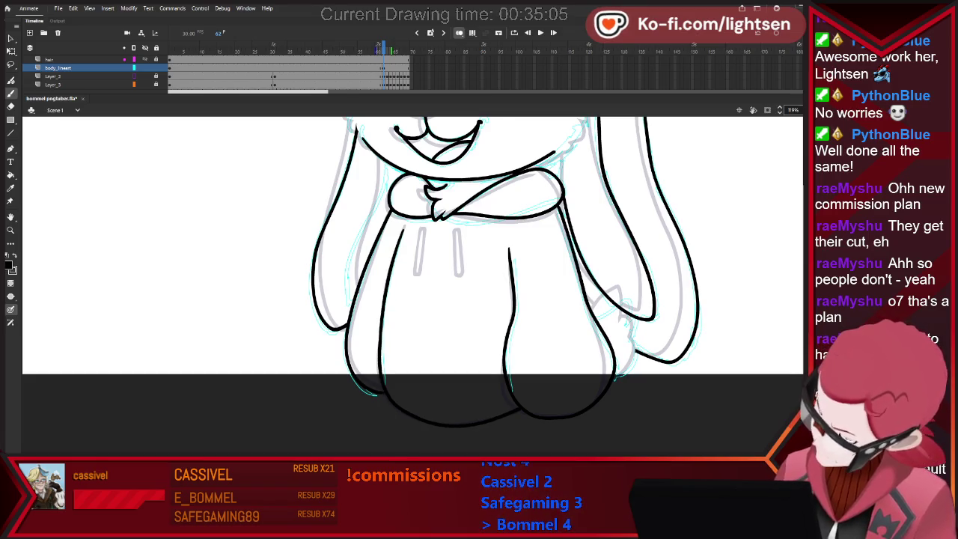
pyautogui.scroll(3, 411, 285)
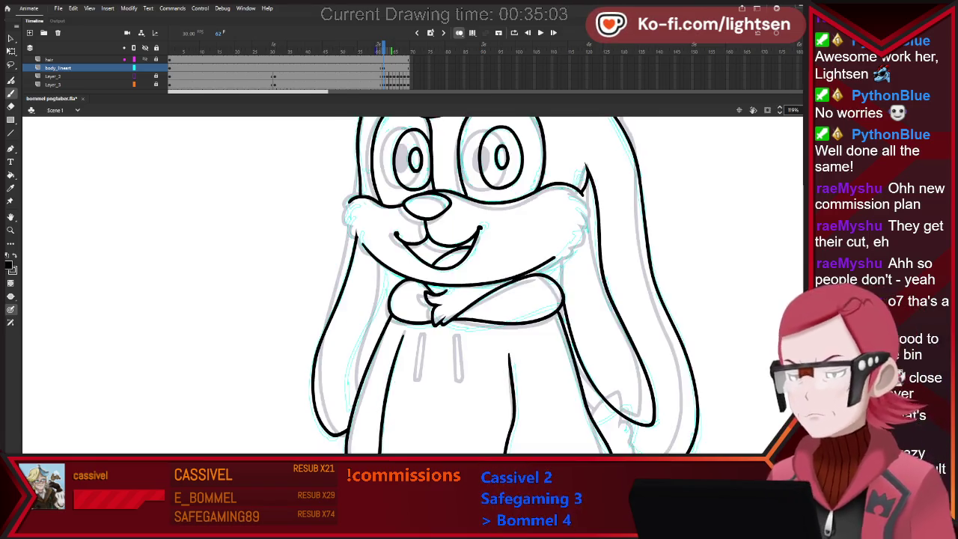
# Extend the hoodie's centre line downward and nudge the right drawstring slightly right.
pyautogui.scroll(2, 411, 284)
pyautogui.scroll(2, 412, 284)
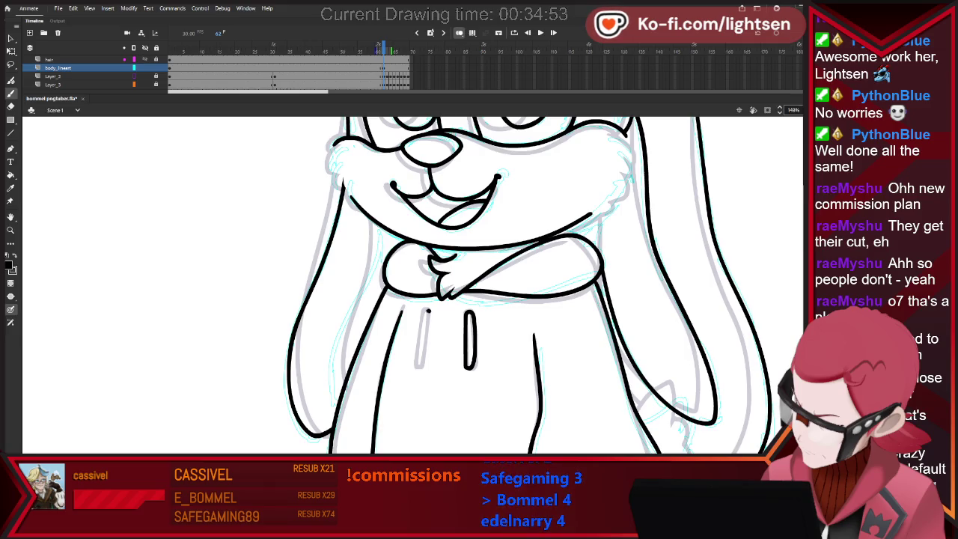
pyautogui.moveTo(425, 313); pyautogui.dragTo(416, 346)
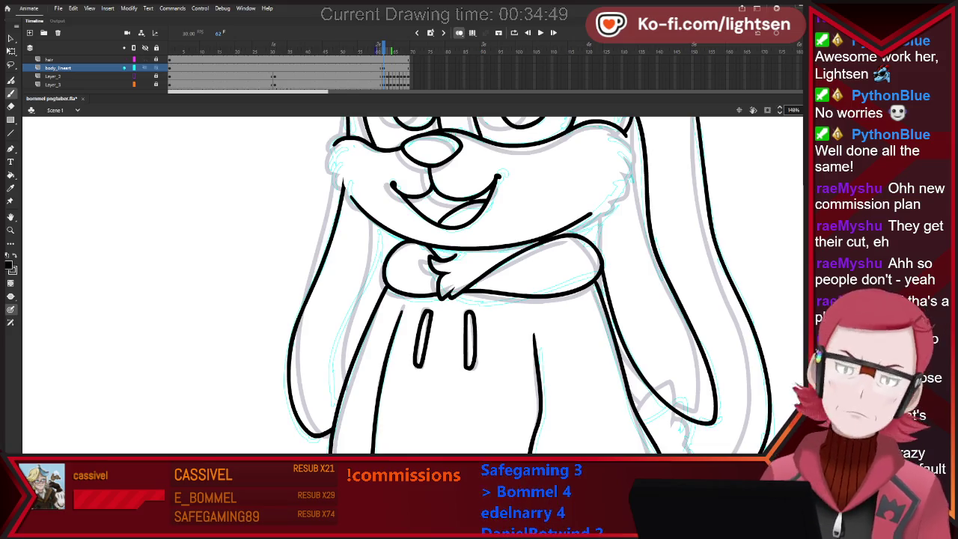
pyautogui.press('v')
pyautogui.click(469, 341)
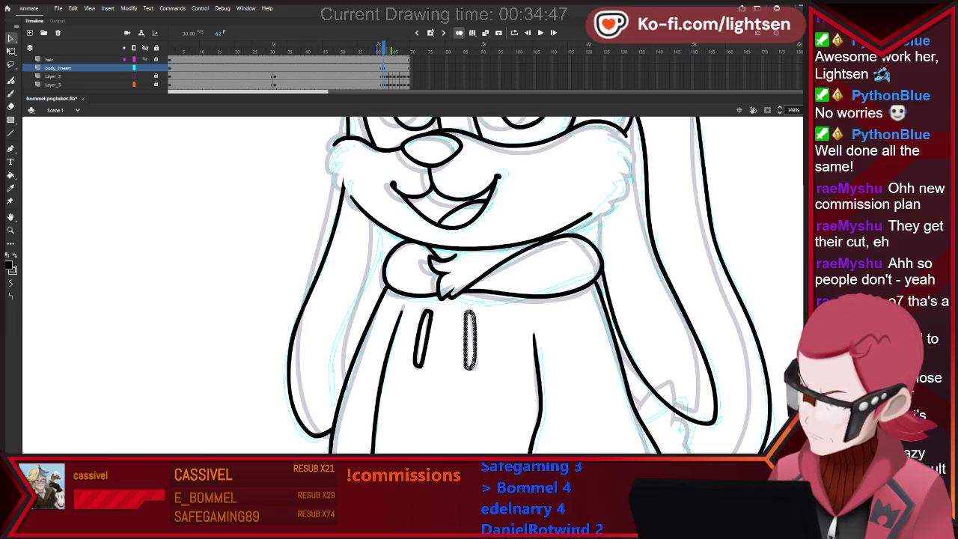
pyautogui.press('Right')
pyautogui.press('Right')
pyautogui.press('Right')
pyautogui.click(423, 339)
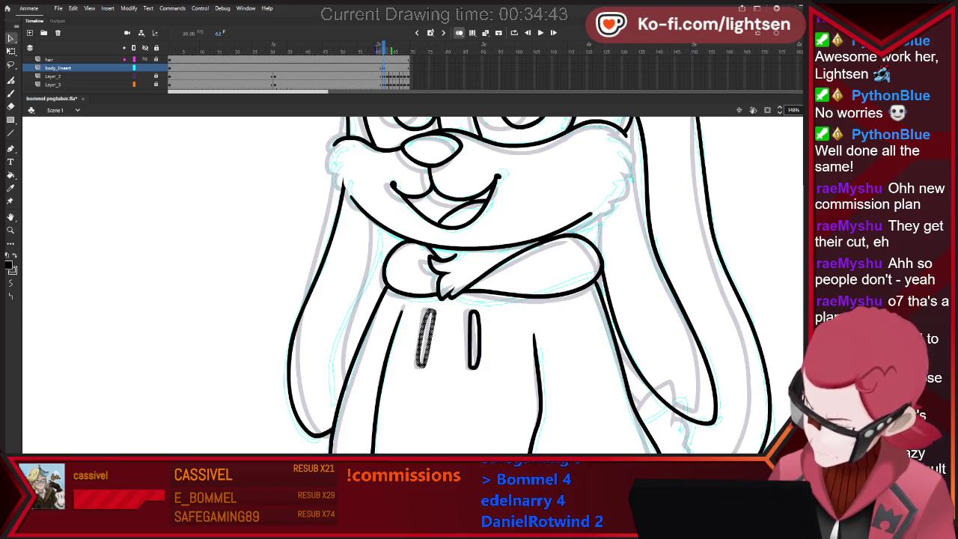
# Zoom out to the whole character and flip between adjacent frames to compare the hoodie.
pyautogui.hotkey('ctrl', '2')
pyautogui.press('.')
pyautogui.press(',')
pyautogui.press(',')
pyautogui.press('.')
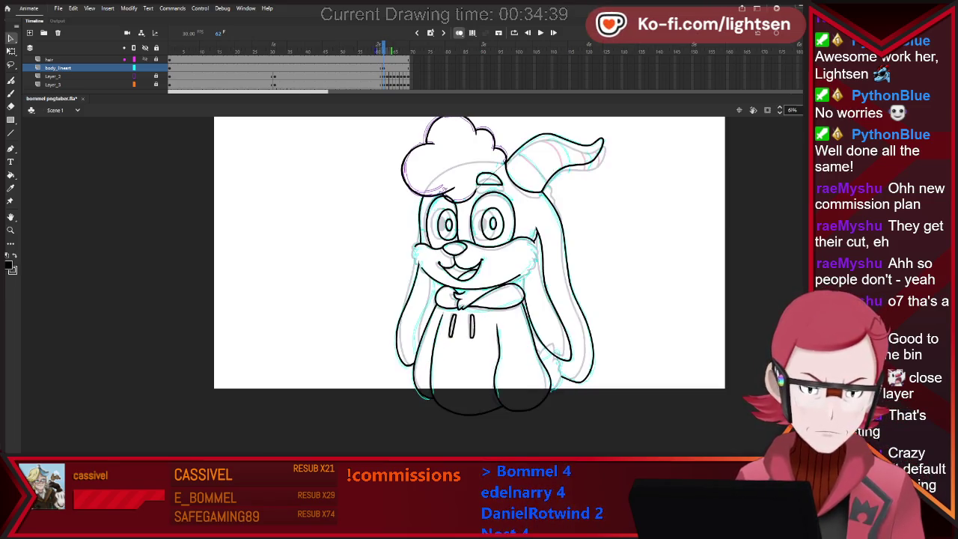
pyautogui.press('.')
pyautogui.press(',')
pyautogui.press('.')
pyautogui.press(',')
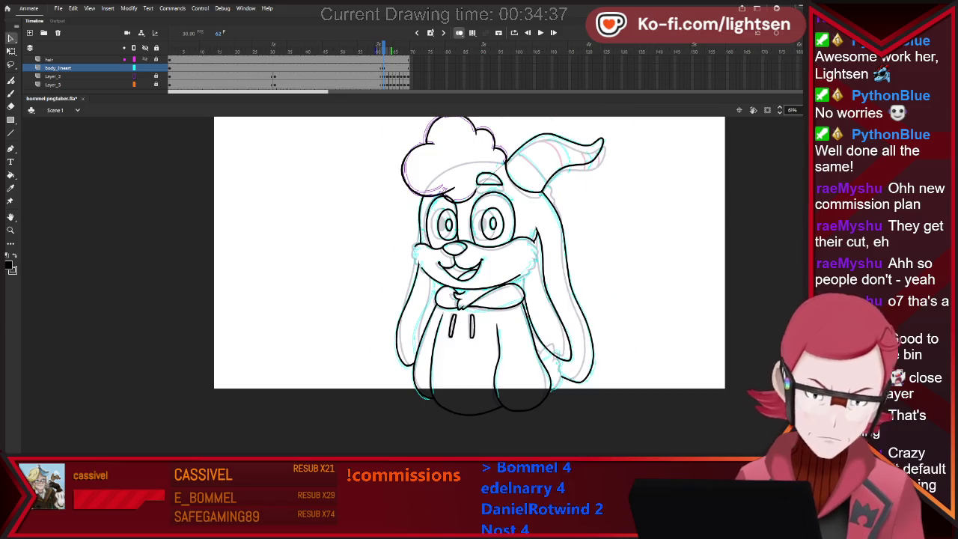
pyautogui.press('b')
pyautogui.scroll(1, 469, 346)
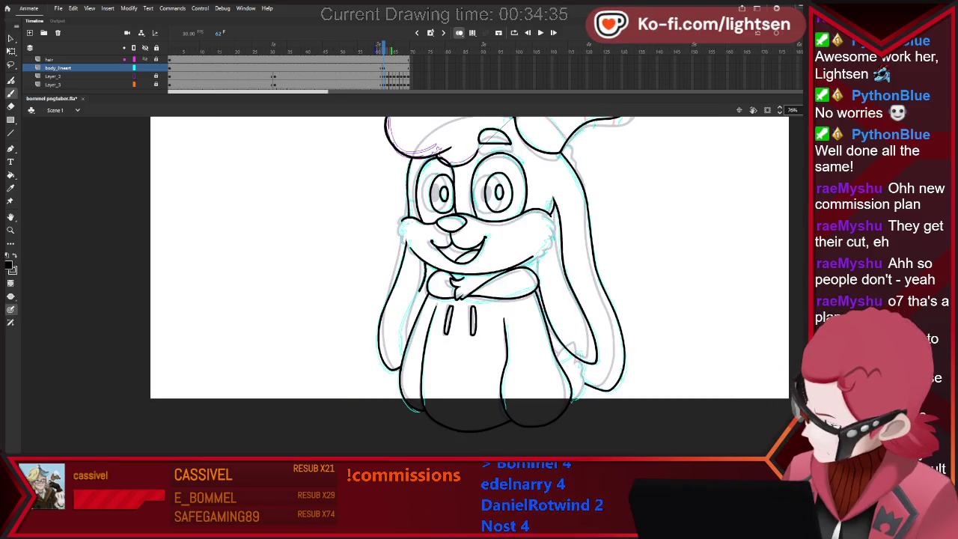
pyautogui.press('.')
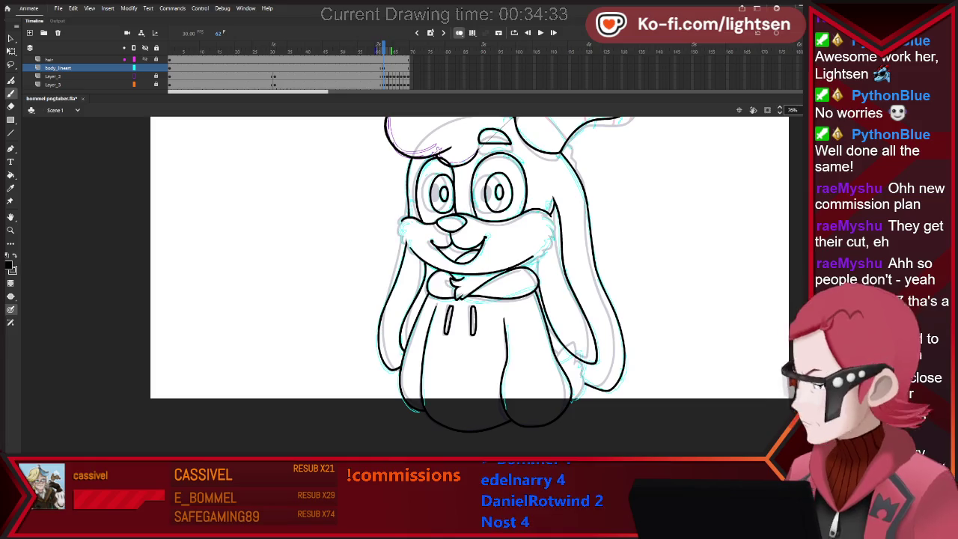
pyautogui.press(',')
pyautogui.press('.')
pyautogui.press(',')
pyautogui.press('.')
pyautogui.press(',')
pyautogui.press('.')
pyautogui.press(',')
pyautogui.press('.')
pyautogui.press(',')
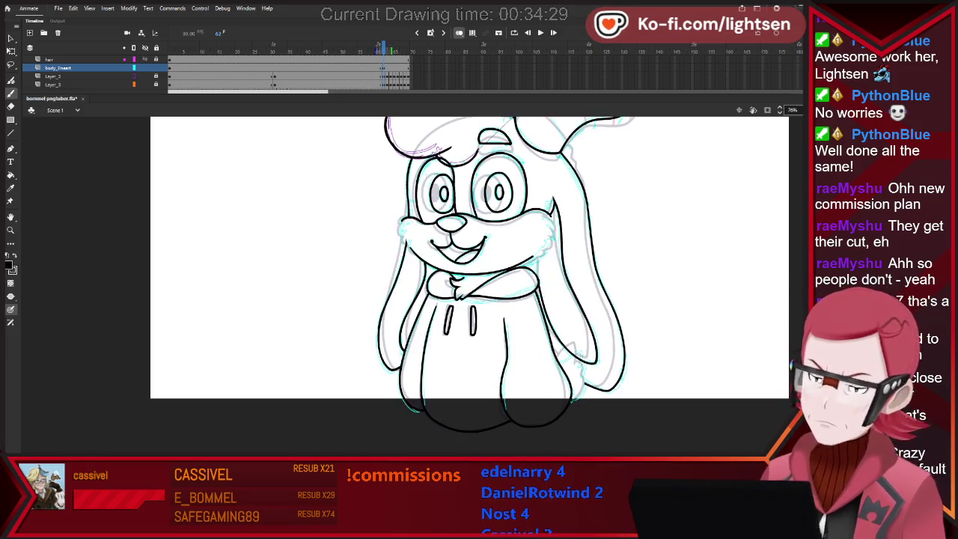
pyautogui.press('.')
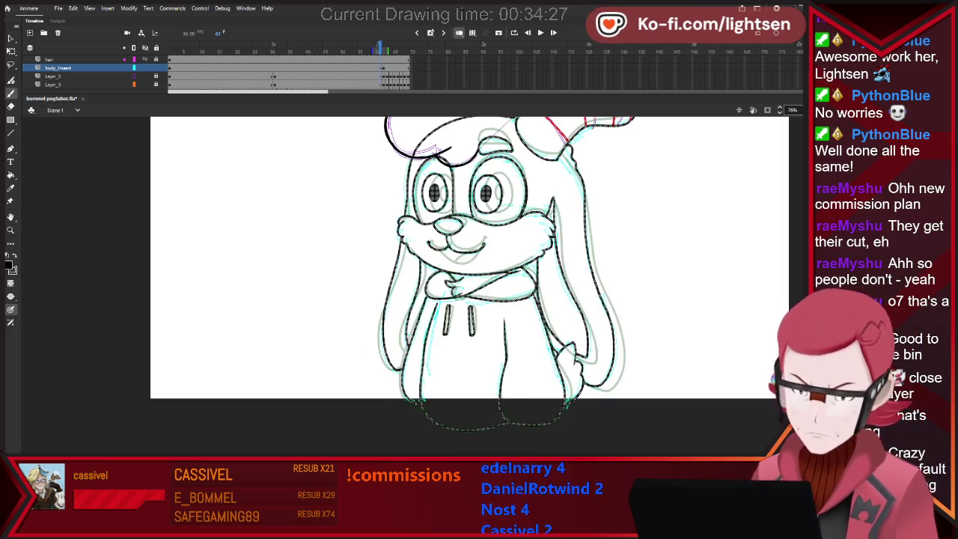
pyautogui.press(',')
pyautogui.press('.')
pyautogui.press(',')
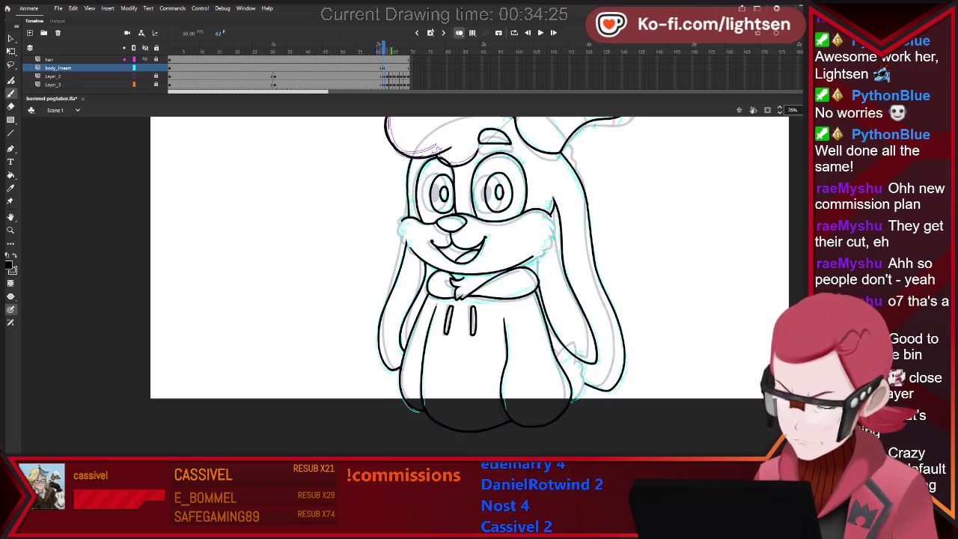
pyautogui.press('.')
pyautogui.press('e')
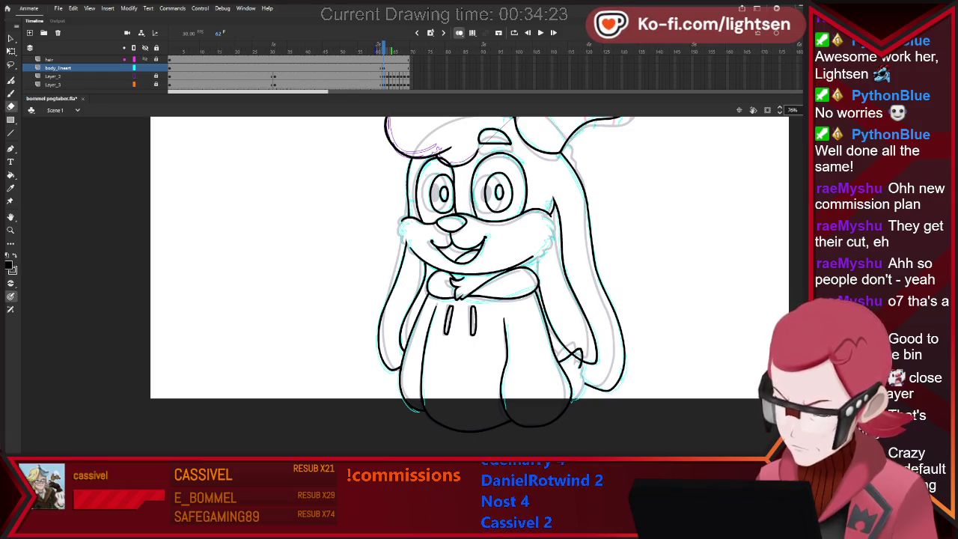
pyautogui.press(',')
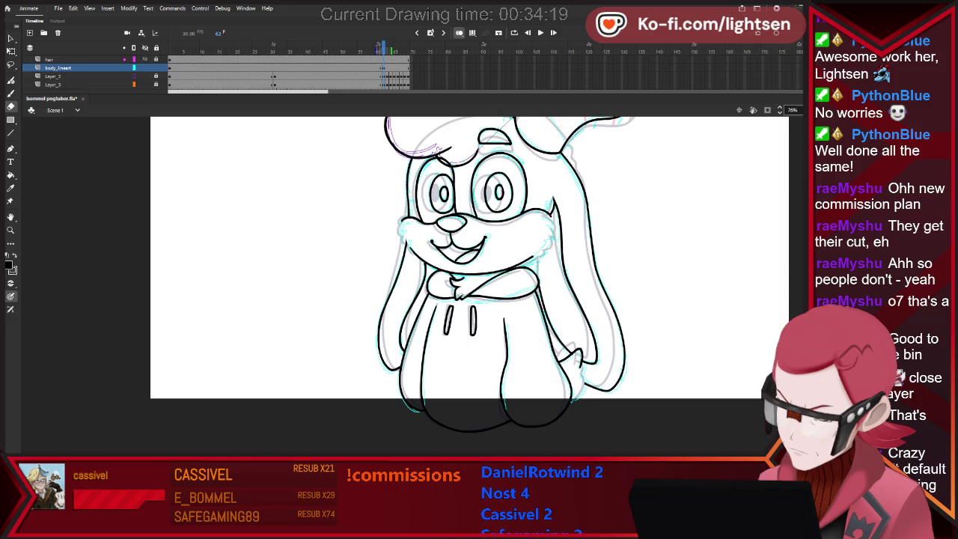
pyautogui.press('b')
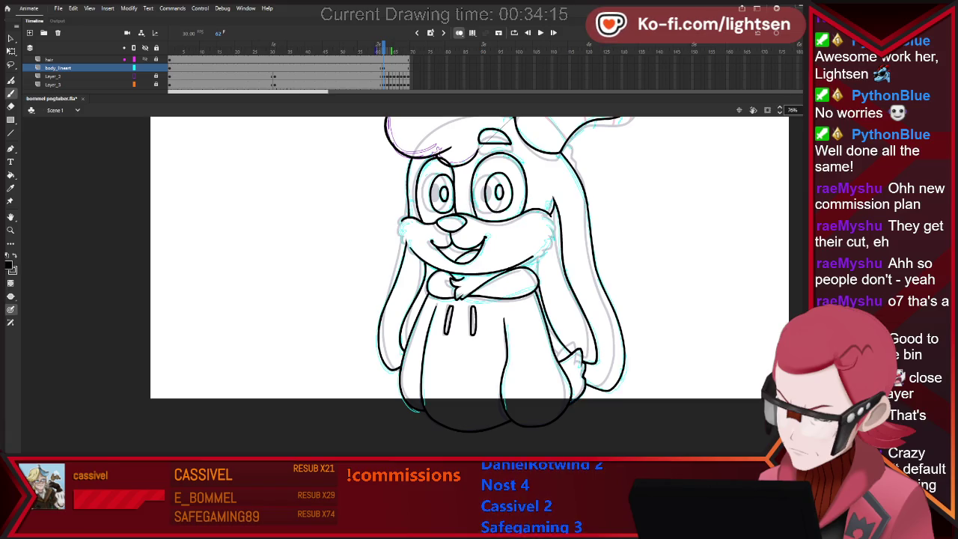
pyautogui.press('.')
pyautogui.press(',')
pyautogui.press('.')
pyautogui.press(',')
pyautogui.press('.')
pyautogui.press(',')
pyautogui.press('.')
pyautogui.press(',')
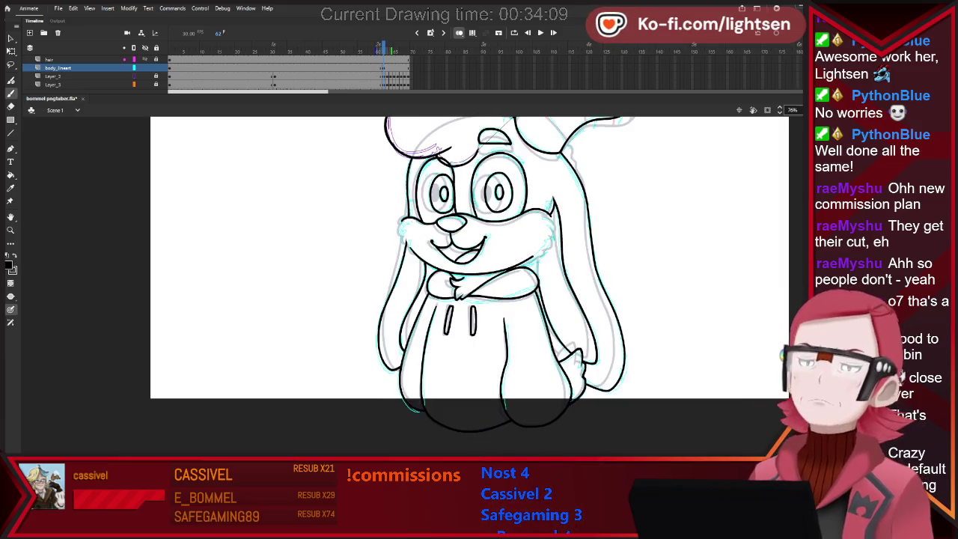
pyautogui.scroll(3, 469, 284)
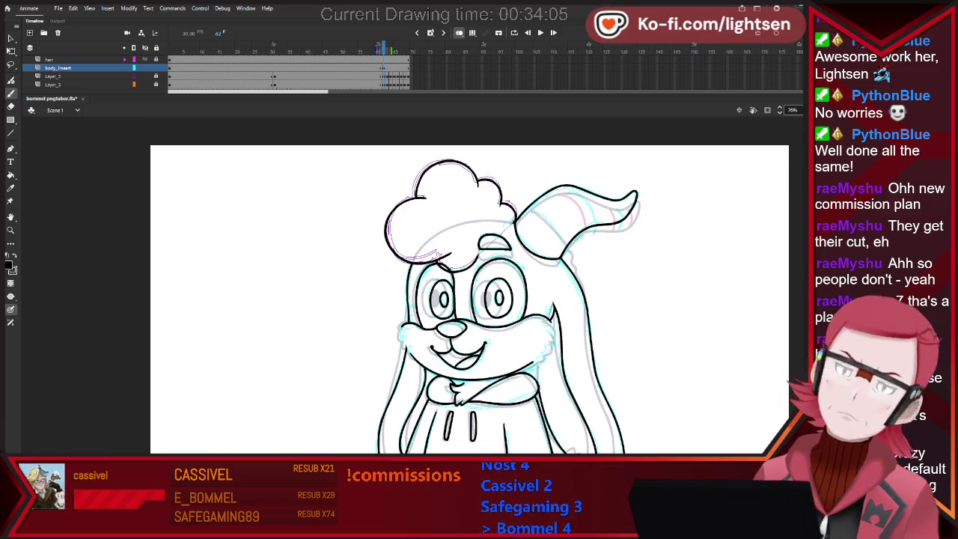
# Select the hair drawing and rotate it slightly counter-clockwise with Free Transform.
pyautogui.press('.')
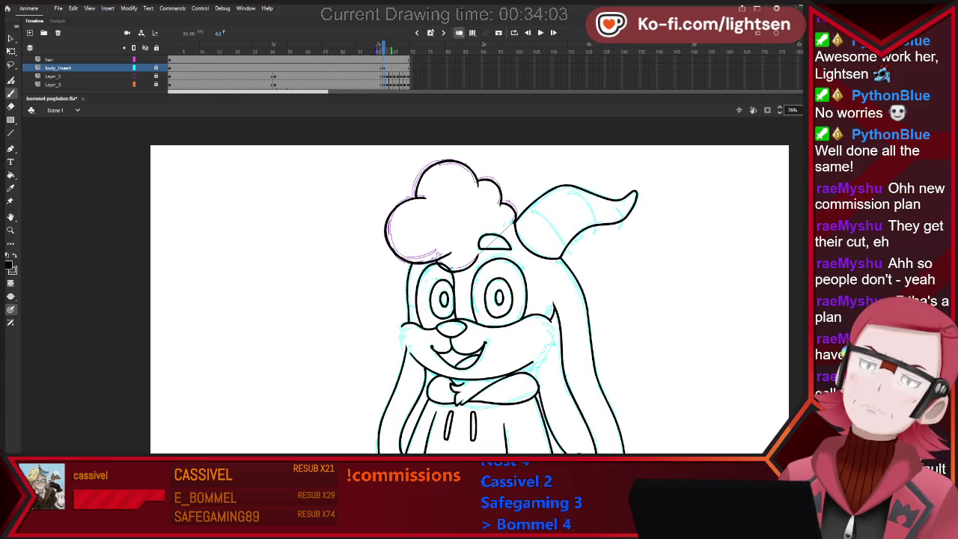
pyautogui.click(49, 59)
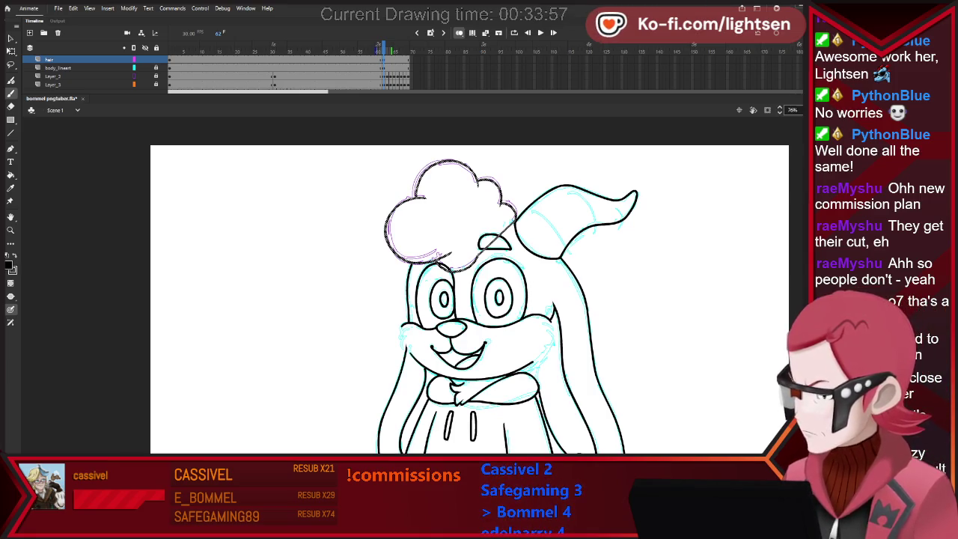
pyautogui.press('q')
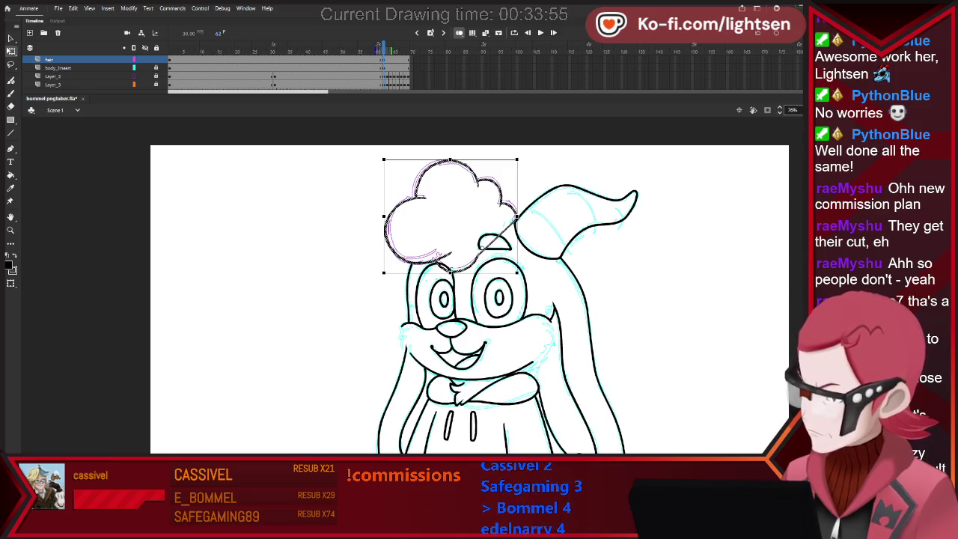
pyautogui.moveTo(522, 155); pyautogui.dragTo(516, 150)
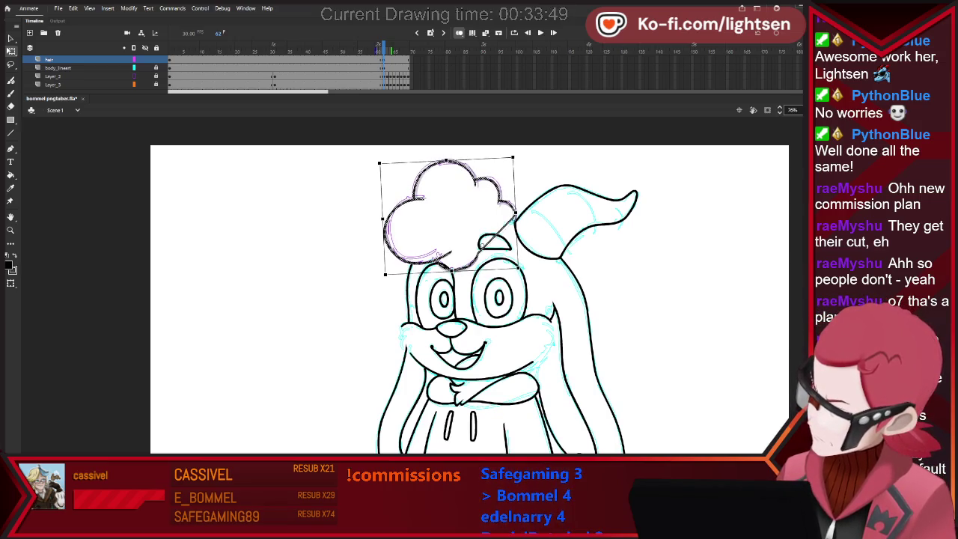
# Undo and redo the hair adjustments to settle its nudged, tilted position.
pyautogui.hotkey('ctrl', 'z')
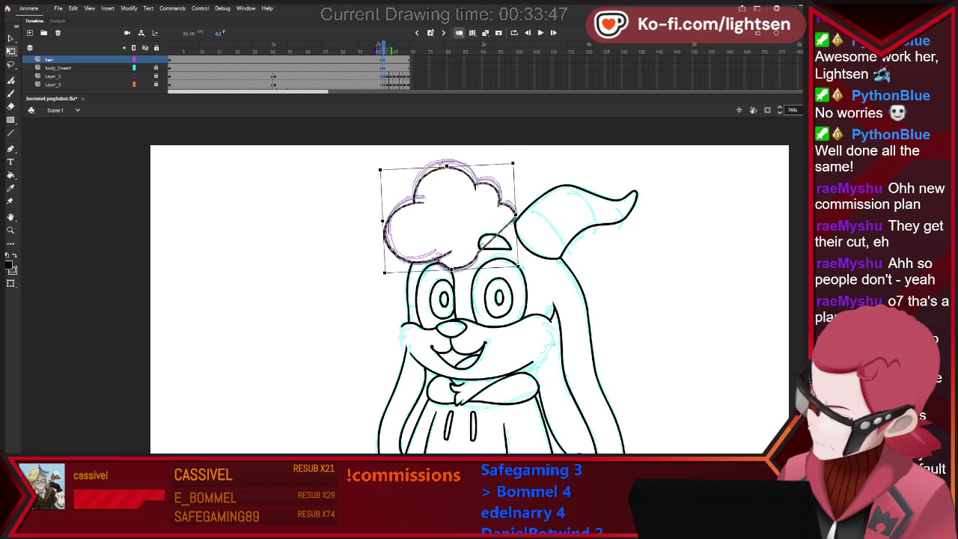
pyautogui.hotkey('ctrl', 'z')
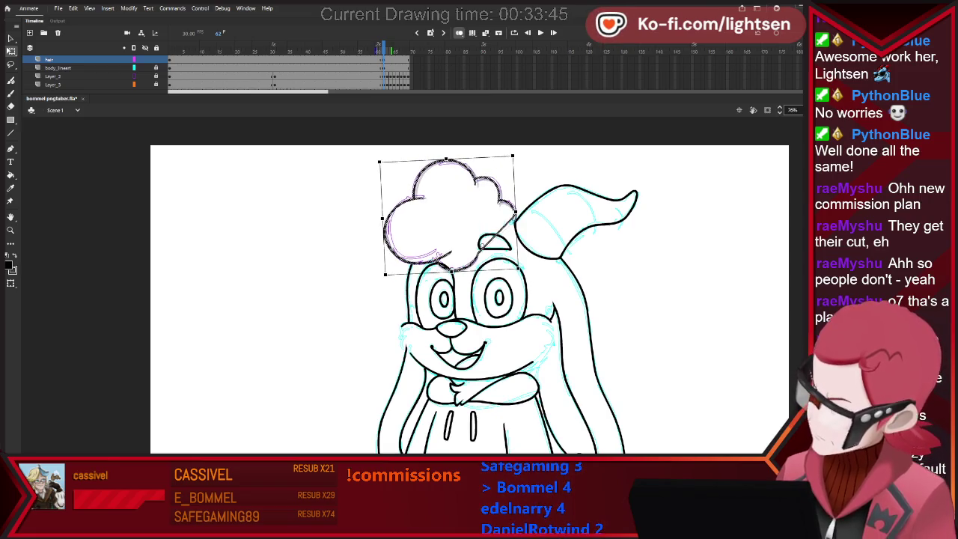
pyautogui.hotkey('ctrl', 'z')
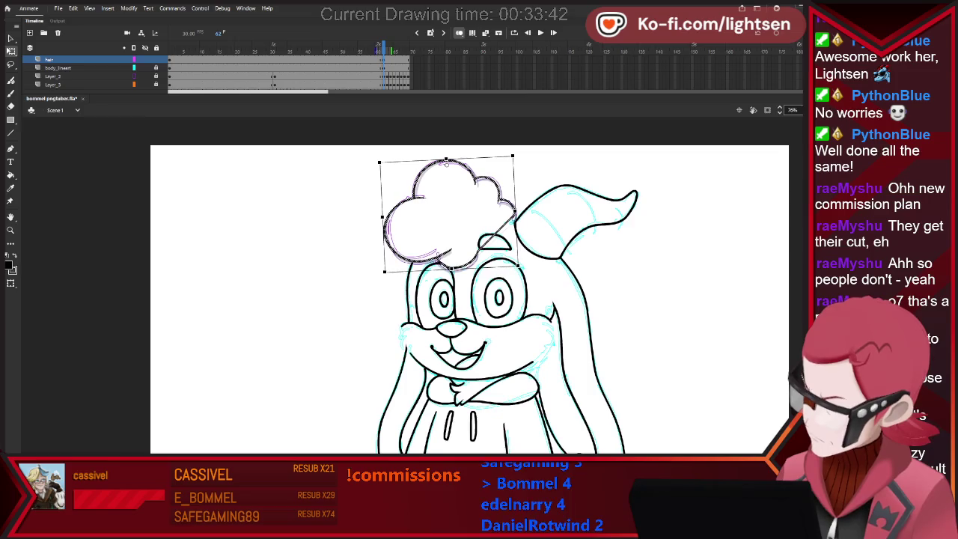
pyautogui.hotkey('ctrl', 'z')
pyautogui.hotkey('ctrl', 'z')
pyautogui.hotkey('ctrl', 'z')
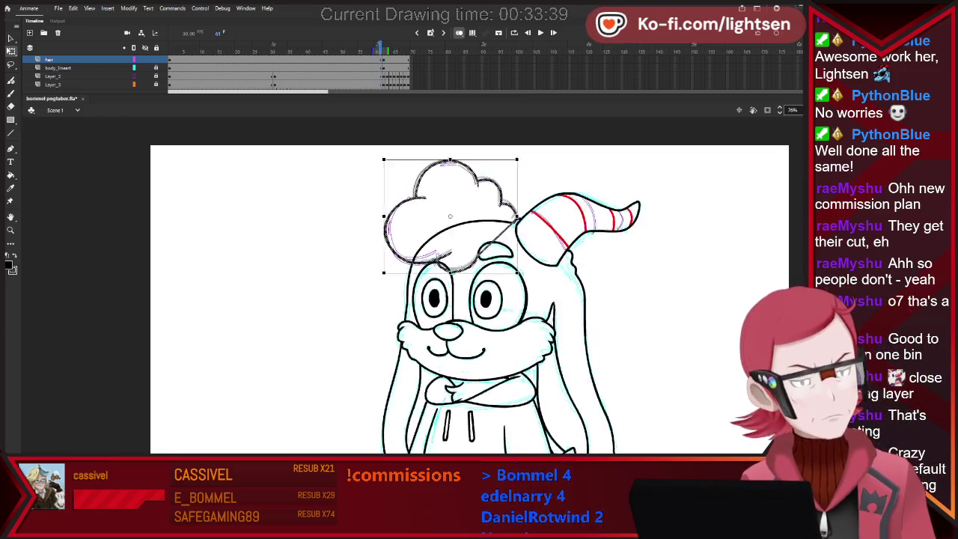
pyautogui.hotkey('ctrl', 'y')
pyautogui.hotkey('ctrl', 'y')
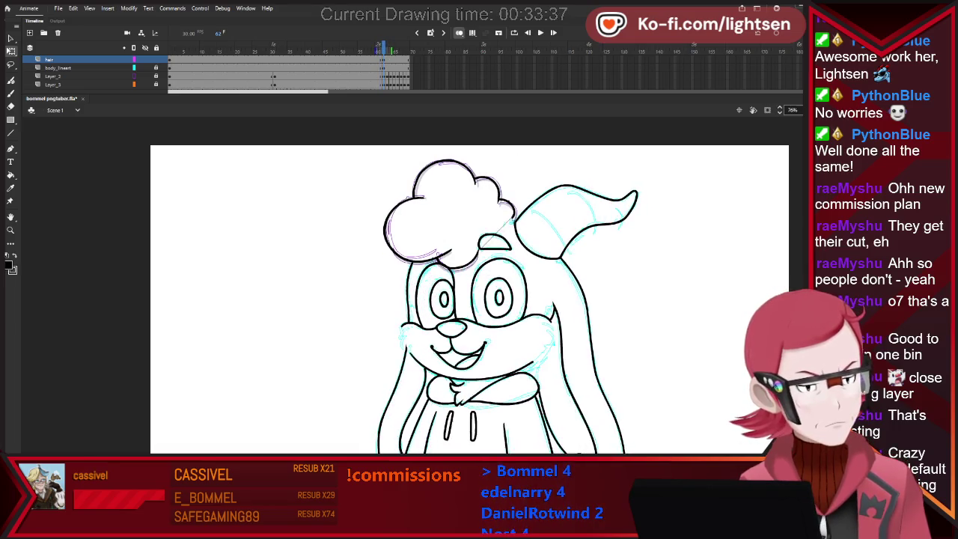
pyautogui.hotkey('ctrl', 'y')
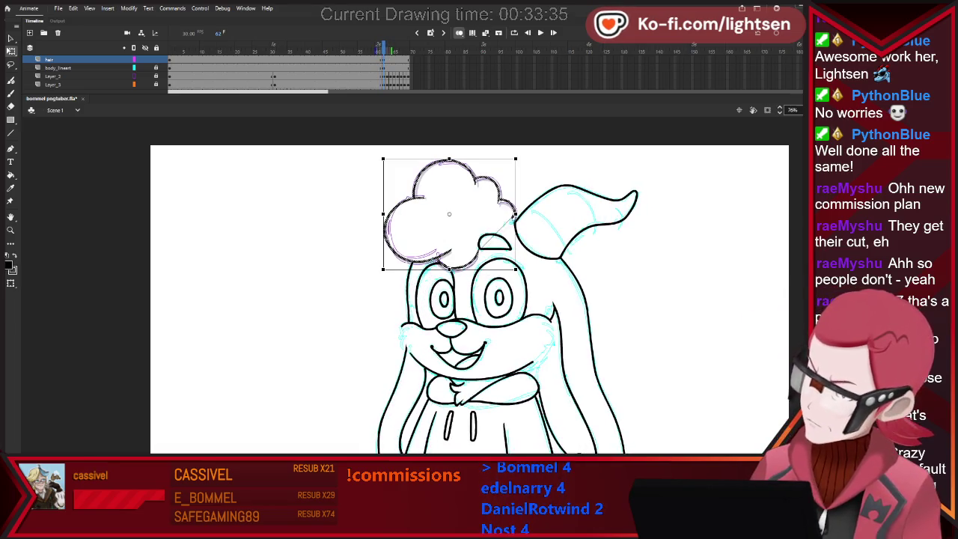
pyautogui.hotkey('ctrl', 'z')
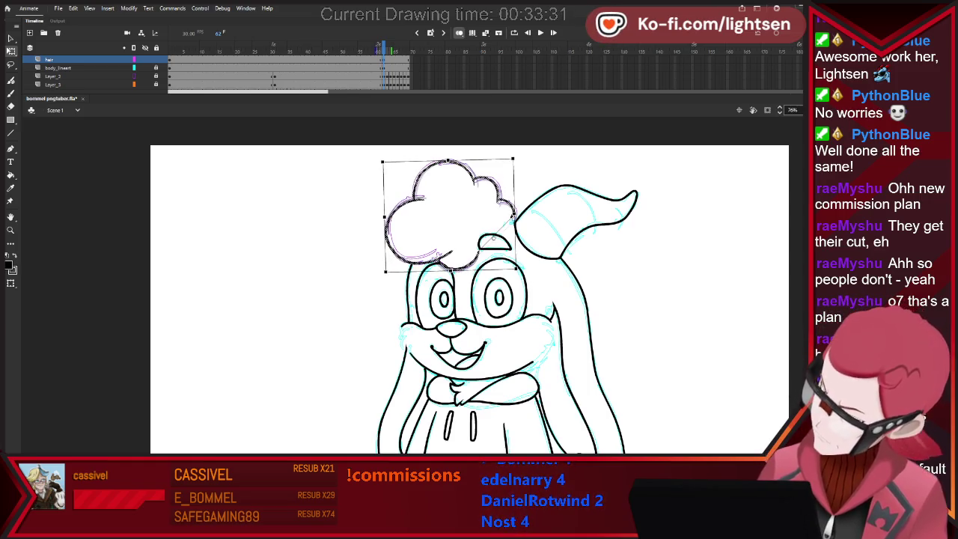
pyautogui.hotkey('ctrl', 'z')
pyautogui.hotkey('ctrl', 'z')
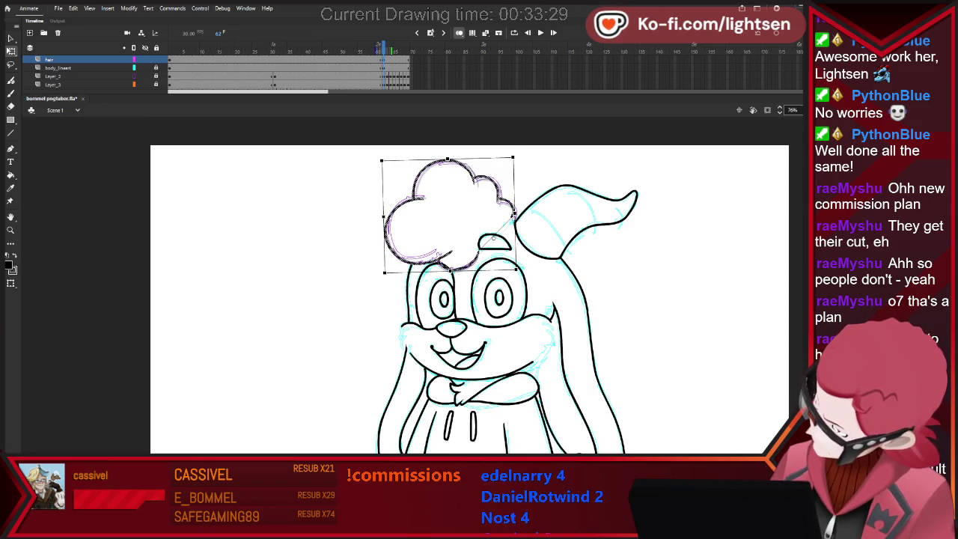
pyautogui.hotkey('ctrl', 'z')
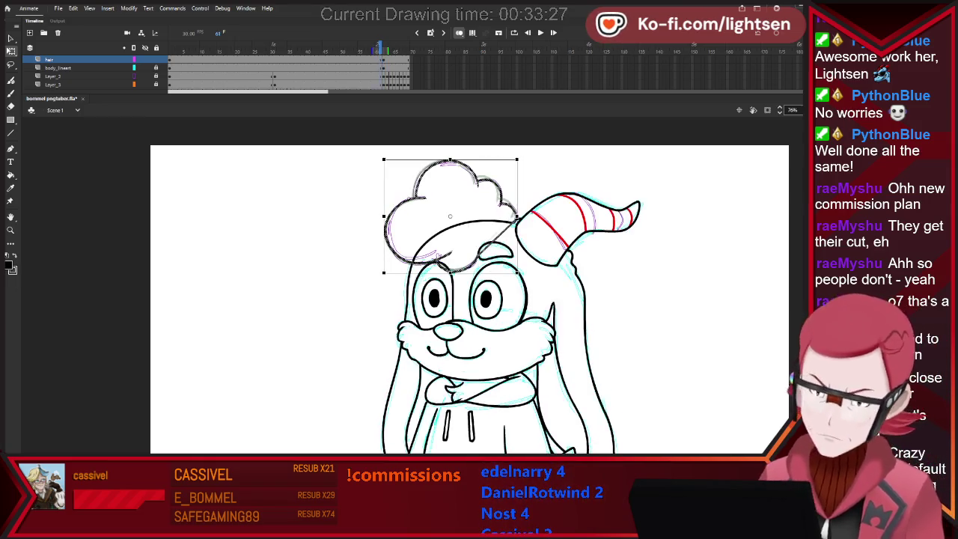
# Flip between frames to compare the hair against the previous frame.
pyautogui.press(',')
pyautogui.press('.')
pyautogui.press(',')
pyautogui.press('.')
pyautogui.press(',')
pyautogui.press('.')
pyautogui.press(',')
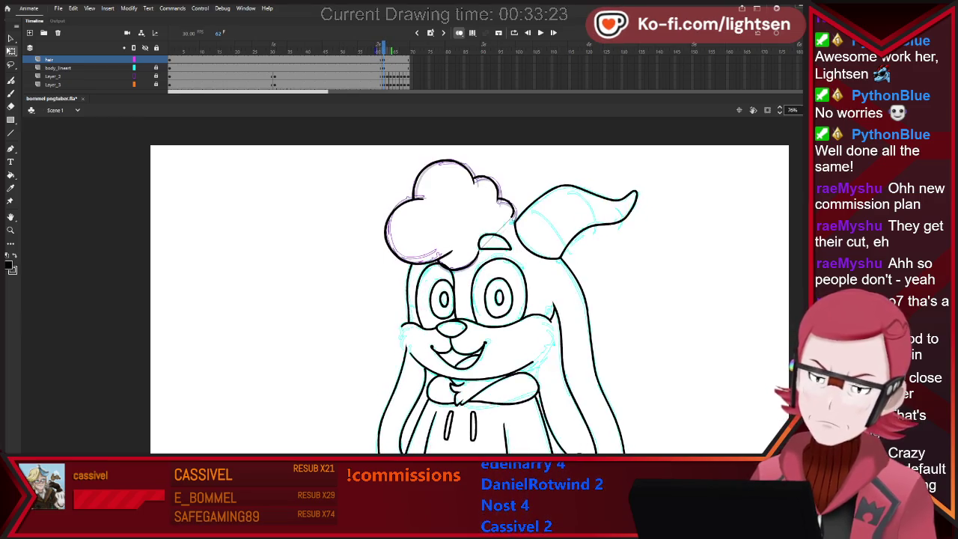
pyautogui.scroll(-1, 472, 347)
pyautogui.scroll(-1, 561, 378)
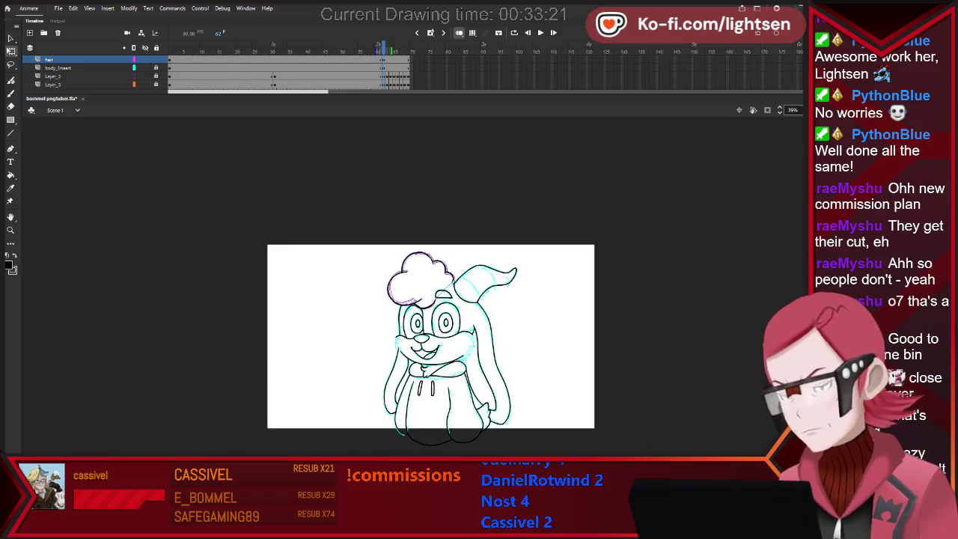
pyautogui.scroll(2, 561, 378)
pyautogui.scroll(1, 561, 378)
pyautogui.scroll(2, 445, 292)
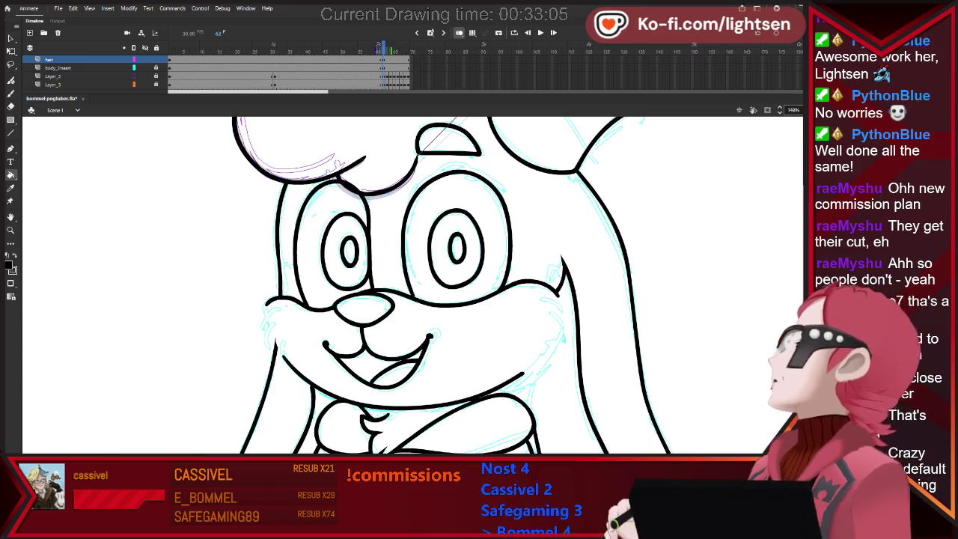
pyautogui.hotkey('ctrl', '2')
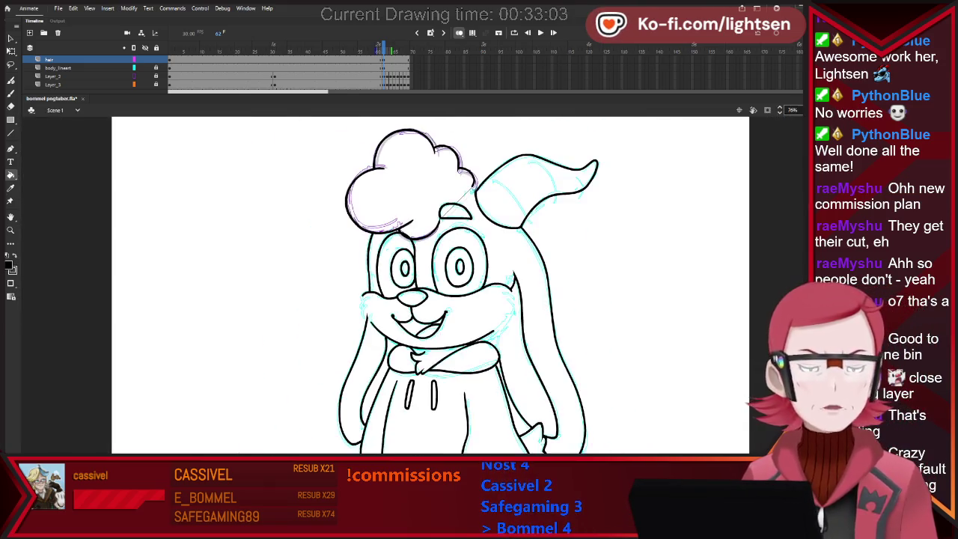
pyautogui.scroll(3, 432, 271)
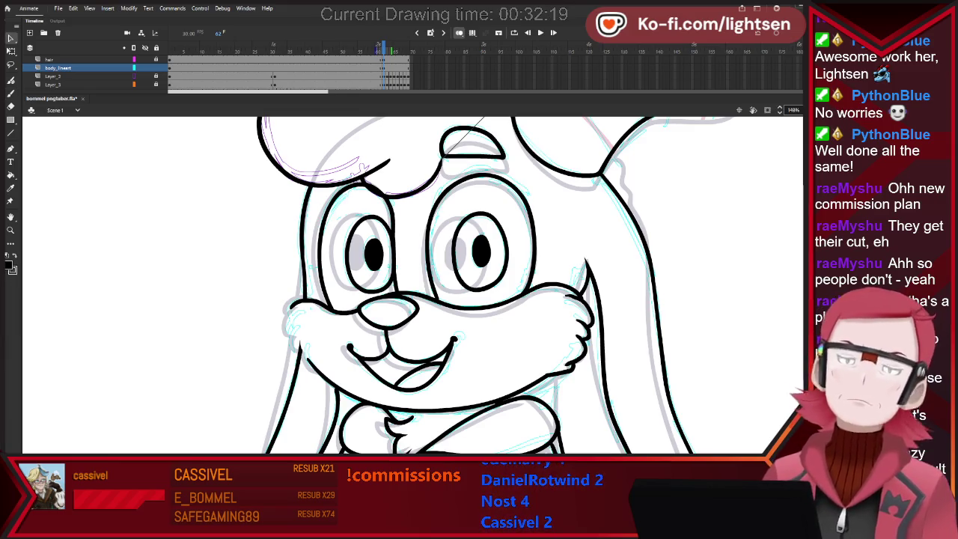
pyautogui.press(',')
pyautogui.press('.')
pyautogui.press(',')
pyautogui.press('.')
pyautogui.press(',')
pyautogui.press('.')
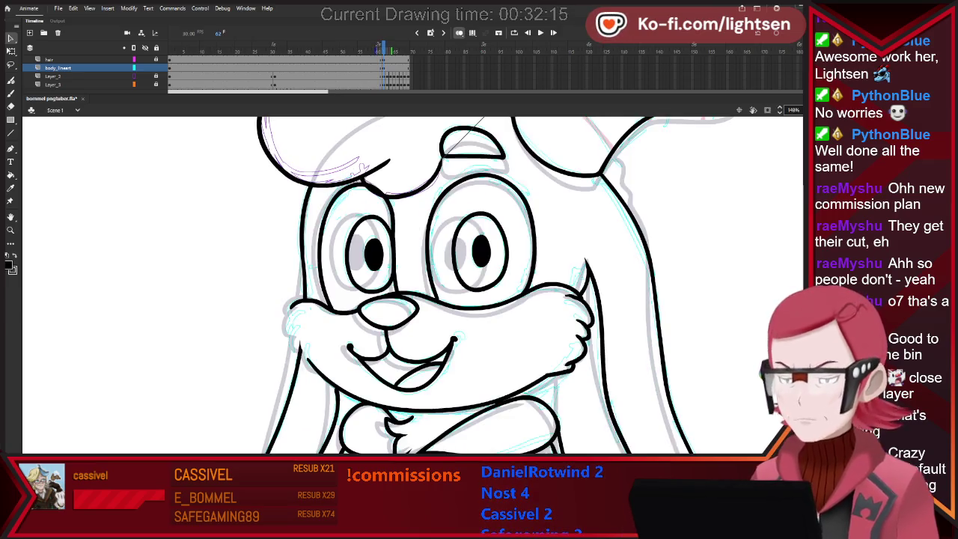
pyautogui.press('v')
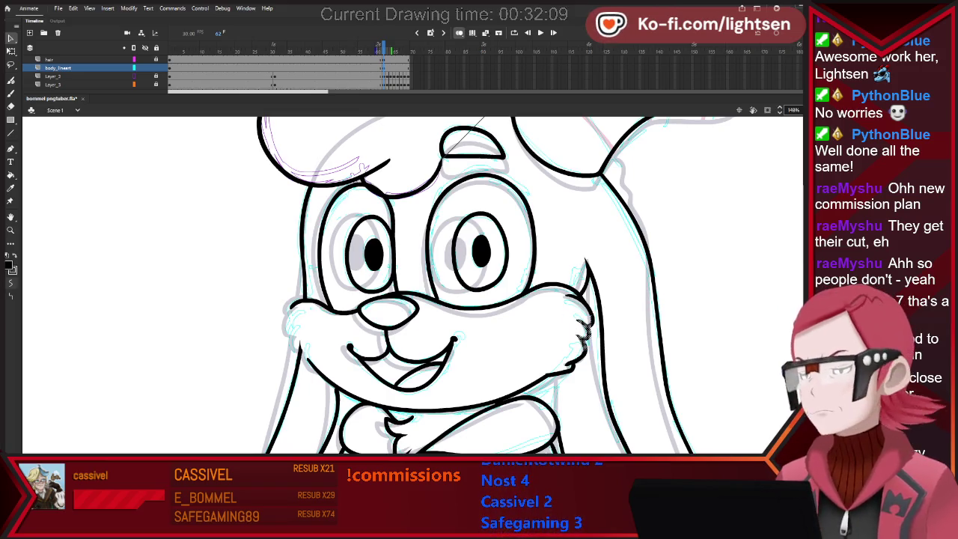
pyautogui.click(582, 329)
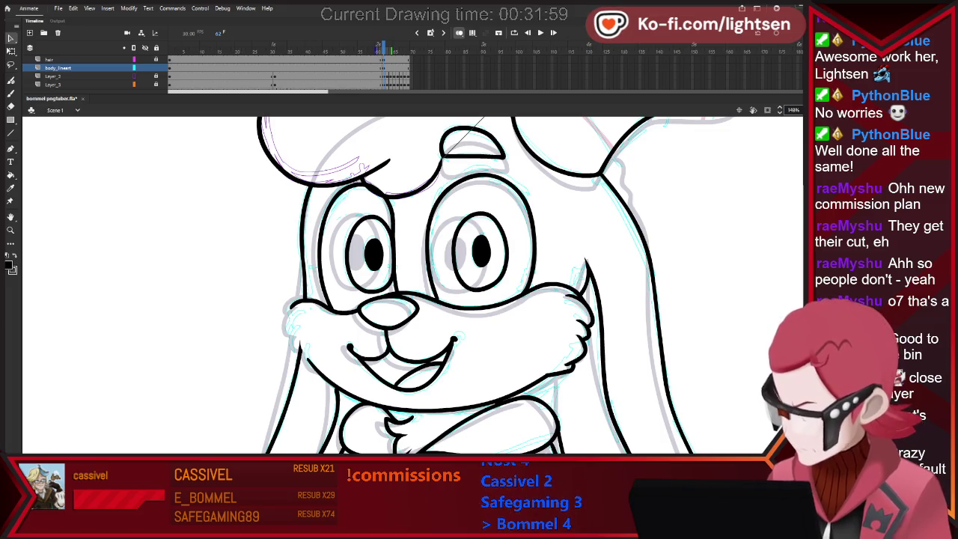
pyautogui.scroll(5, 412, 284)
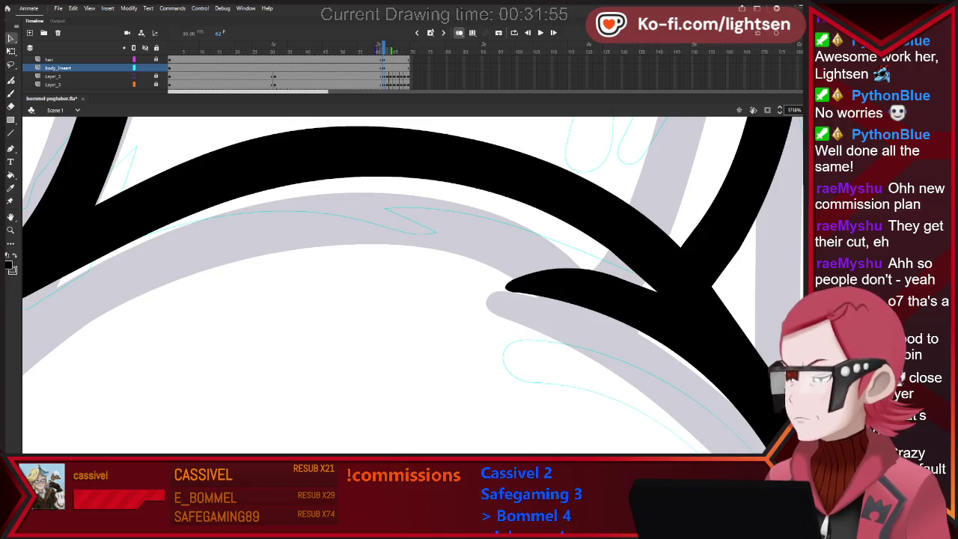
pyautogui.scroll(-5, 412, 285)
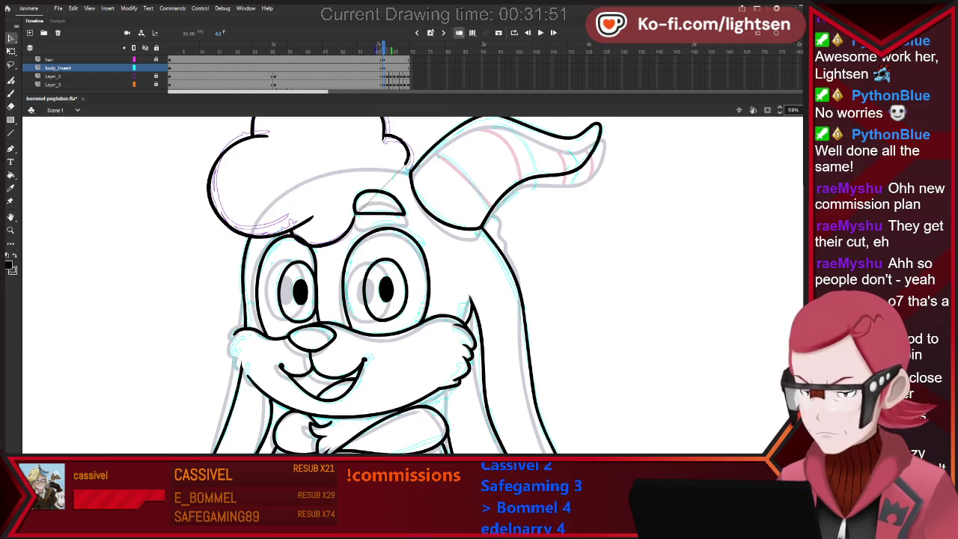
pyautogui.scroll(1, 226, 404)
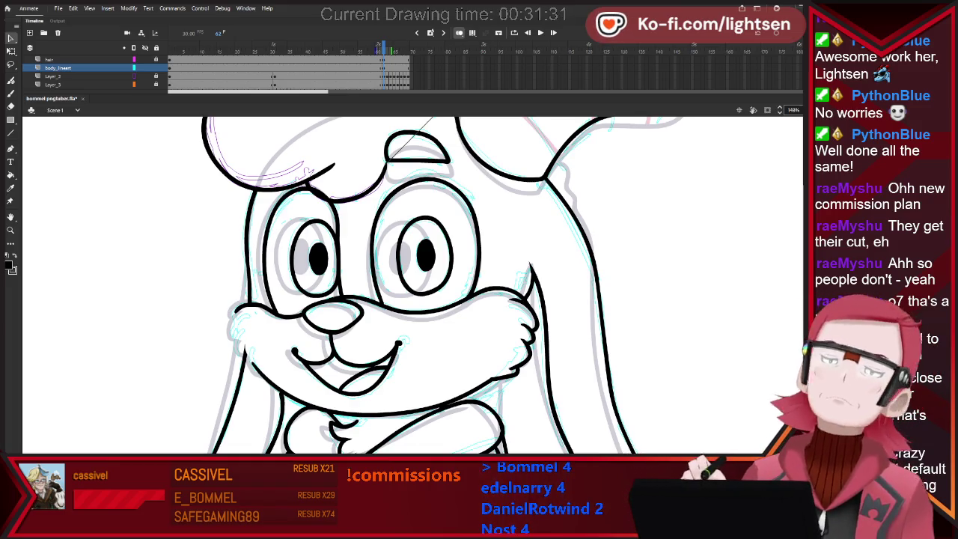
pyautogui.press('b')
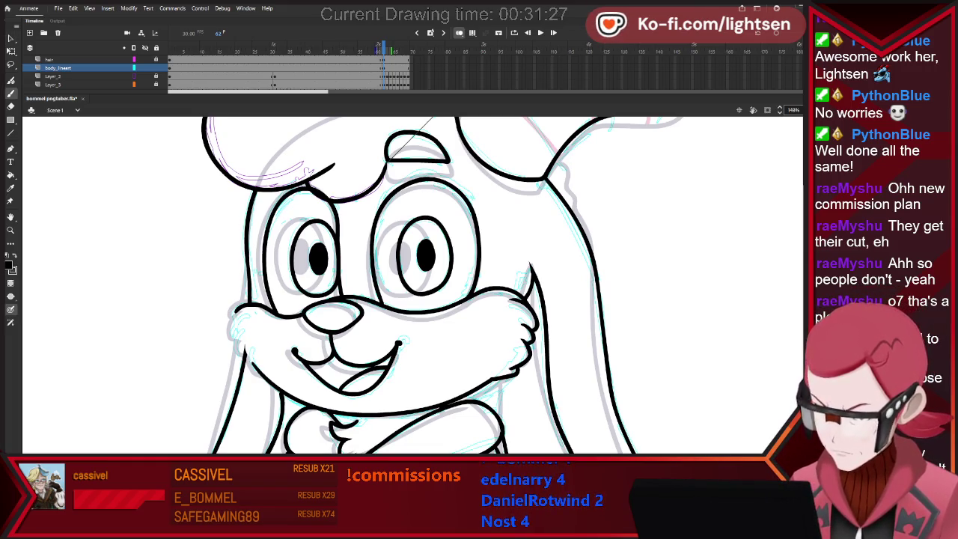
pyautogui.press('e')
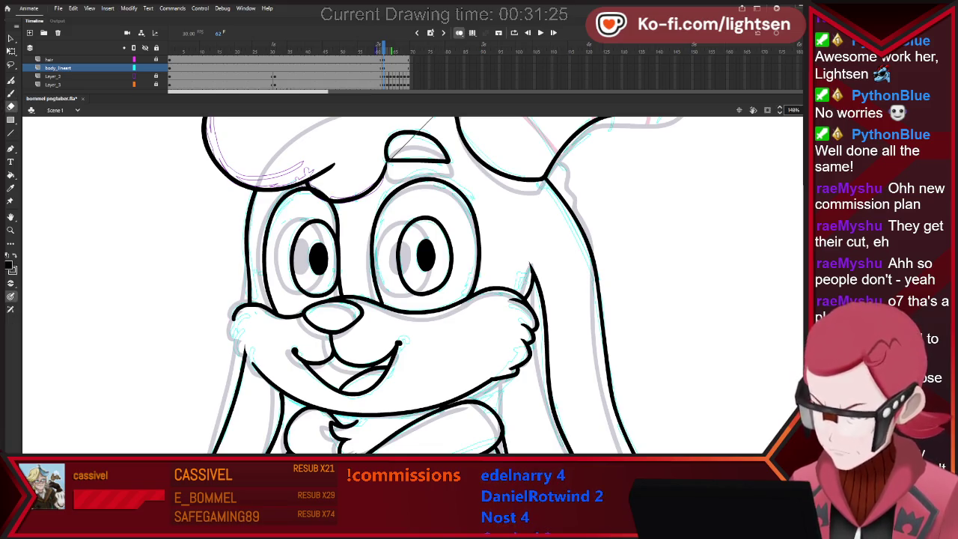
pyautogui.press('b')
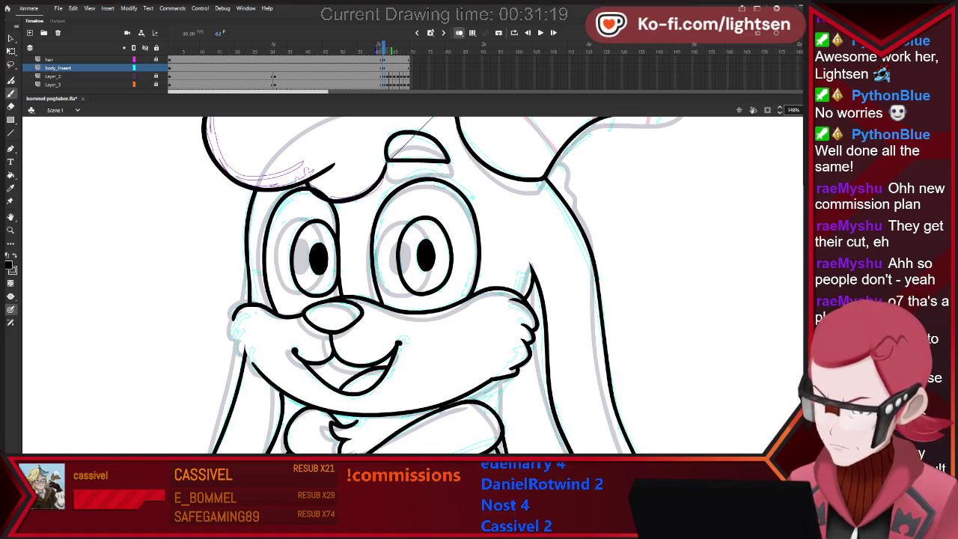
pyautogui.press('e')
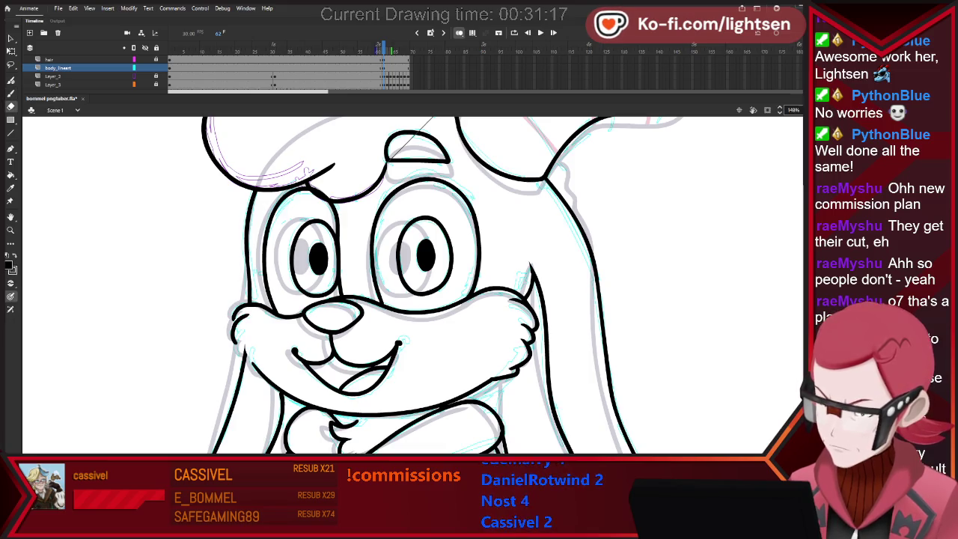
pyautogui.press('b')
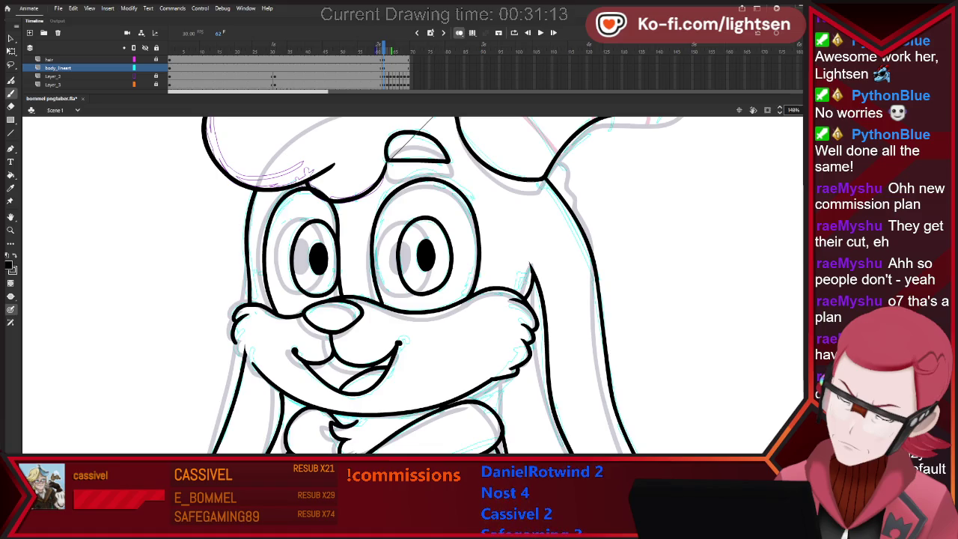
pyautogui.press('v')
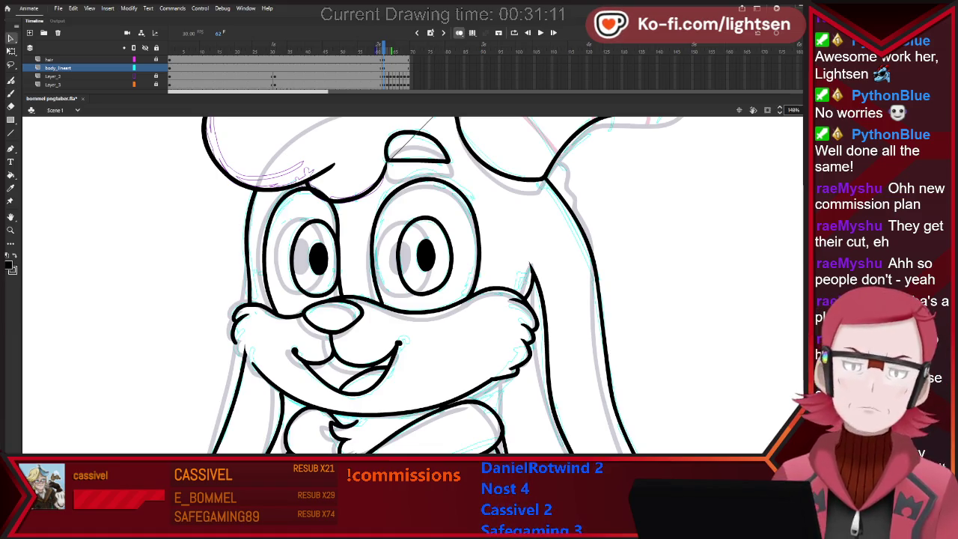
pyautogui.click(247, 308)
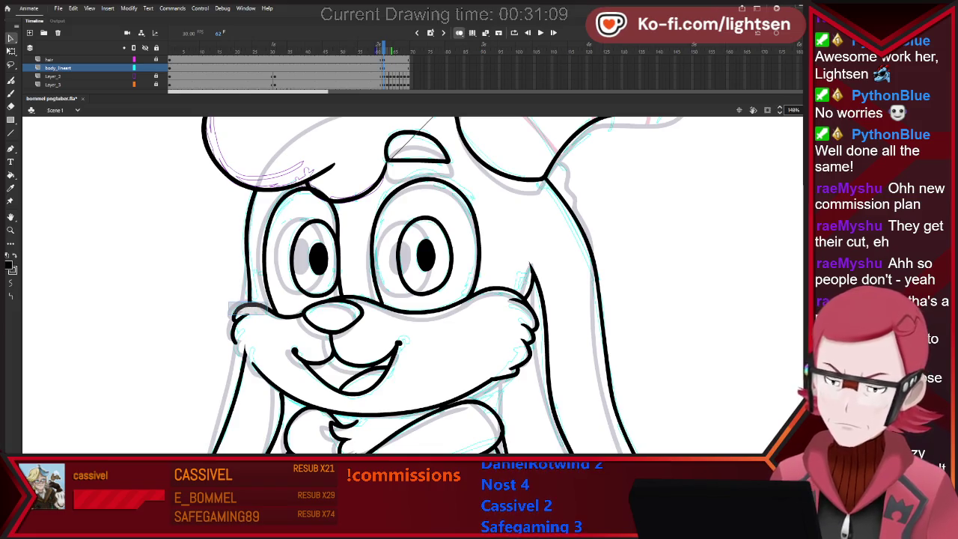
pyautogui.press('b')
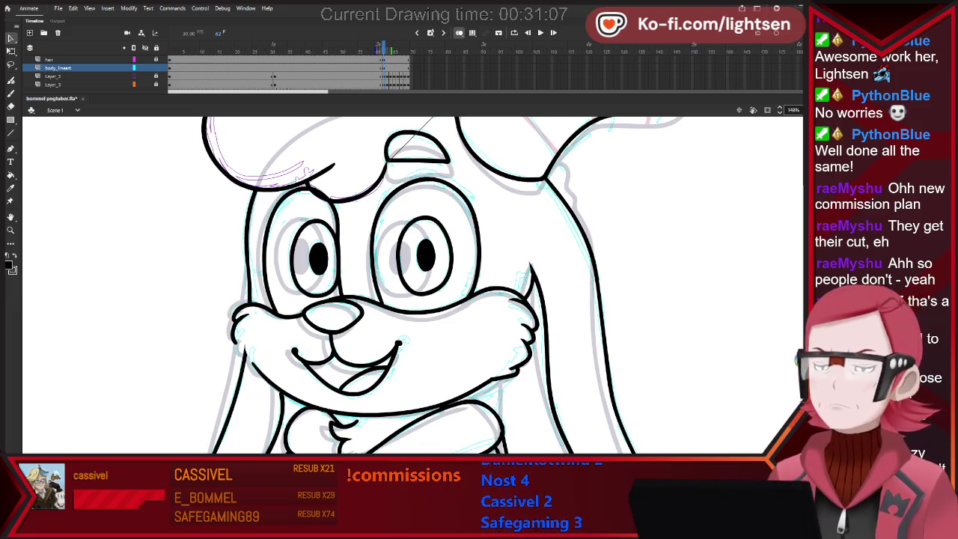
pyautogui.press('.')
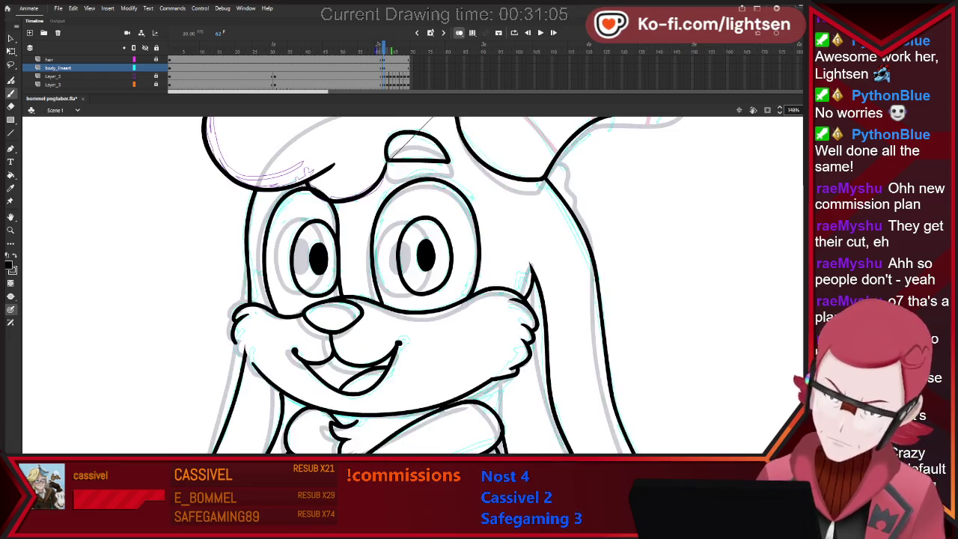
pyautogui.press('.')
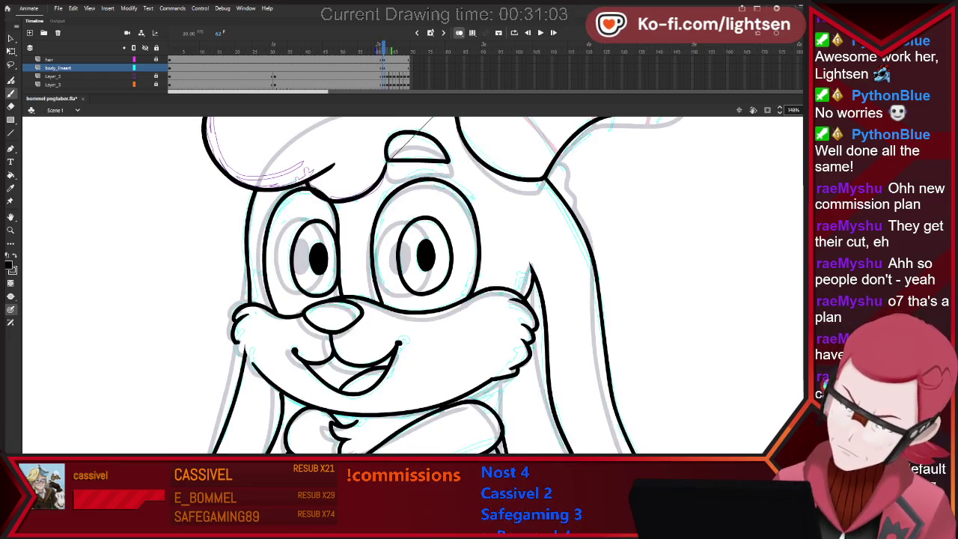
pyautogui.press('e')
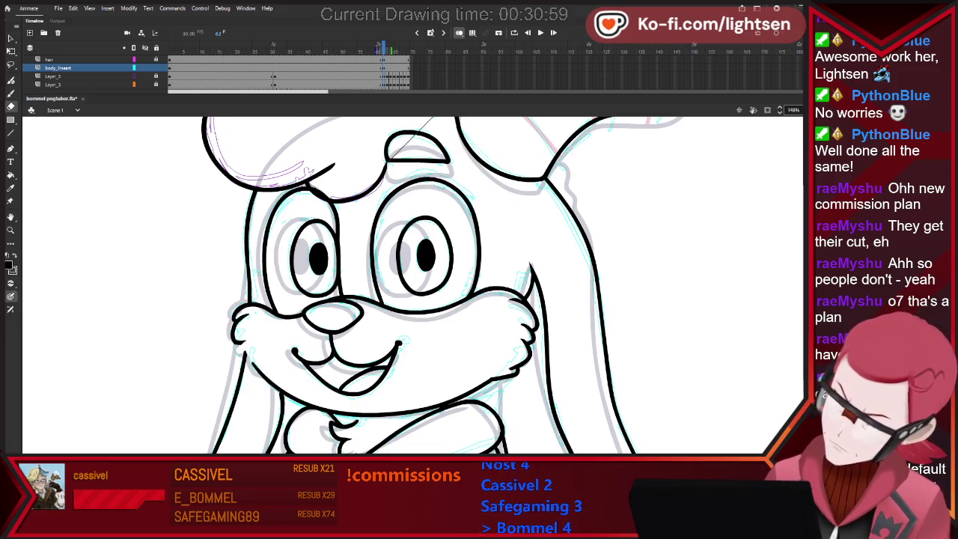
pyautogui.press('b')
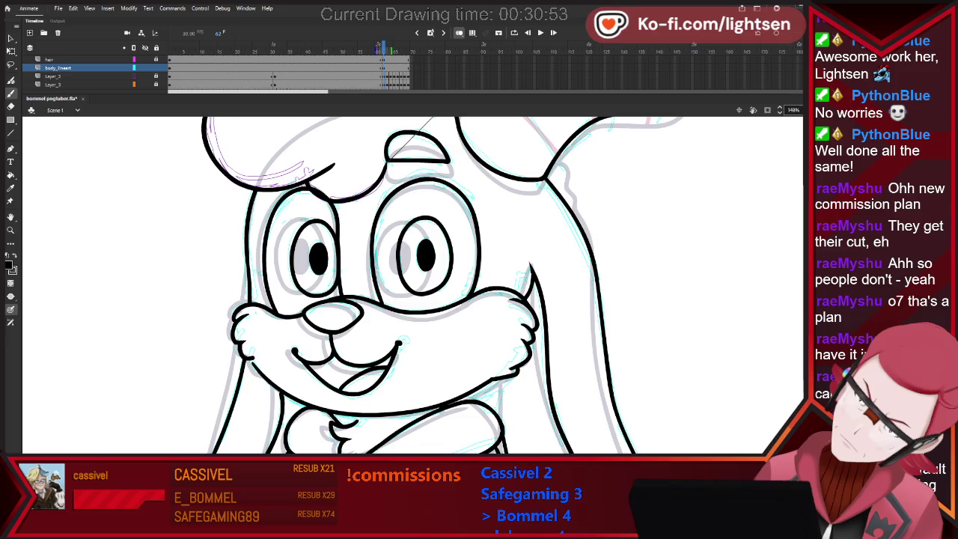
pyautogui.press(',')
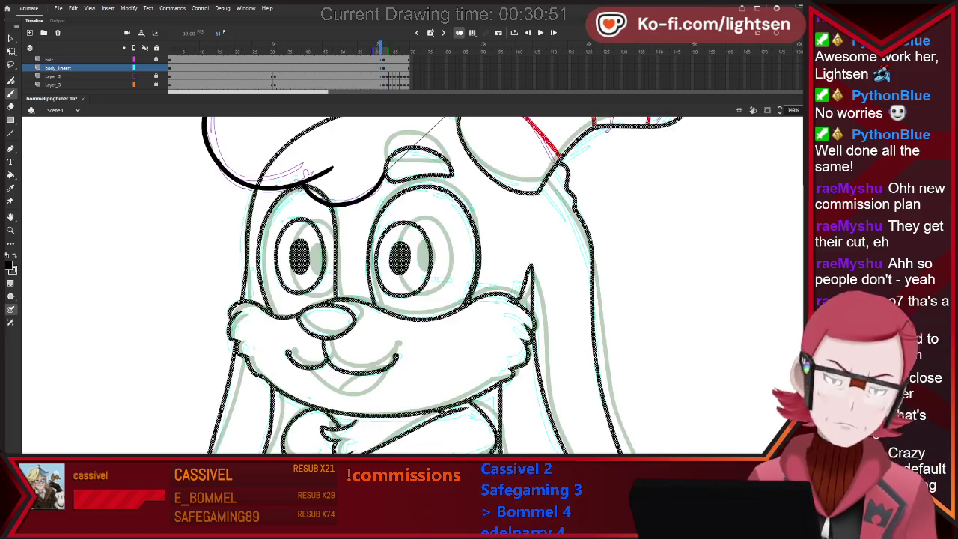
pyautogui.press('.')
pyautogui.hotkey('ctrl', 'a')
pyautogui.hotkey('ctrl', 'shift', 'a')
pyautogui.press('e')
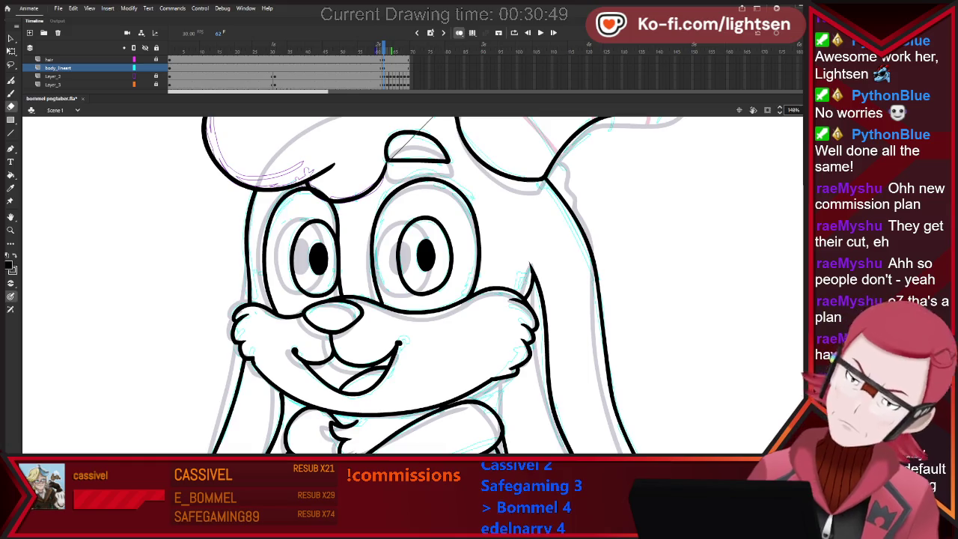
pyautogui.press('b')
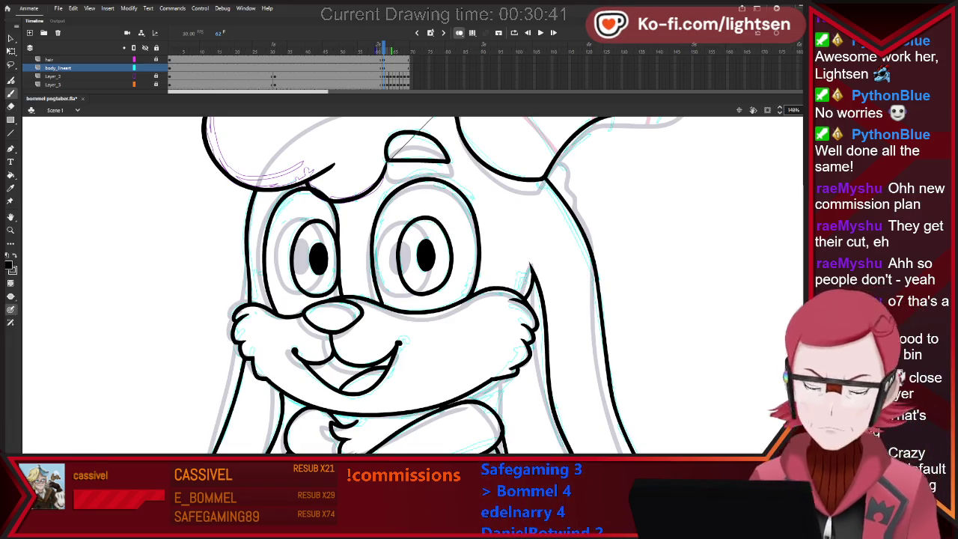
pyautogui.hotkey('ctrl', 'a')
pyautogui.press('.')
pyautogui.press('.')
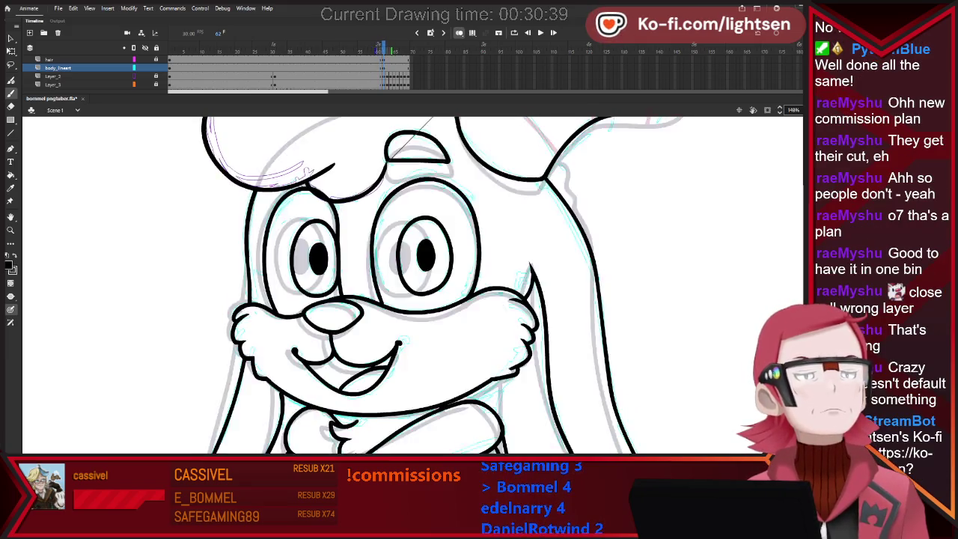
pyautogui.press('.')
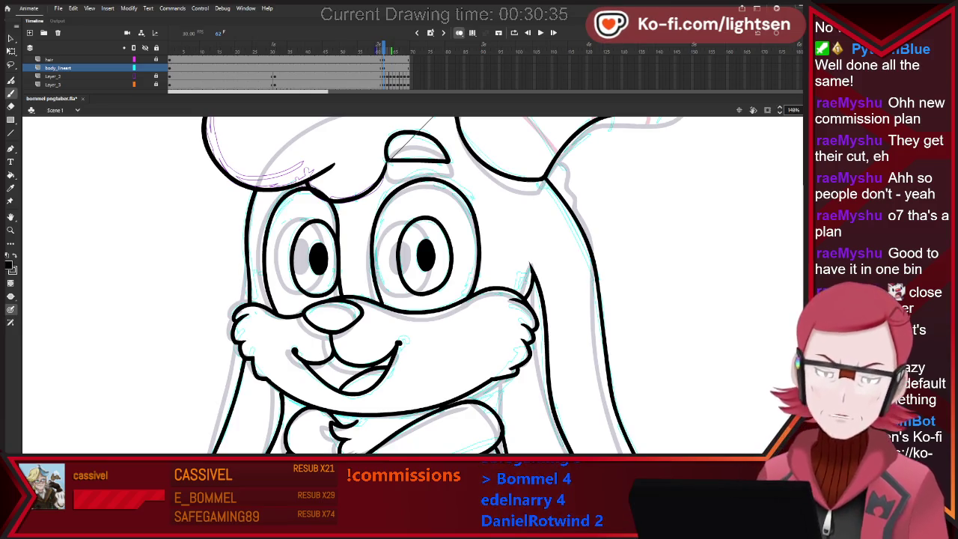
pyautogui.scroll(-5, 389, 288)
pyautogui.scroll(2, 389, 288)
# Zoom in, marquee-delete the stray stroke between cheek fur and folded arm, then zoom out.
pyautogui.scroll(-1, 426, 329)
pyautogui.scroll(-2, 426, 329)
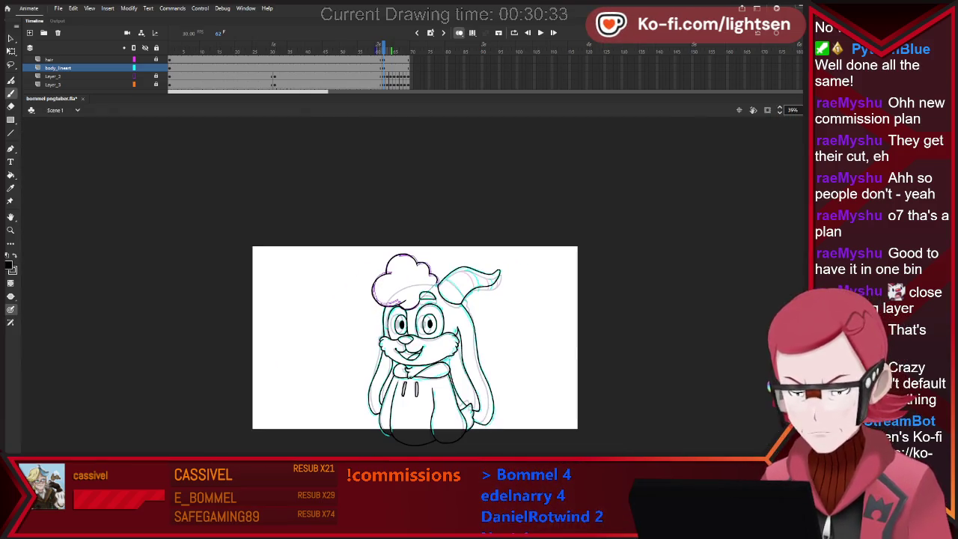
pyautogui.scroll(1, 427, 329)
pyautogui.scroll(1, 416, 395)
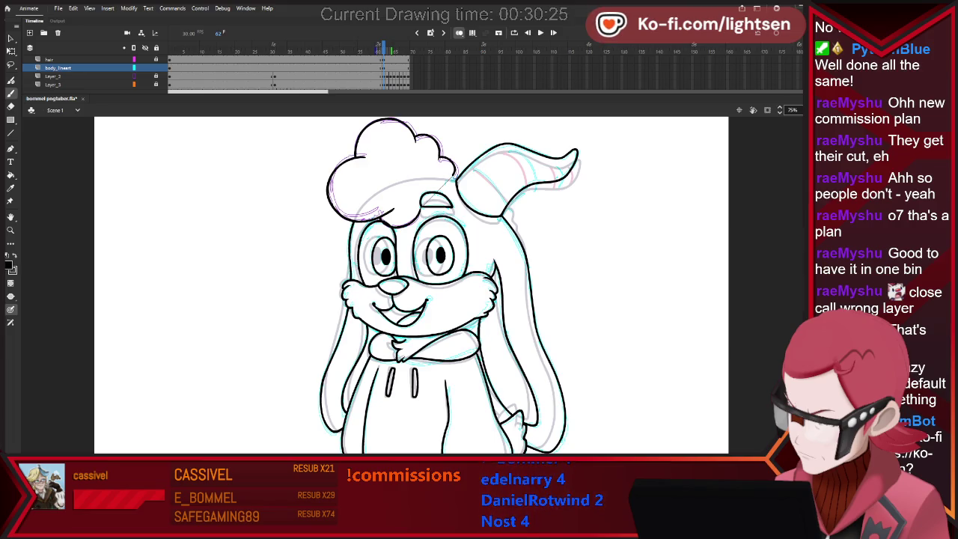
pyautogui.scroll(5, 496, 338)
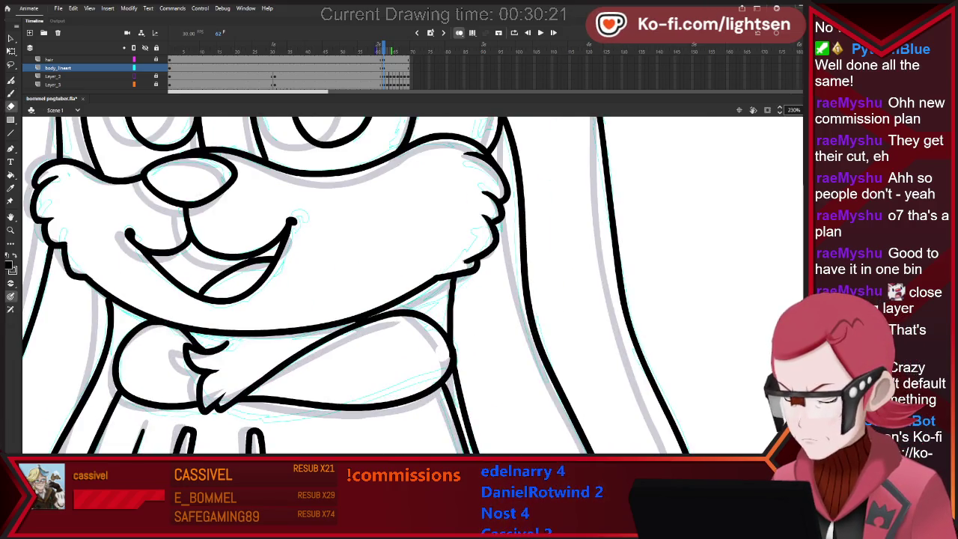
pyautogui.press('b')
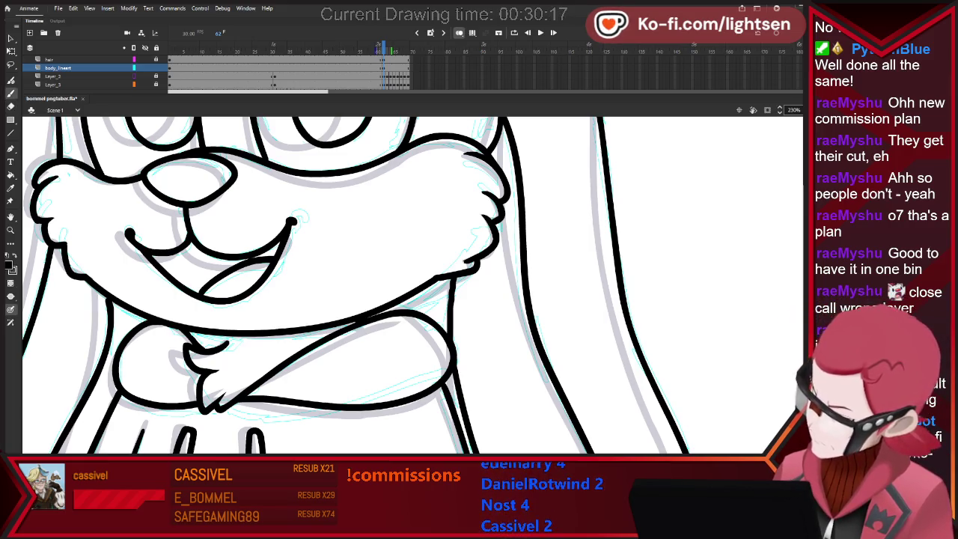
pyautogui.press('v')
pyautogui.moveTo(430, 329); pyautogui.dragTo(464, 358)
pyautogui.moveTo(462, 314); pyautogui.dragTo(462, 314)
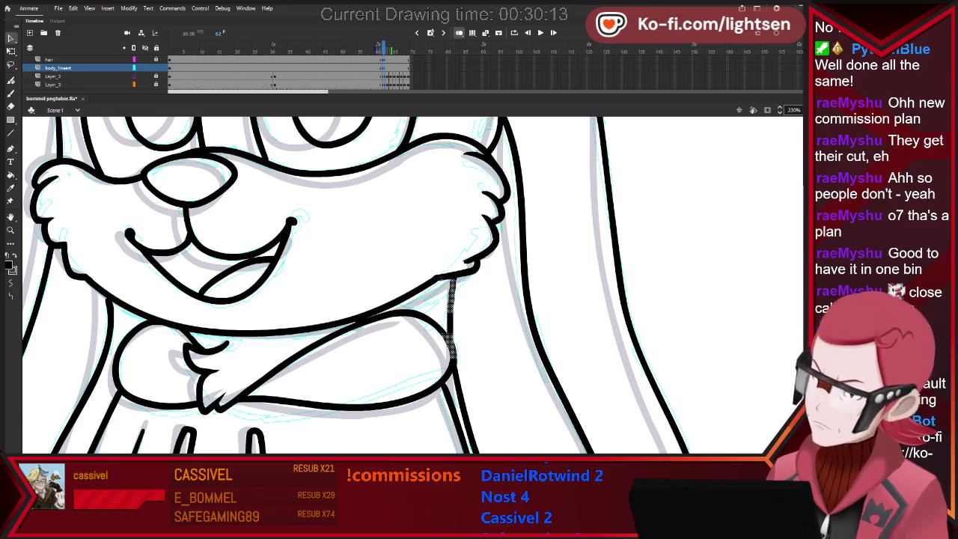
pyautogui.press('Delete')
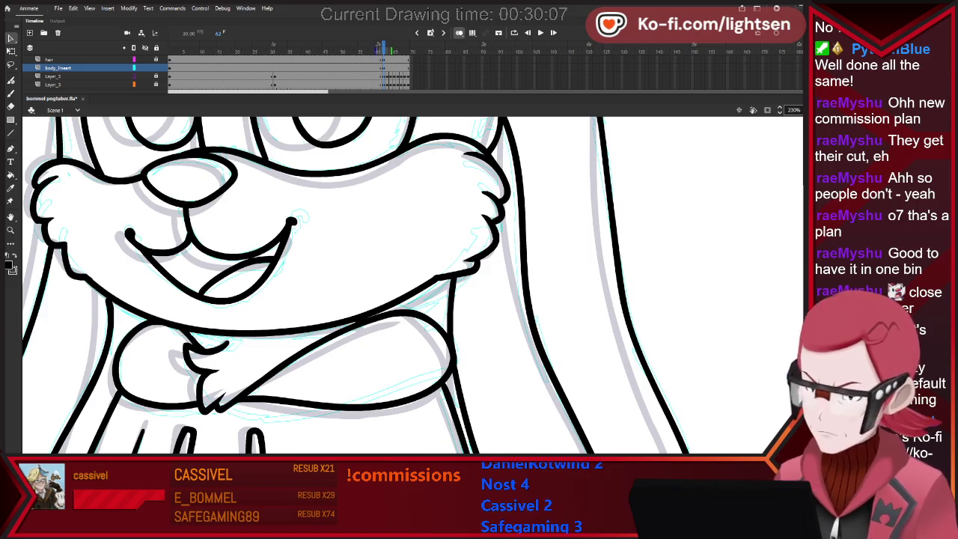
pyautogui.hotkey('ctrl', '-')
pyautogui.hotkey('ctrl', '-')
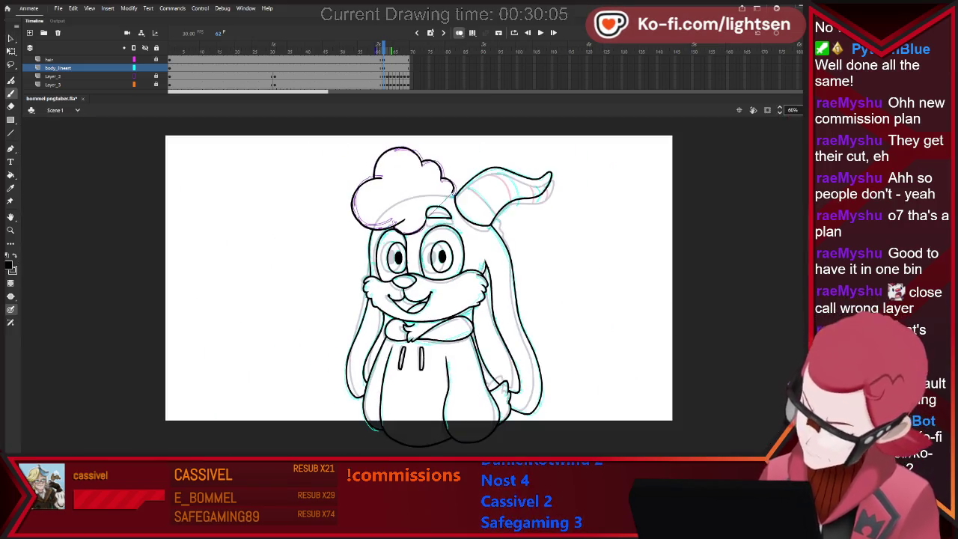
pyautogui.press(',')
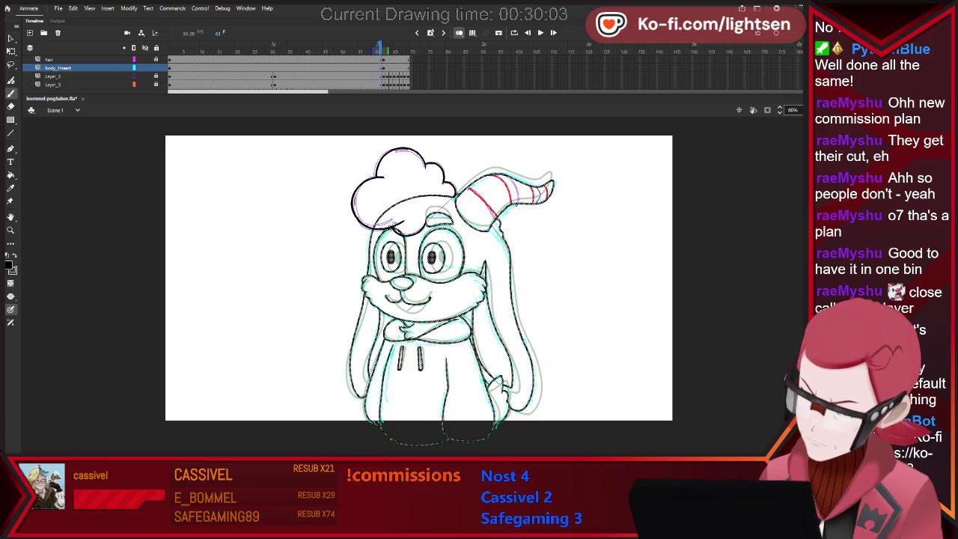
pyautogui.press('Escape')
pyautogui.press('.')
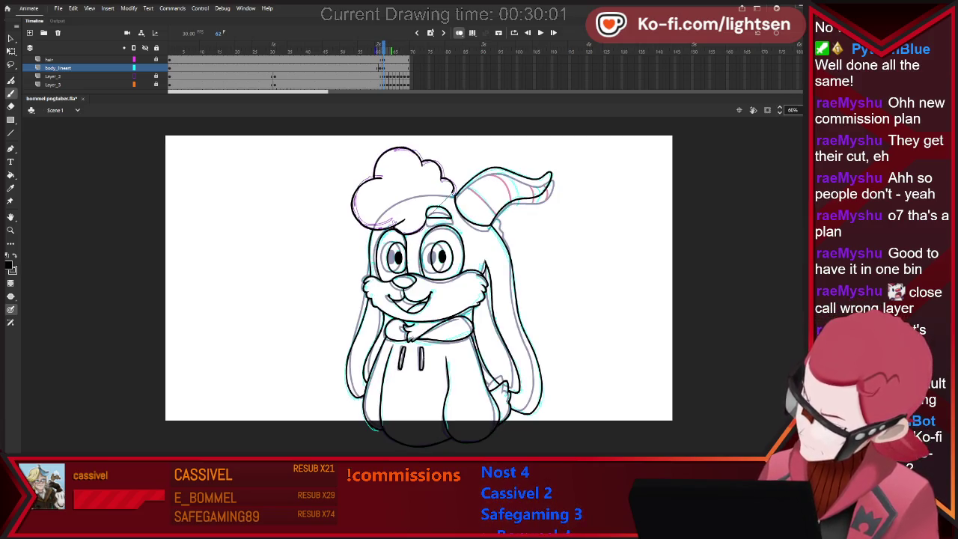
pyautogui.press(',')
pyautogui.press('.')
pyautogui.press(',')
pyautogui.press('.')
pyautogui.press(',')
pyautogui.press('.')
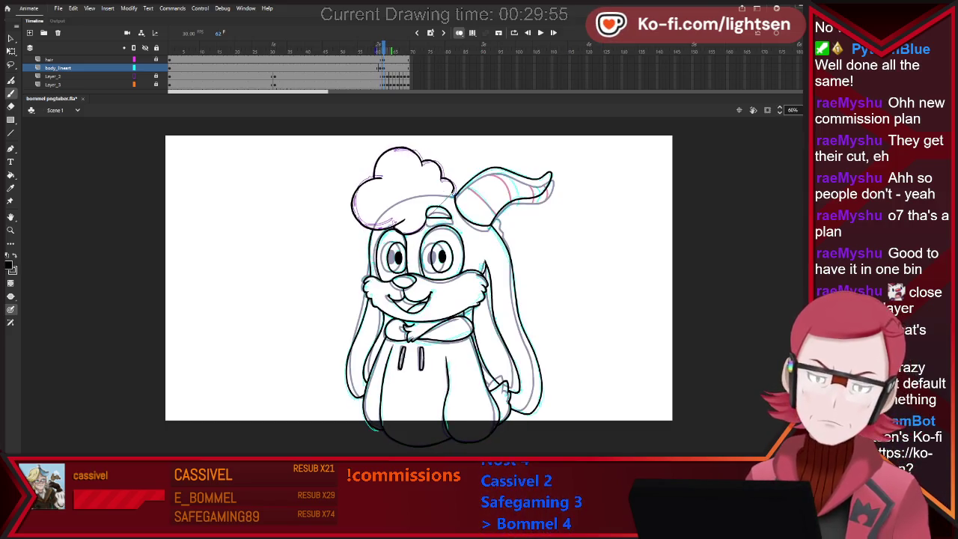
pyautogui.press(',')
pyautogui.press('.')
pyautogui.press(',')
pyautogui.press('.')
pyautogui.press(',')
pyautogui.press('.')
pyautogui.press(',')
pyautogui.press(',')
pyautogui.press('.')
pyautogui.press(',')
pyautogui.press('.')
pyautogui.press('.')
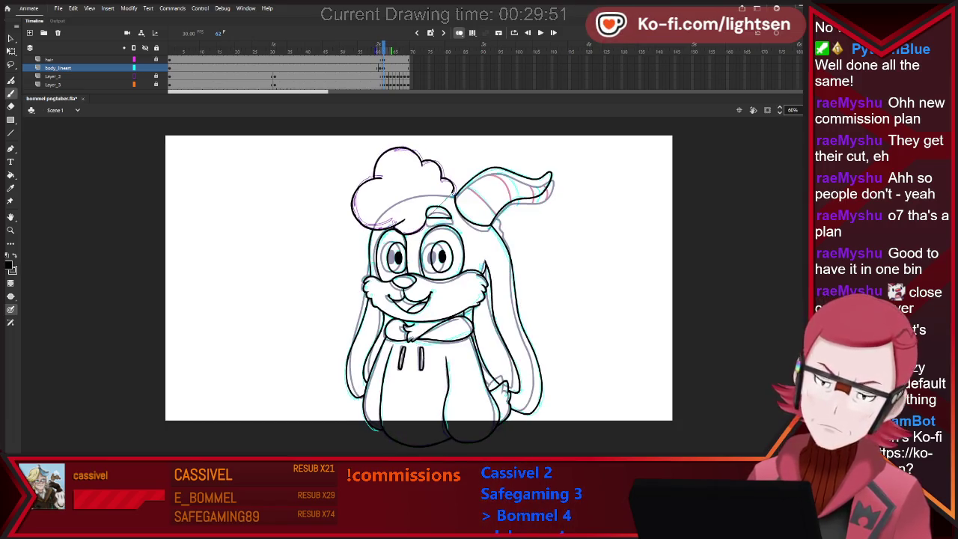
pyautogui.press(',')
pyautogui.press('.')
pyautogui.press(',')
pyautogui.press('.')
pyautogui.press(',')
pyautogui.press('.')
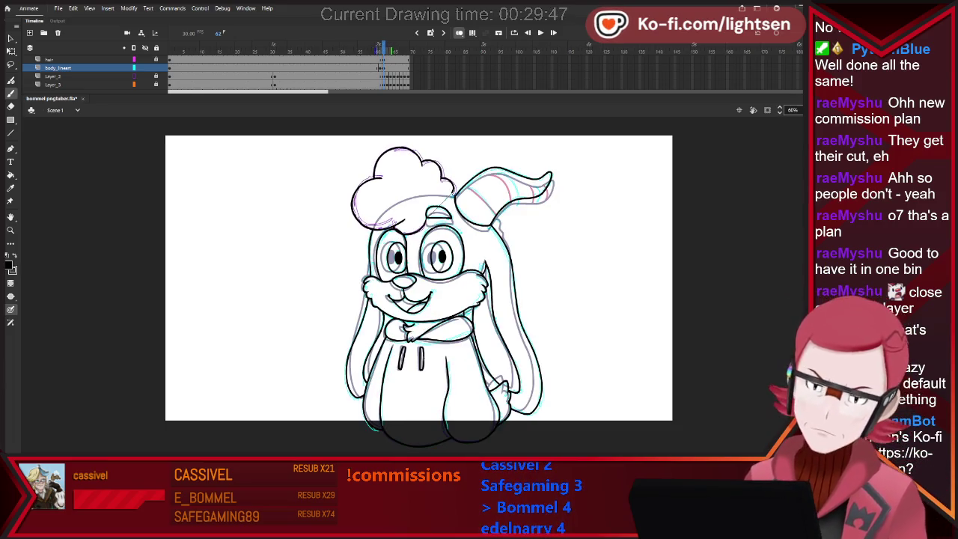
pyautogui.scroll(2, 466, 181)
pyautogui.scroll(2, 467, 181)
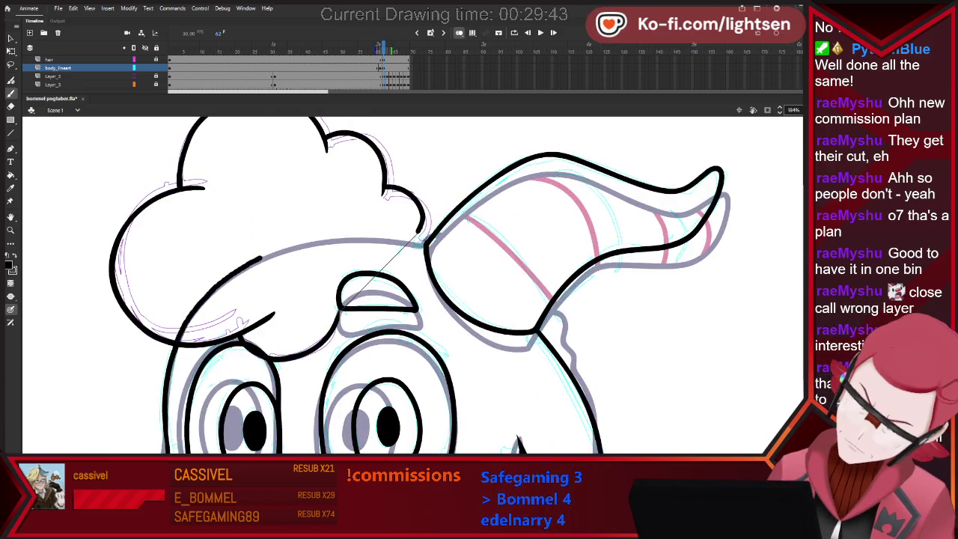
pyautogui.moveTo(329, 237); pyautogui.dragTo(429, 235)
pyautogui.press('e')
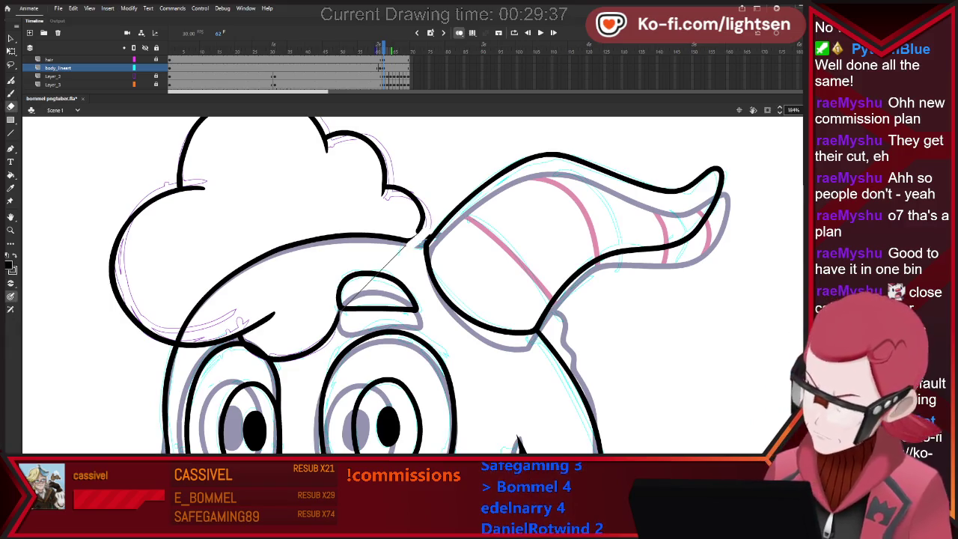
pyautogui.press('b')
pyautogui.moveTo(424, 231); pyautogui.dragTo(413, 238)
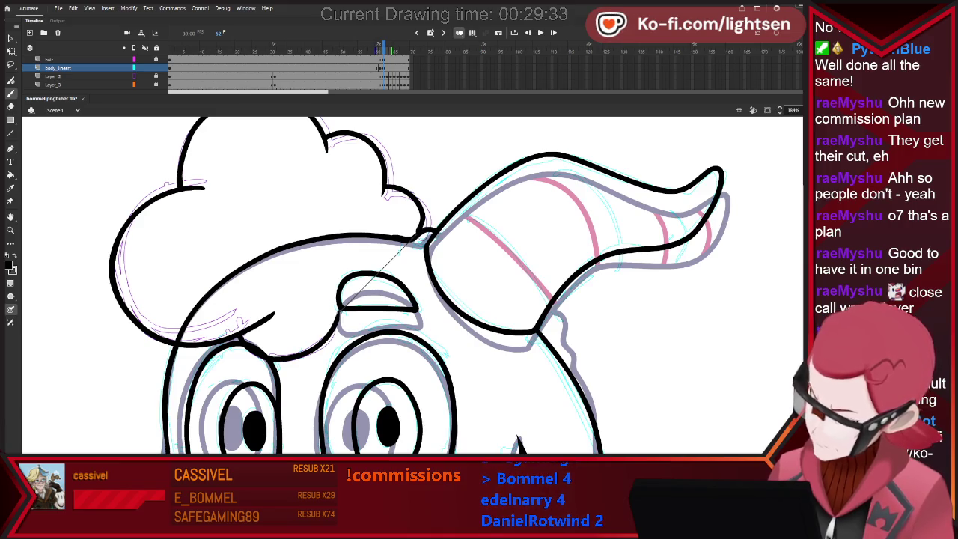
pyautogui.press('e')
pyautogui.moveTo(370, 238)
pyautogui.mouseDown()
pyautogui.moveTo(382, 238)
pyautogui.moveTo(354, 234)
pyautogui.moveTo(219, 288)
pyautogui.mouseUp()
pyautogui.press('b')
pyautogui.press('e')
pyautogui.press('v')
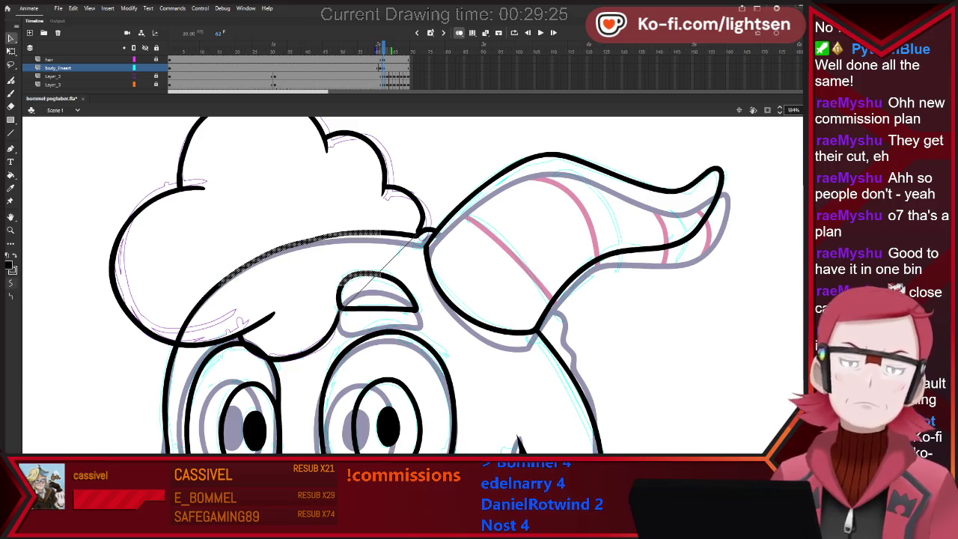
pyautogui.hotkey('ctrl', '-')
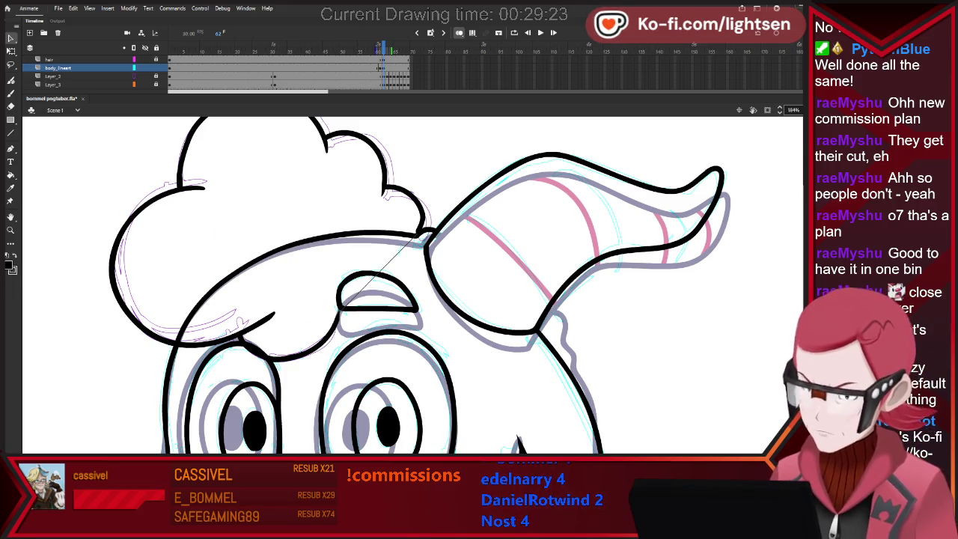
pyautogui.hotkey('ctrl', '-')
pyautogui.hotkey('ctrl', '-')
pyautogui.hotkey('ctrl', '=')
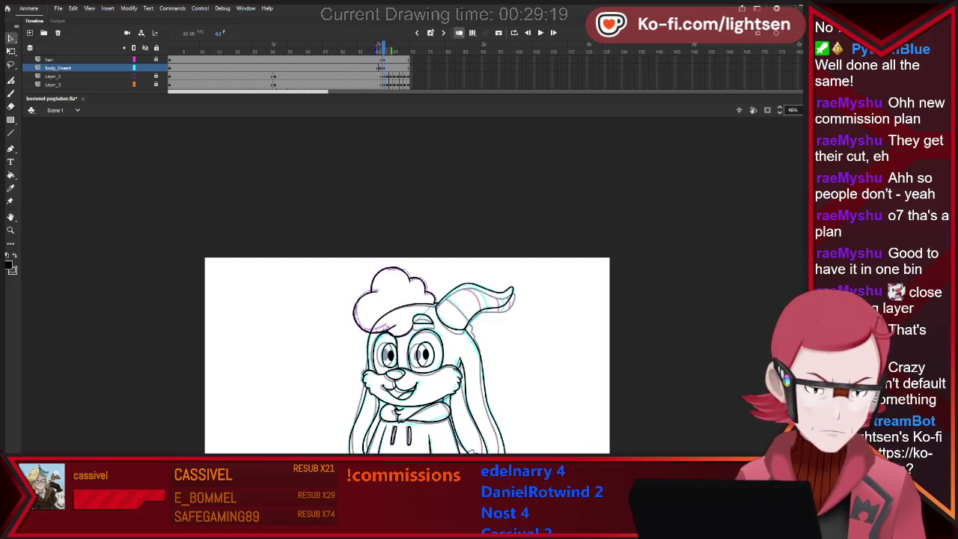
# Zoom in on the horn and paint a red stripe along its left edge, checking against frame 61.
pyautogui.press('b')
pyautogui.hotkey('ctrl', '-')
pyautogui.hotkey('ctrl', '=')
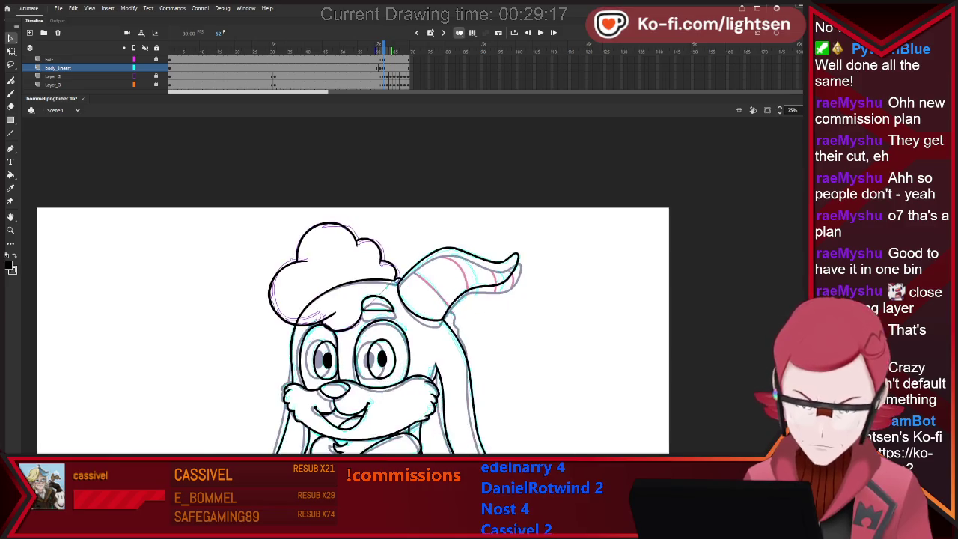
pyautogui.hotkey('ctrl', '=')
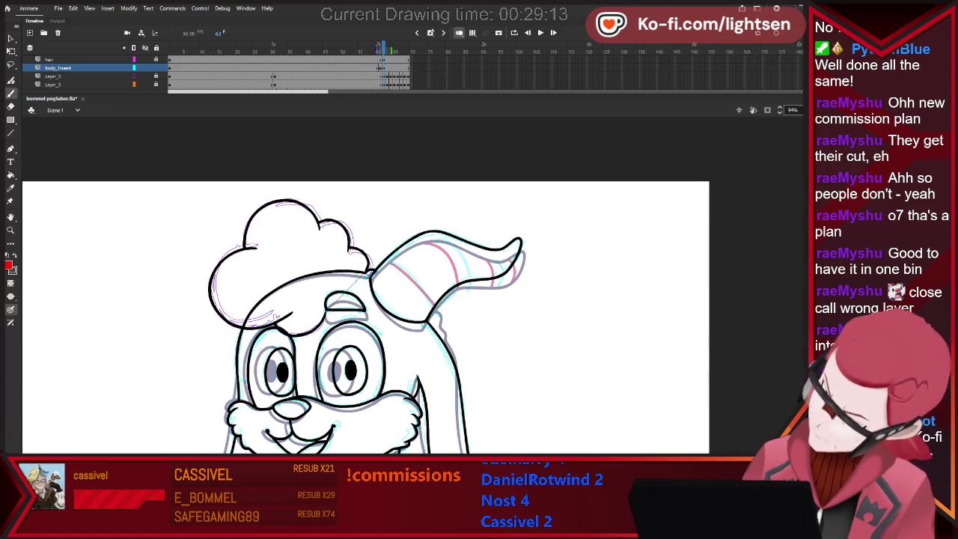
pyautogui.moveTo(389, 258); pyautogui.dragTo(441, 320)
pyautogui.press(',')
pyautogui.press('.')
pyautogui.press(',')
pyautogui.press('.')
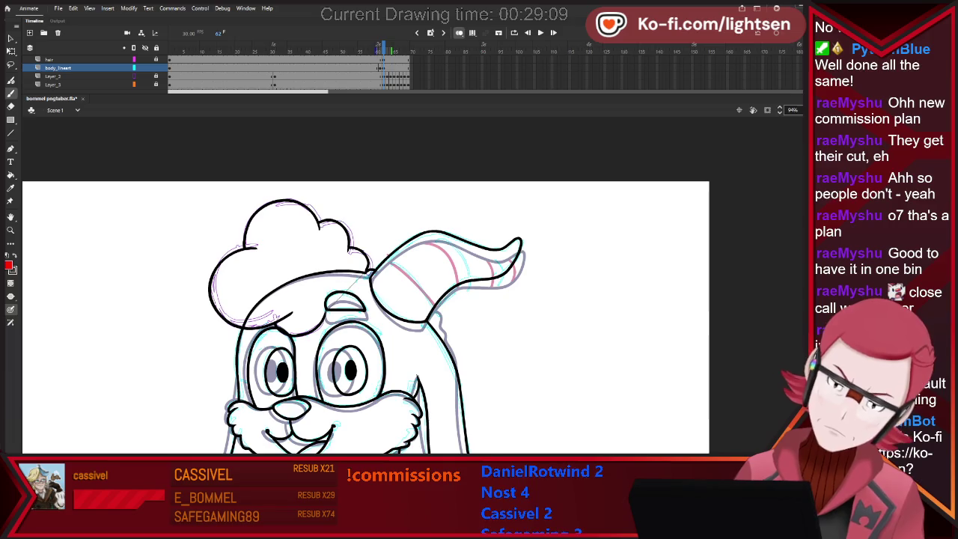
pyautogui.press(',')
pyautogui.press('.')
pyautogui.press(',')
pyautogui.press('.')
# Add red stripes across the horn's middle, its right side and near the tip.
pyautogui.moveTo(421, 232); pyautogui.dragTo(469, 303)
pyautogui.press(',')
pyautogui.press('.')
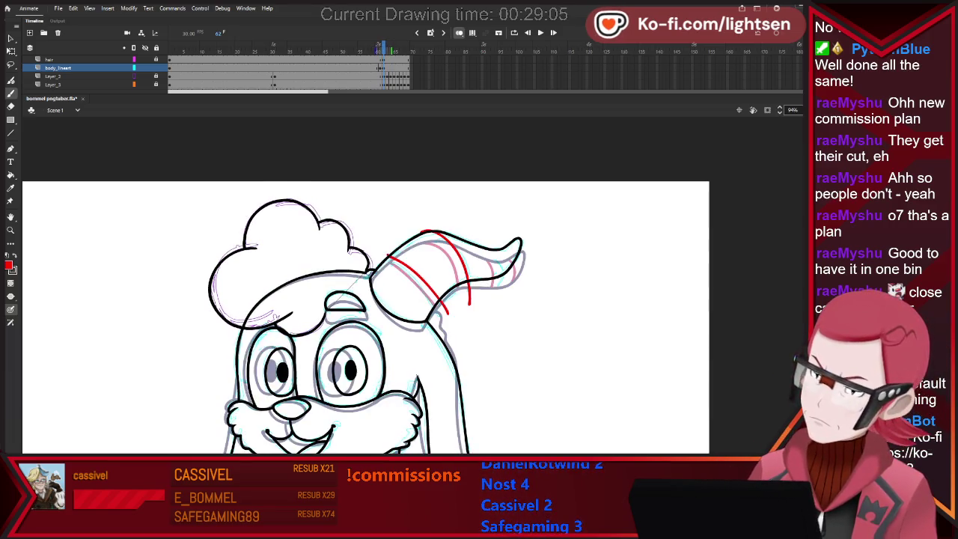
pyautogui.moveTo(475, 241); pyautogui.dragTo(488, 289)
pyautogui.press(',')
pyautogui.press('.')
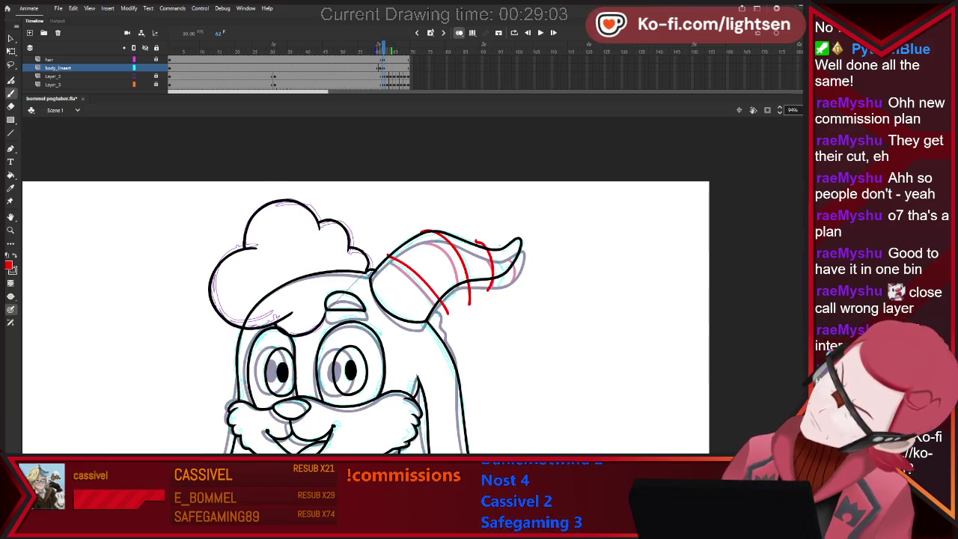
pyautogui.moveTo(515, 244); pyautogui.dragTo(500, 262)
# Undo the stroke near the horn tip, turn off onion skinning, and preview the animation.
pyautogui.press('v')
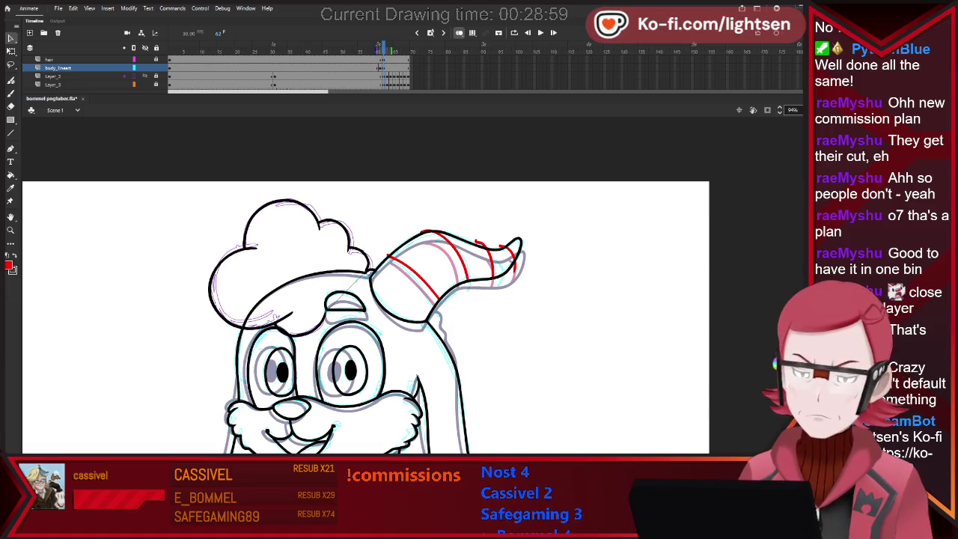
pyautogui.hotkey('ctrl', 'z')
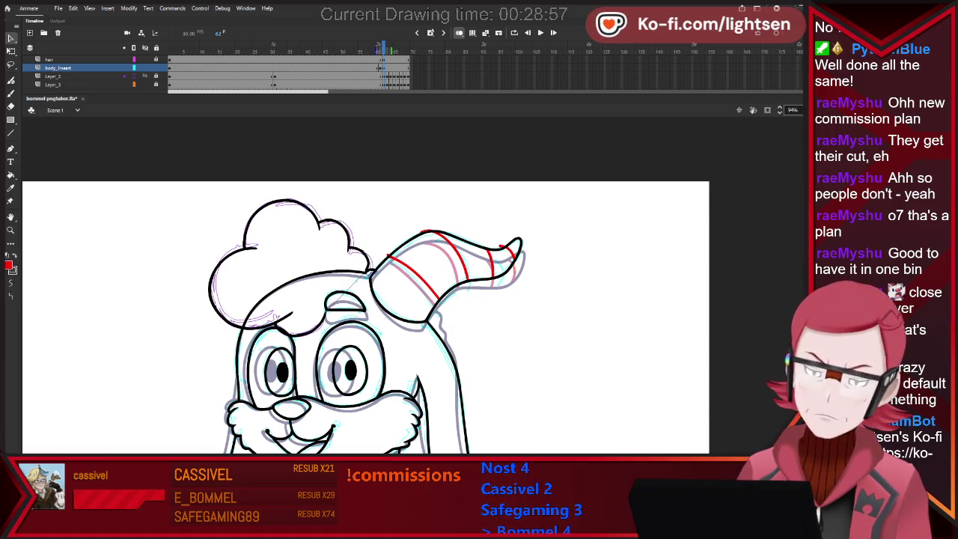
pyautogui.hotkey('alt', 'shift', 'o')
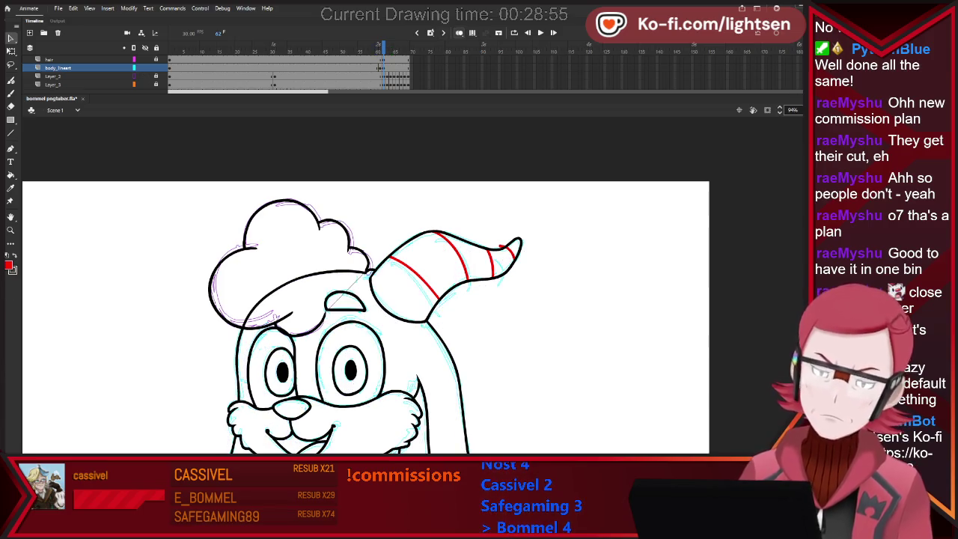
pyautogui.press('Return')
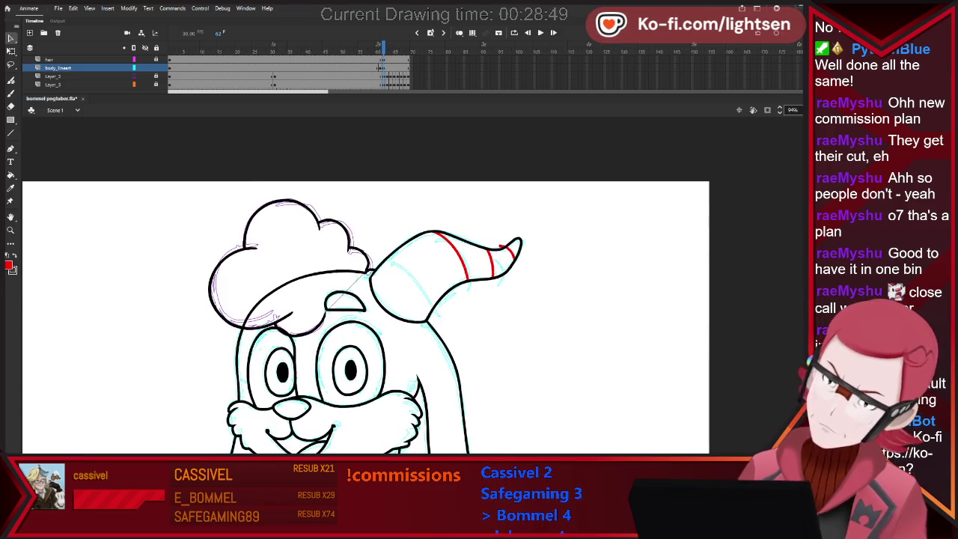
# Redraw the red stripe on the horn's left side, comparing it with frame 61.
pyautogui.press('b')
pyautogui.moveTo(387, 256); pyautogui.dragTo(440, 322)
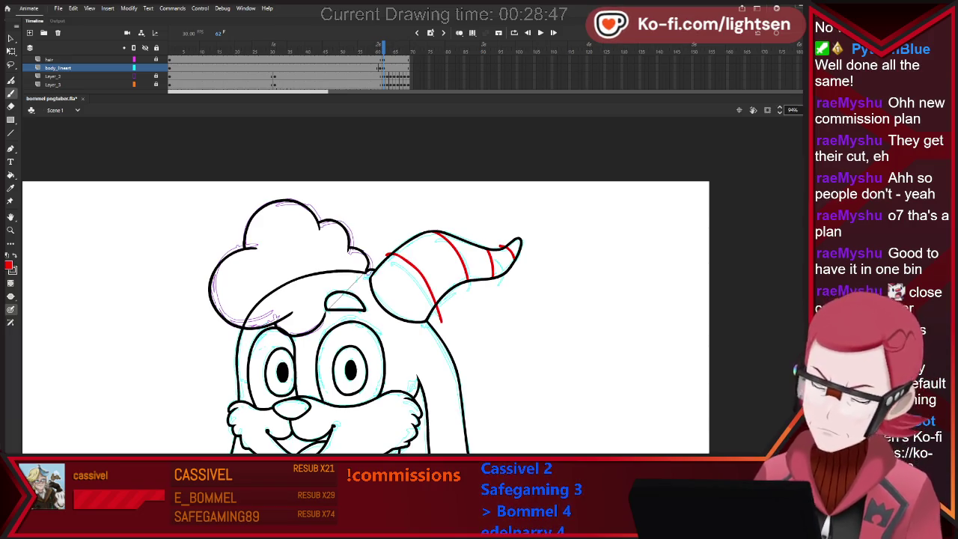
pyautogui.hotkey('ctrl', 'z')
pyautogui.moveTo(387, 251); pyautogui.dragTo(451, 323)
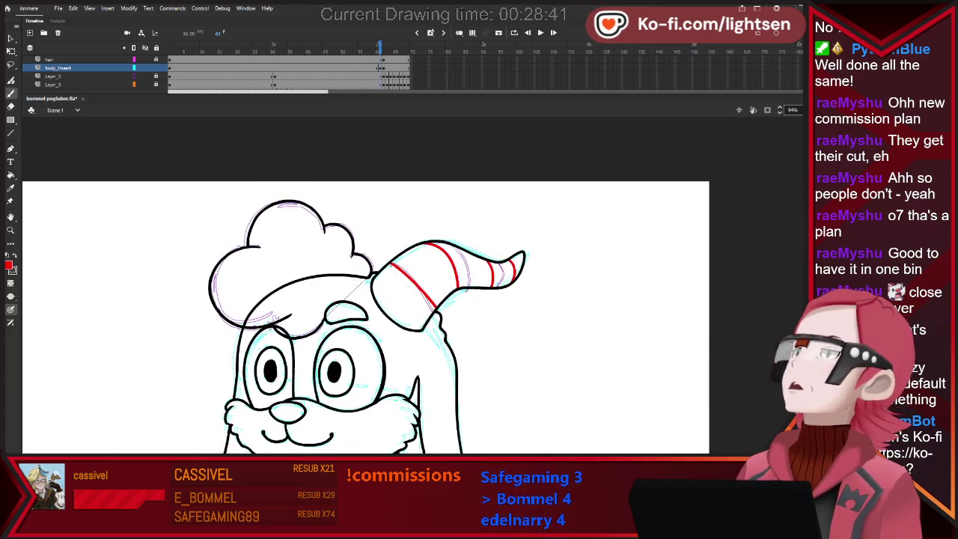
pyautogui.press('.')
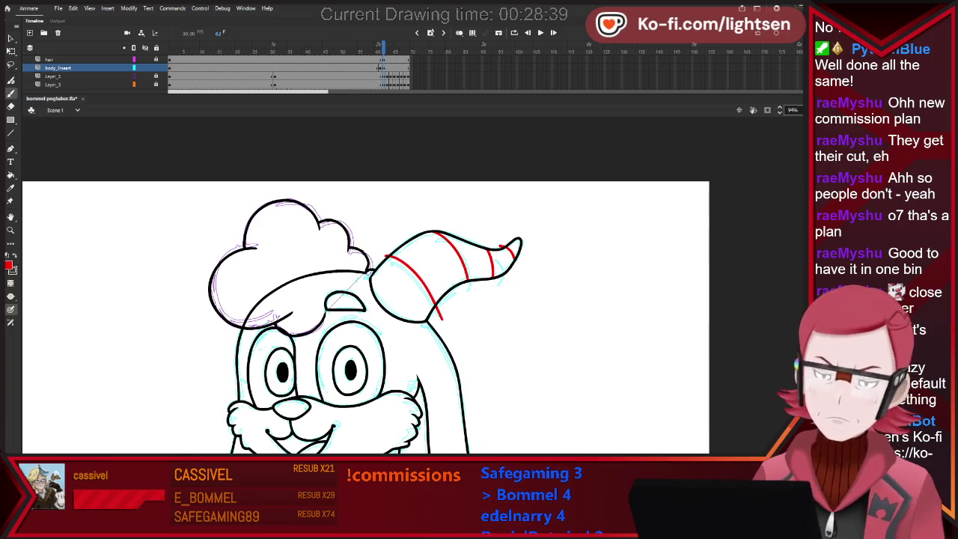
pyautogui.press(',')
pyautogui.press('.')
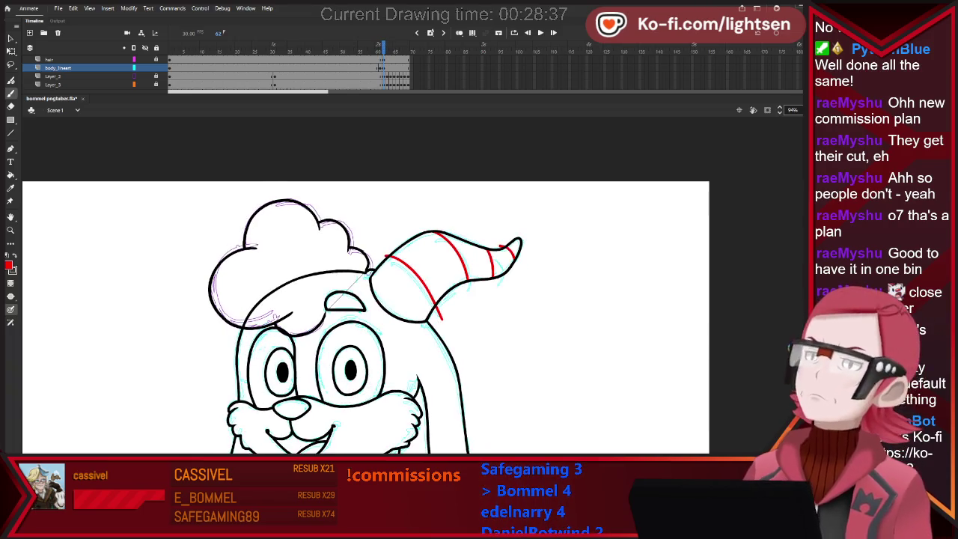
# Paint one more red stripe across the horn, flipping between frames 61 and 62 to match.
pyautogui.press('v')
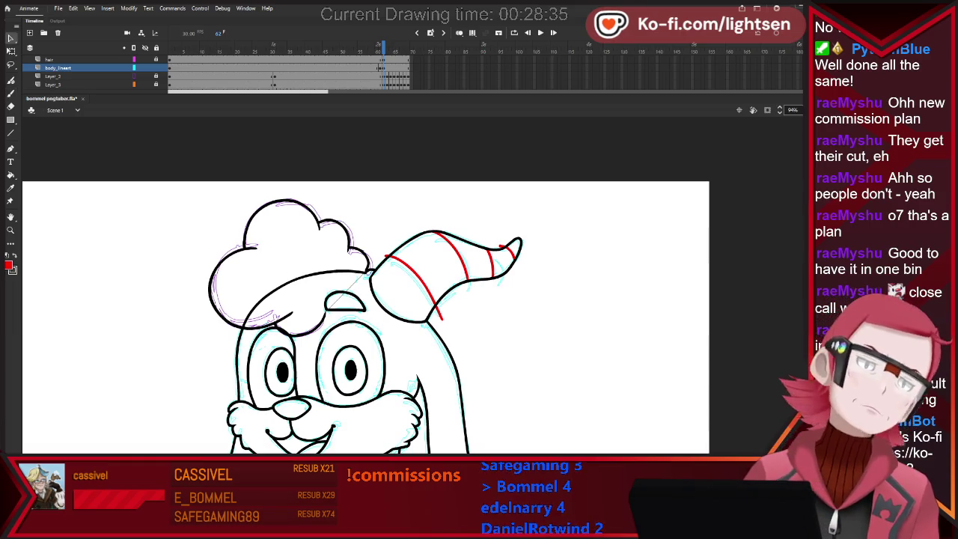
pyautogui.press(',')
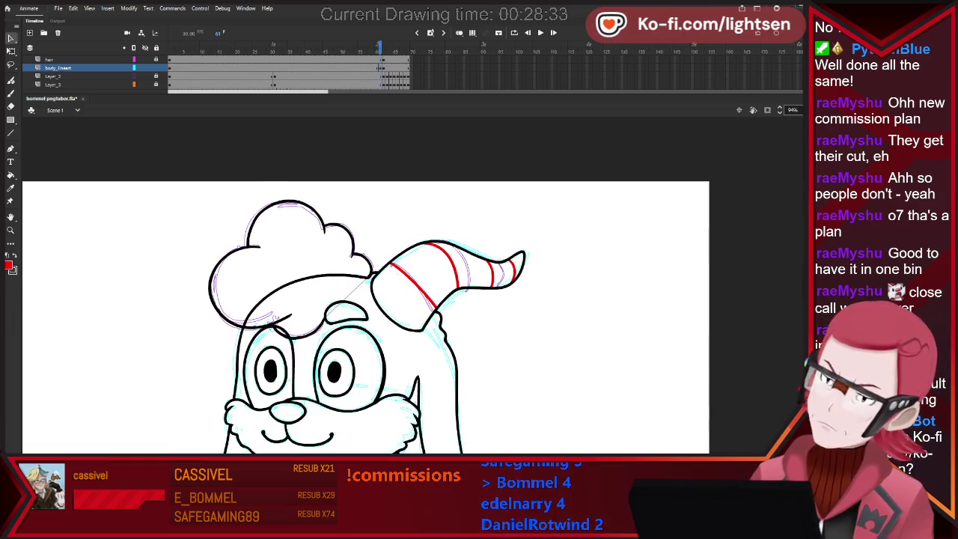
pyautogui.press('b')
pyautogui.press('.')
pyautogui.press(',')
pyautogui.press('.')
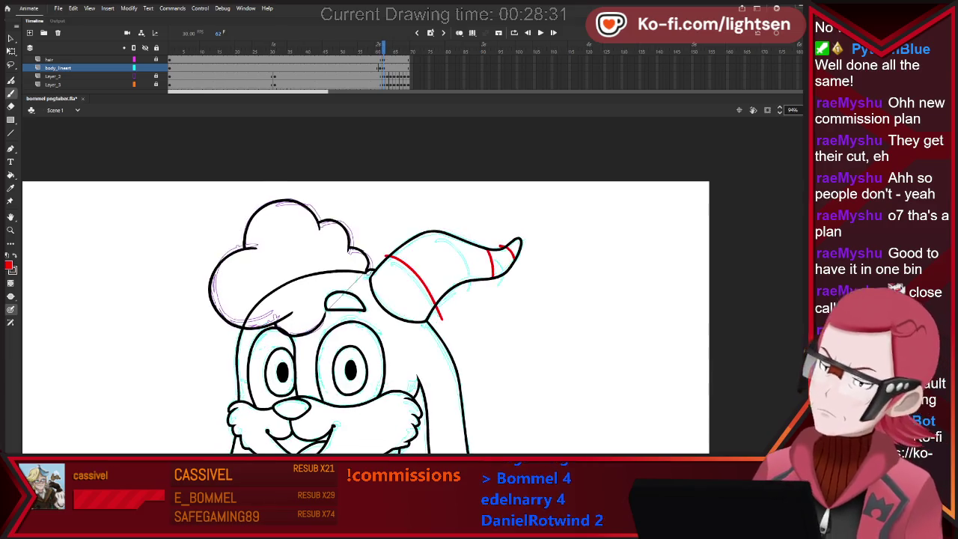
pyautogui.press(',')
pyautogui.press('.')
pyautogui.moveTo(447, 235); pyautogui.dragTo(459, 317)
pyautogui.press(',')
pyautogui.press('.')
pyautogui.press(',')
pyautogui.press('.')
pyautogui.press(',')
pyautogui.press('.')
pyautogui.press(',')
pyautogui.press('.')
pyautogui.press(',')
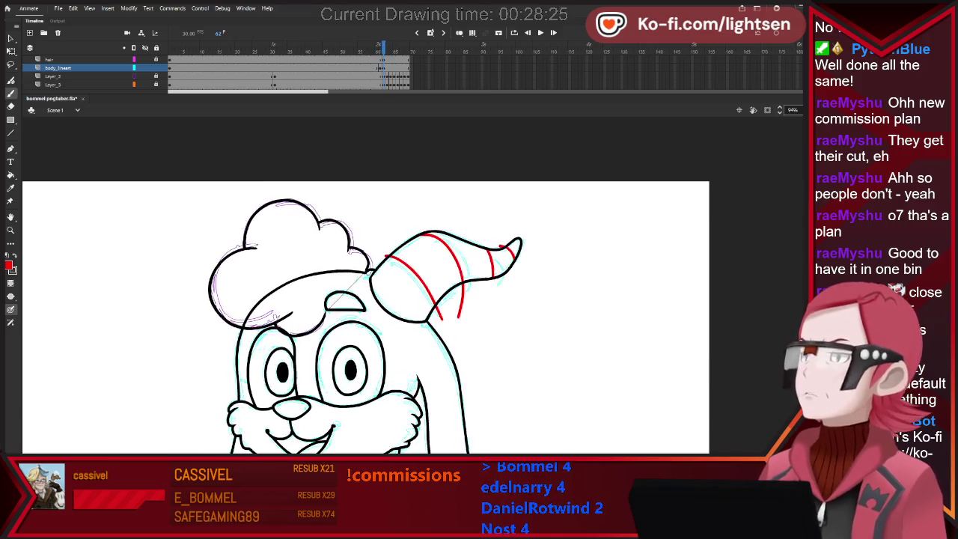
pyautogui.press('.')
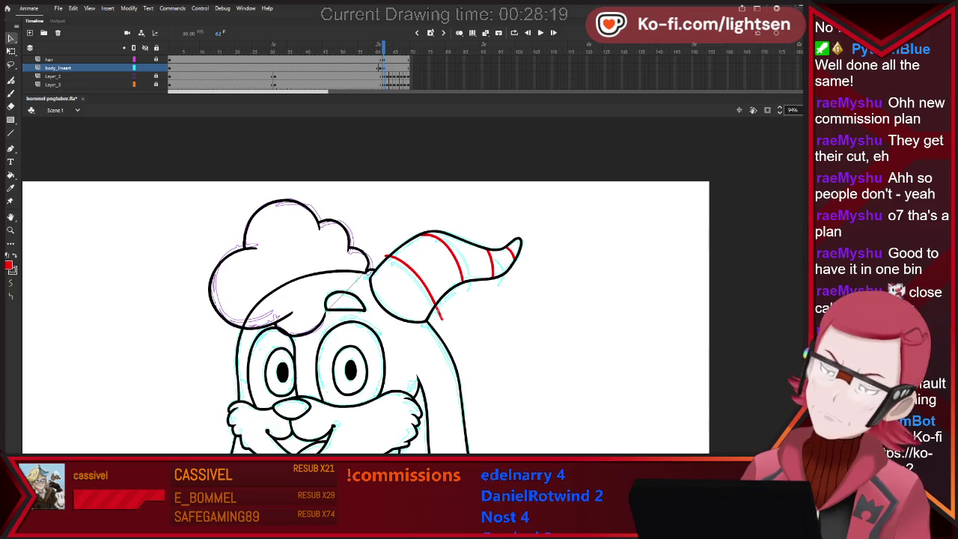
pyautogui.scroll(-5, 458, 343)
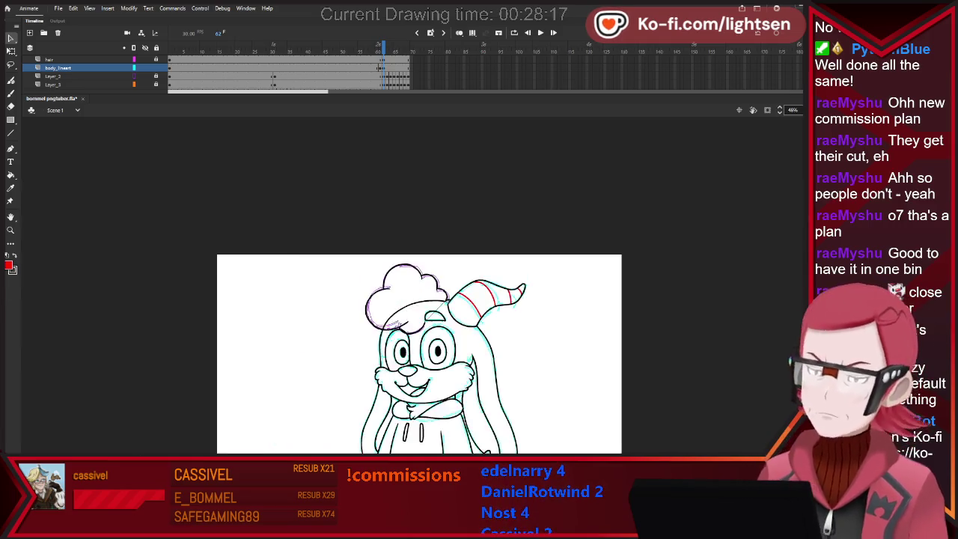
# Zoom out to view the whole bunny with its red-striped horn.
pyautogui.scroll(1, 455, 404)
pyautogui.scroll(1, 456, 403)
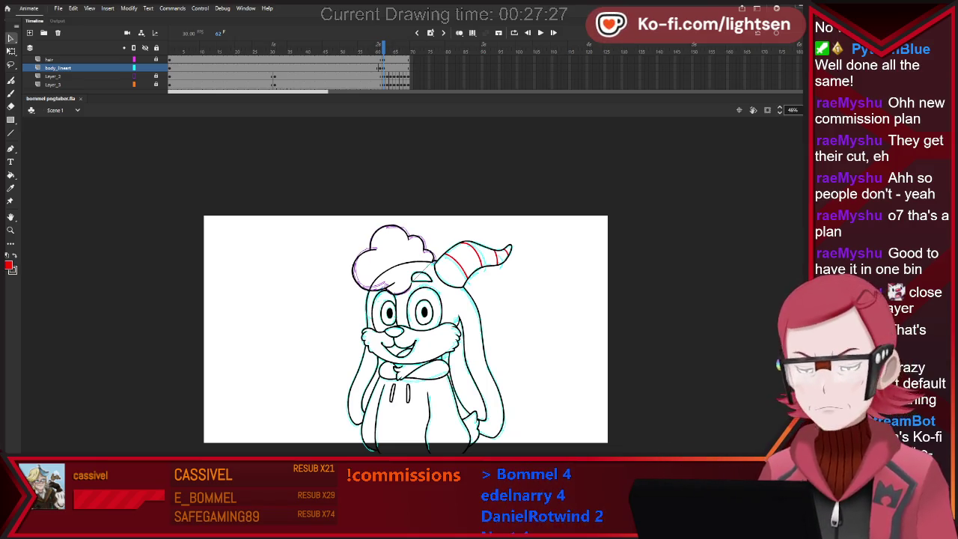
pyautogui.scroll(-5, 405, 329)
pyautogui.scroll(3, 406, 299)
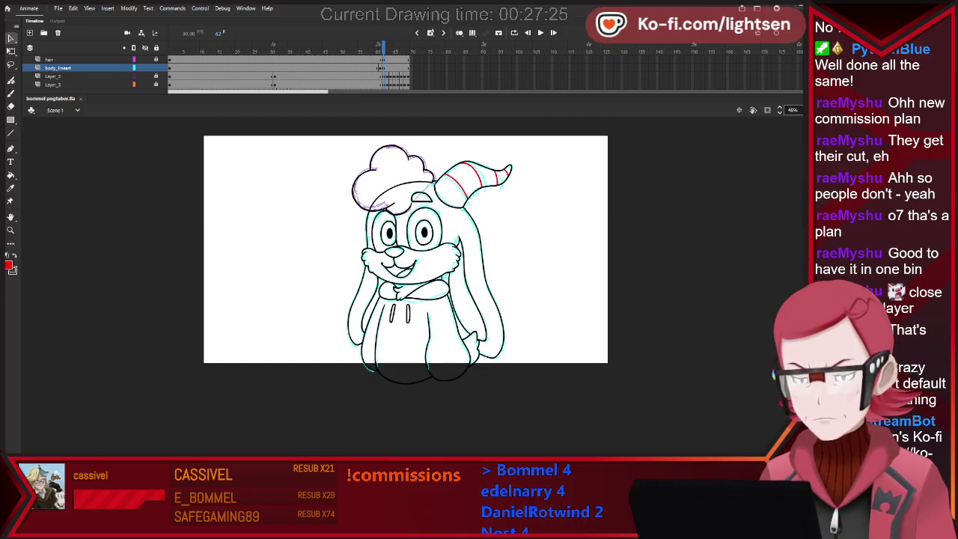
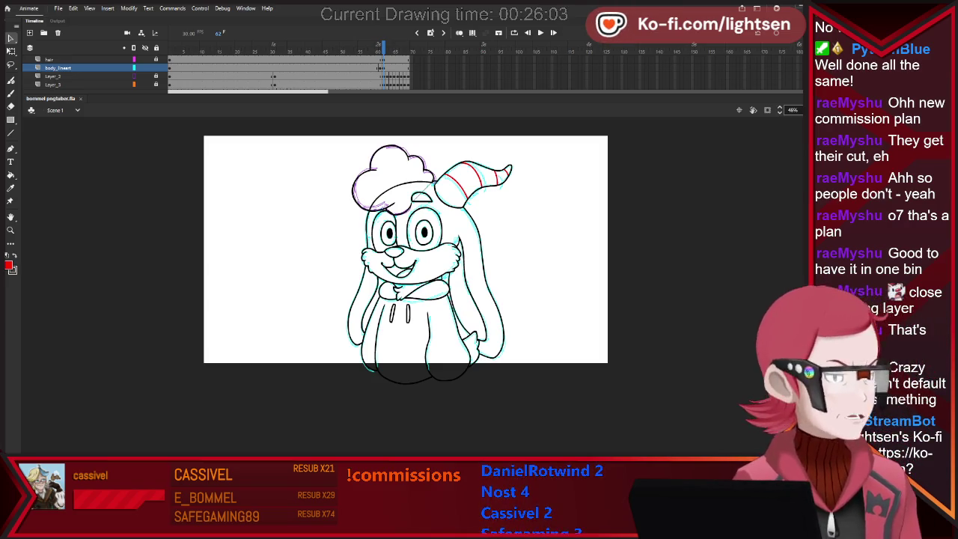
# Paste the purple bunny's colour-palette reference sheet, undo and preview playback, then paste it again.
pyautogui.hotkey('ctrl', 'v')
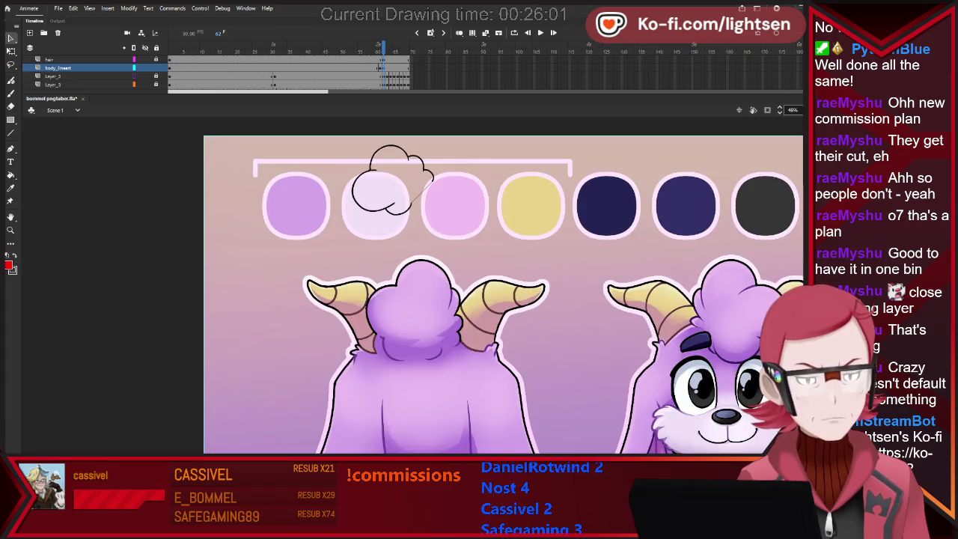
pyautogui.hotkey('ctrl', 'z')
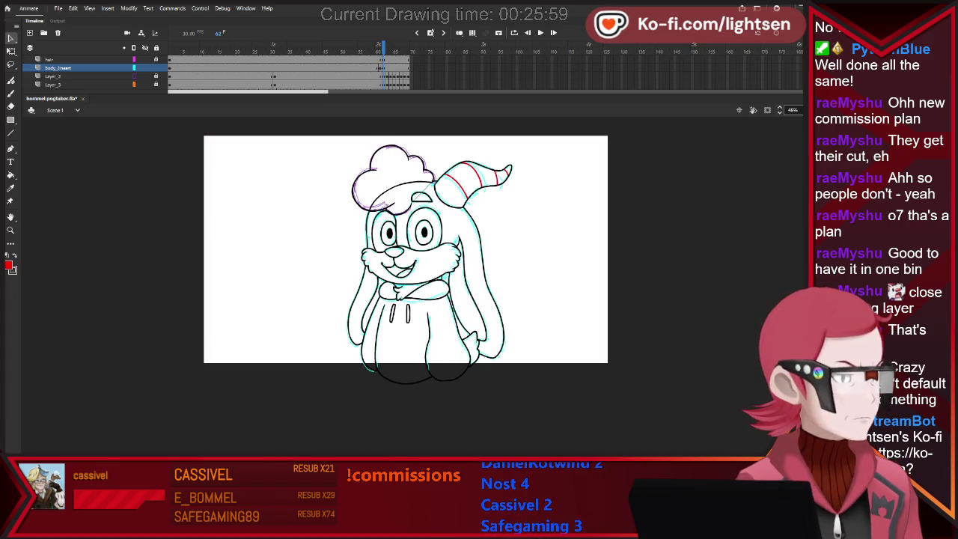
pyautogui.press('Return')
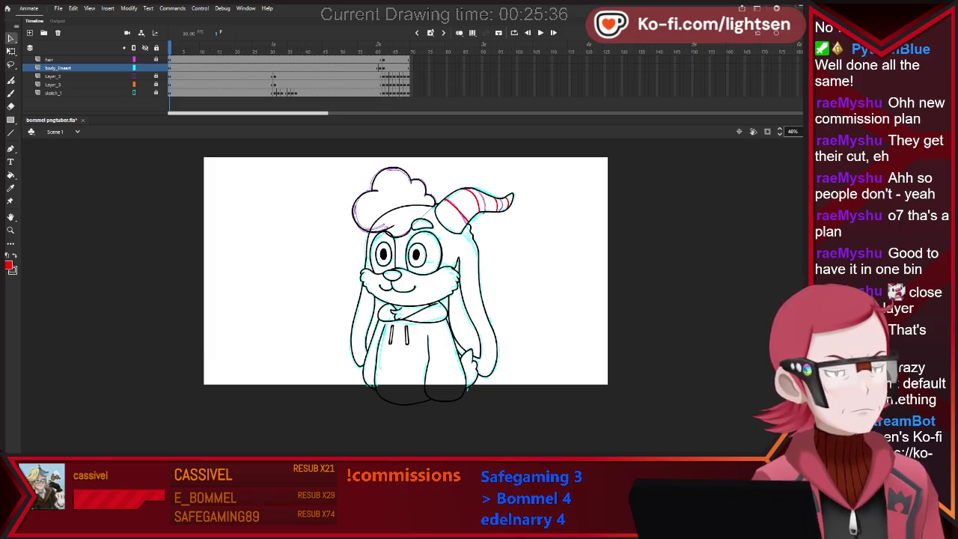
pyautogui.hotkey('ctrl', 'v')
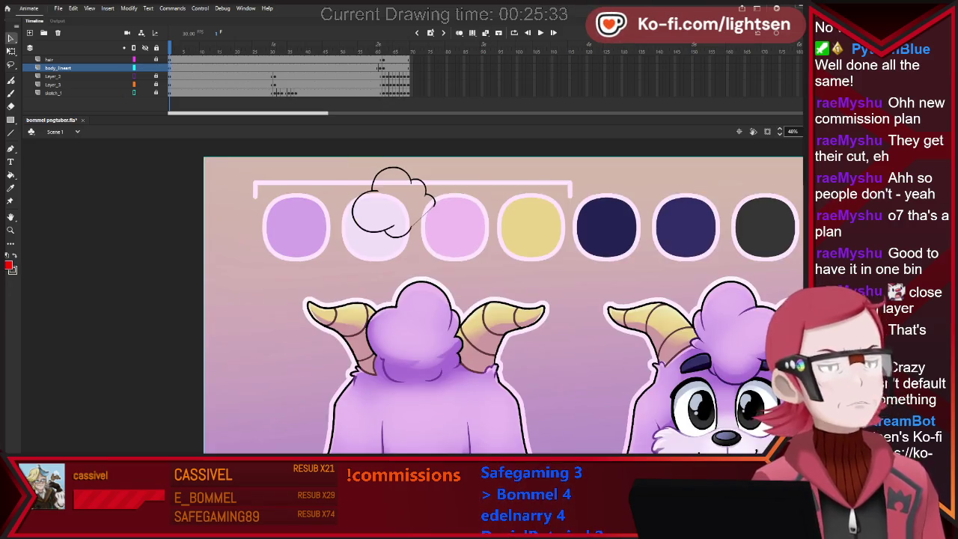
# Zoom out, shrink the reference sheet with Free Transform and move it beside the bunny.
pyautogui.scroll(-1, 501, 300)
pyautogui.scroll(-1, 501, 300)
pyautogui.scroll(-2, 501, 299)
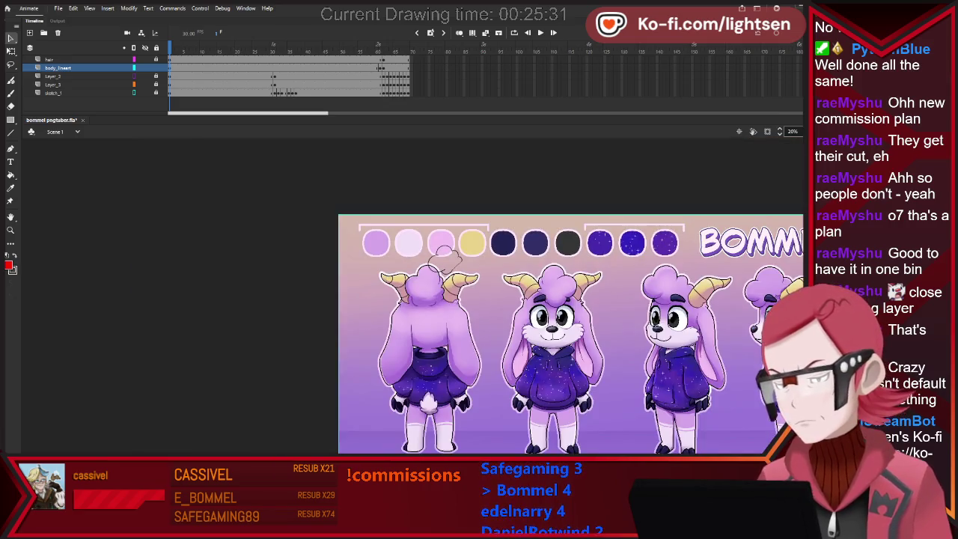
pyautogui.moveTo(524, 299)
pyautogui.mouseDown()
pyautogui.moveTo(586, 277)
pyautogui.moveTo(184, 314)
pyautogui.moveTo(110, 304)
pyautogui.moveTo(514, 292)
pyautogui.moveTo(596, 306)
pyautogui.mouseUp()
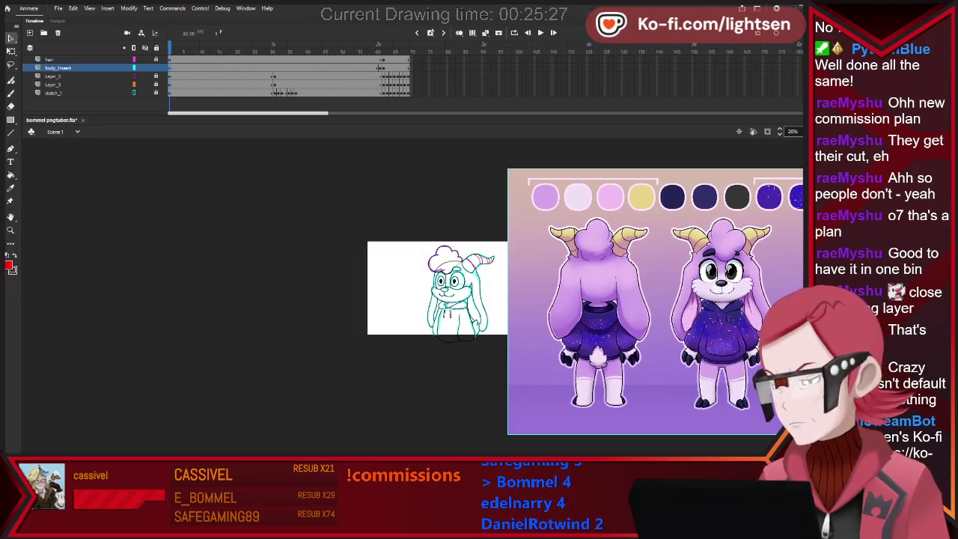
pyautogui.press('q')
pyautogui.moveTo(507, 434); pyautogui.dragTo(582, 398)
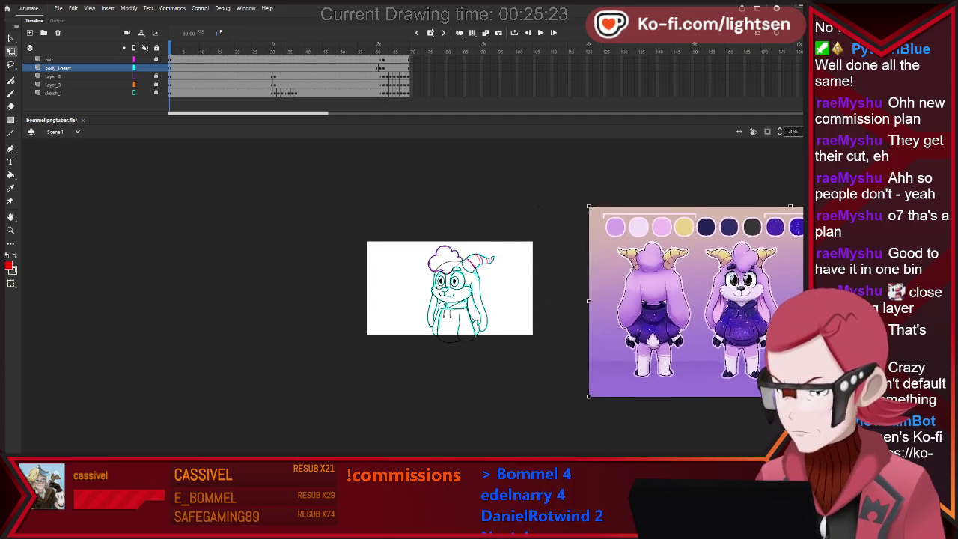
pyautogui.moveTo(692, 300); pyautogui.dragTo(622, 314)
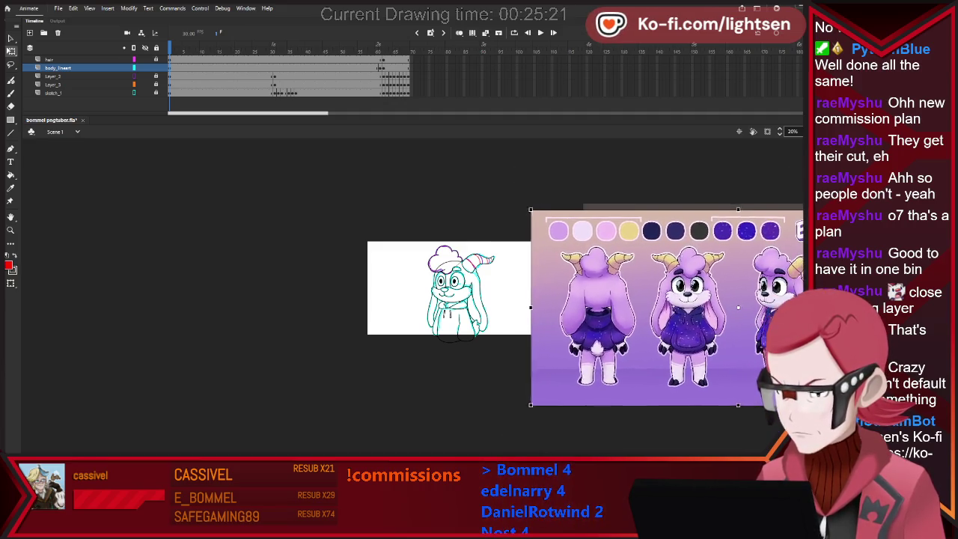
# Zoom back in on the drawing and pick the lavender fur colour from the palette.
pyautogui.scroll(2, 650, 323)
pyautogui.scroll(2, 650, 323)
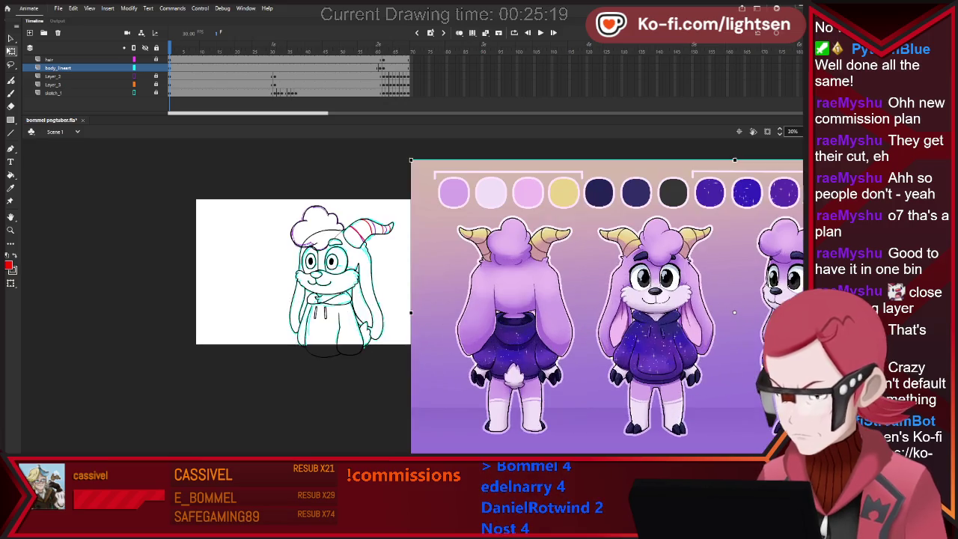
pyautogui.scroll(2, 650, 323)
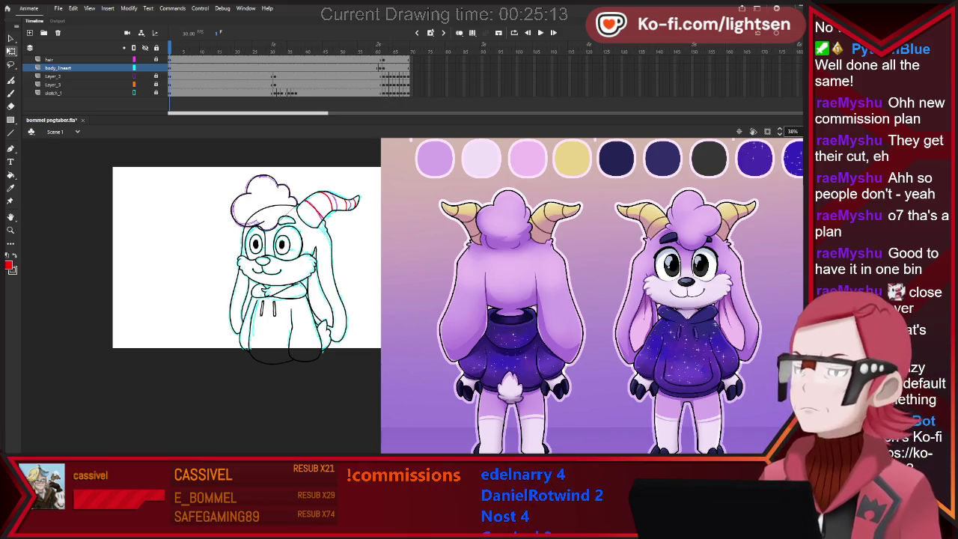
pyautogui.scroll(1, 457, 296)
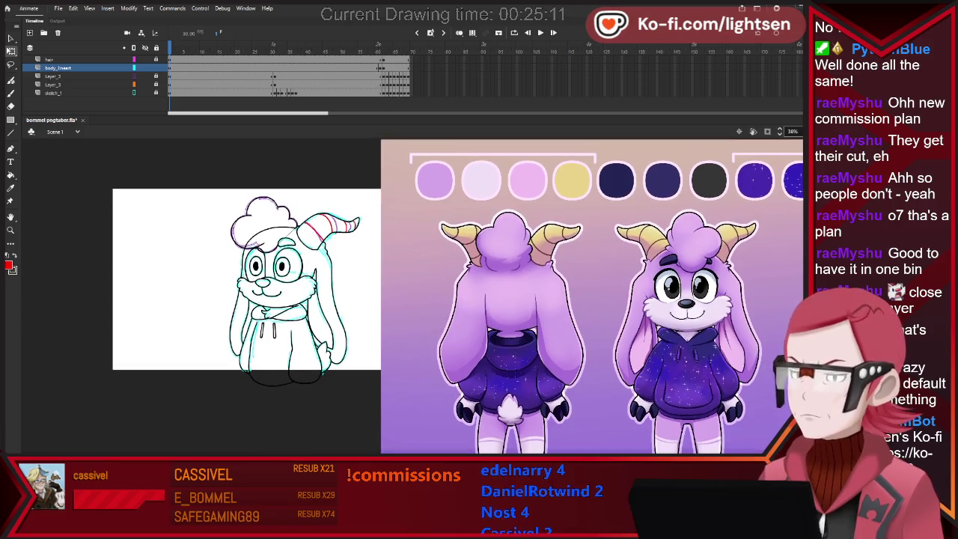
pyautogui.scroll(1, 456, 295)
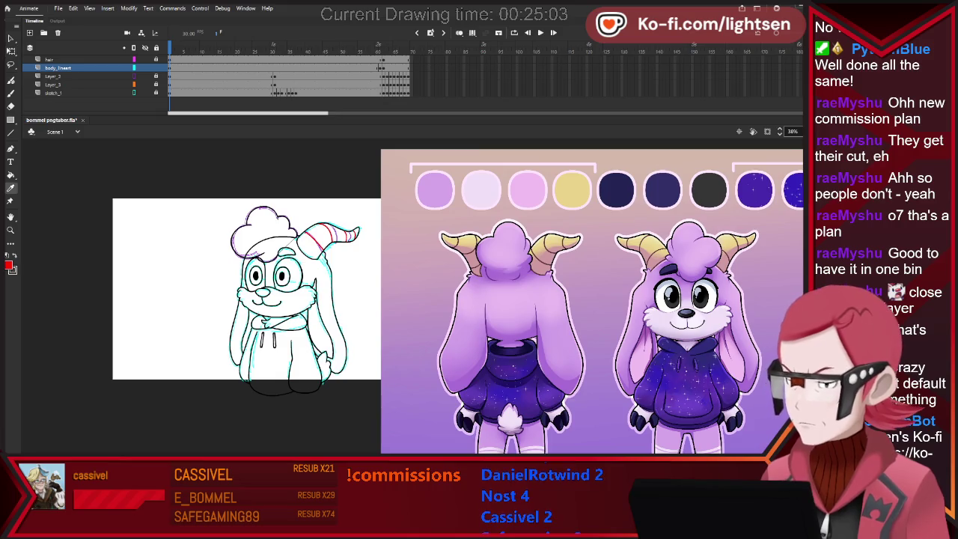
pyautogui.click(524, 307)
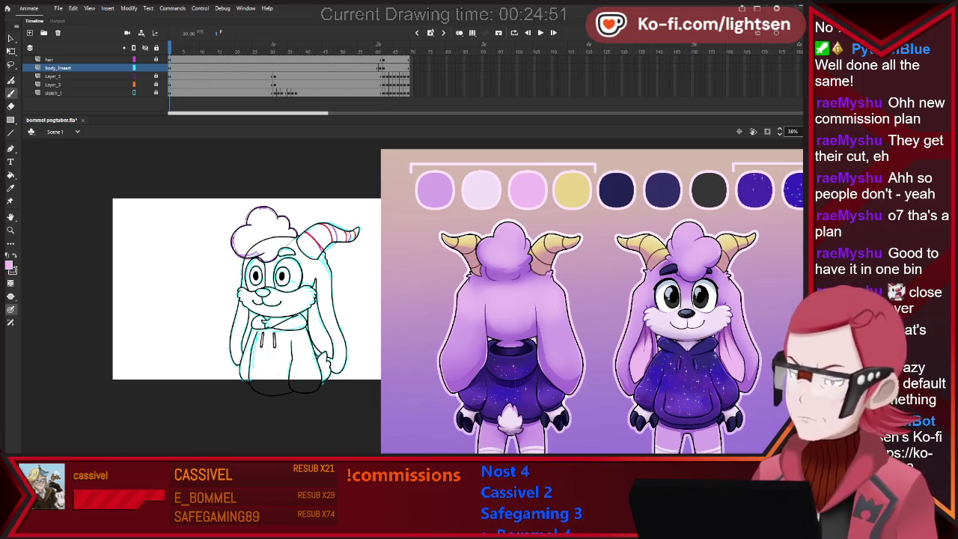
# Fill the bunny's head and ears lavender and the inner ears pink with the Paint Bucket.
pyautogui.press('i')
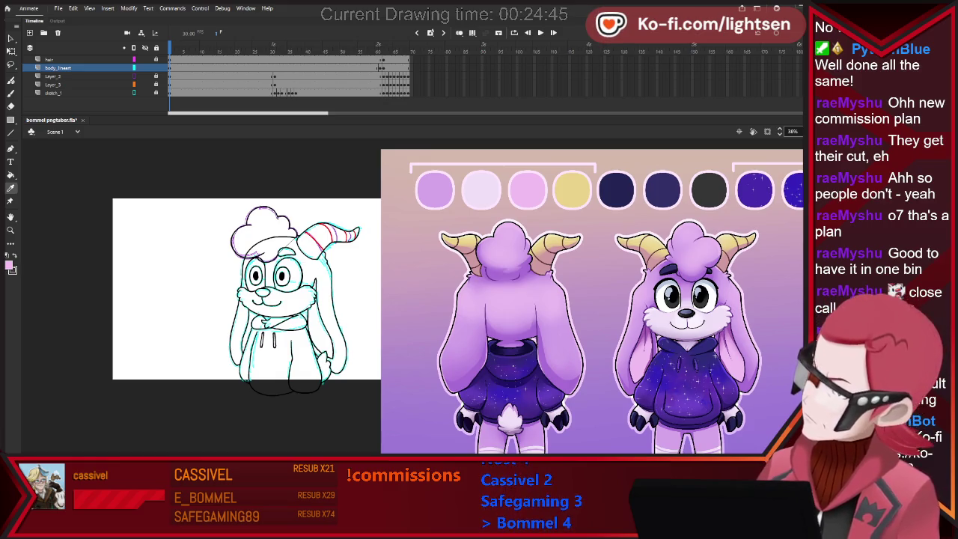
pyautogui.press('k')
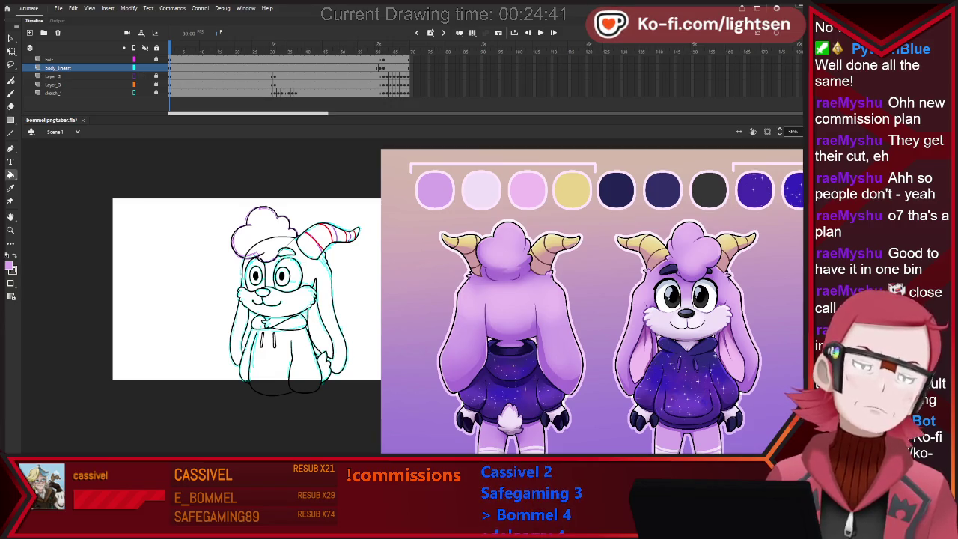
pyautogui.click(282, 248)
pyautogui.click(239, 333)
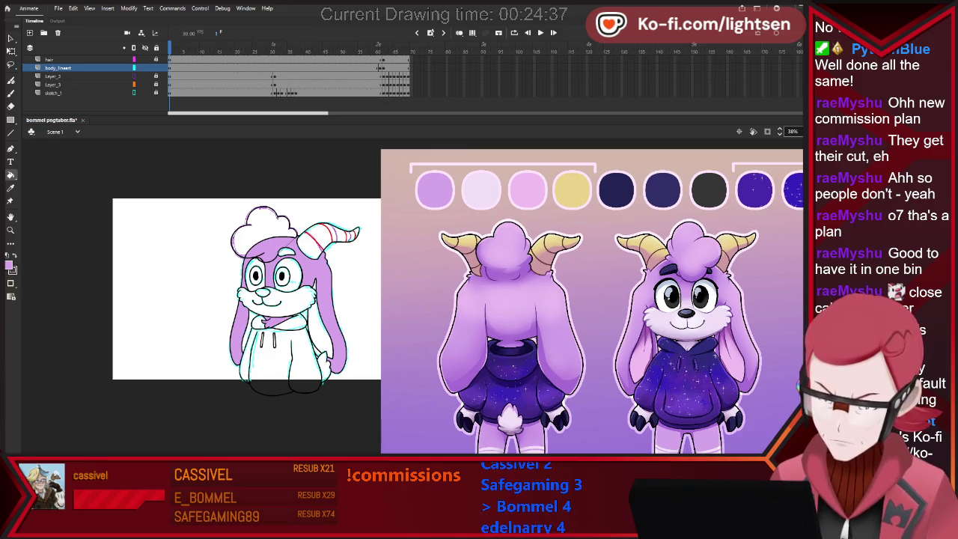
pyautogui.click(324, 366)
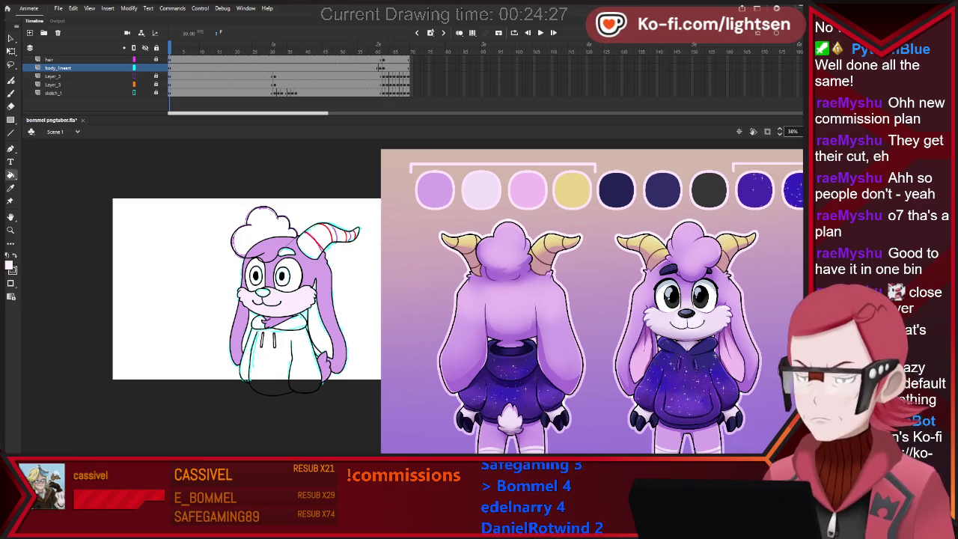
pyautogui.click(639, 337)
pyautogui.click(320, 330)
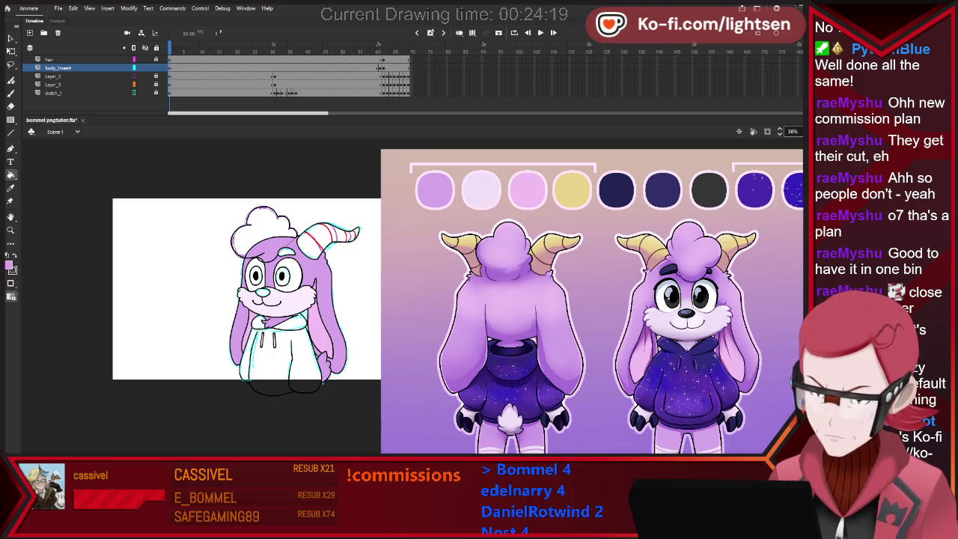
# Step forward to the line art on frame 61, then return to the coloured frame and clear the selection.
pyautogui.press('.')
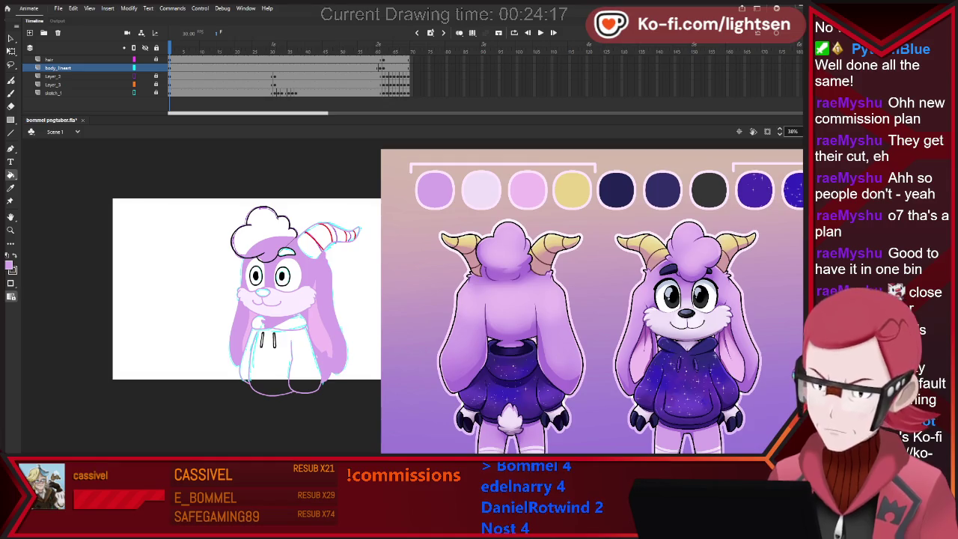
pyautogui.press('.')
pyautogui.press('.')
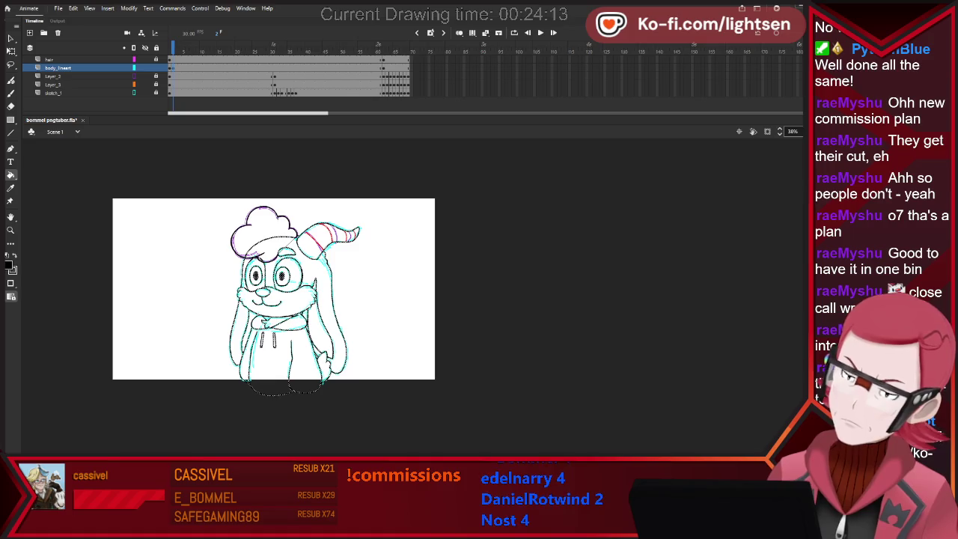
pyautogui.press('v')
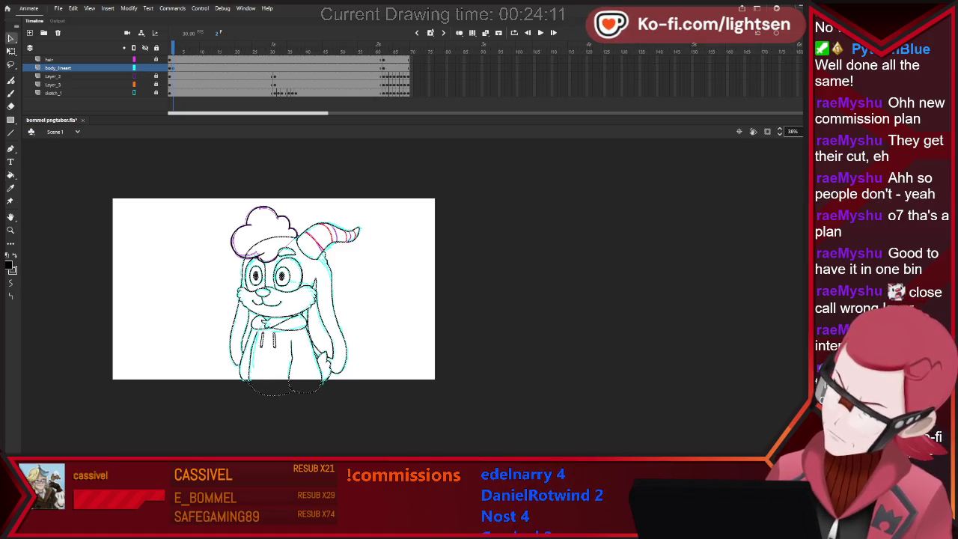
pyautogui.press(',')
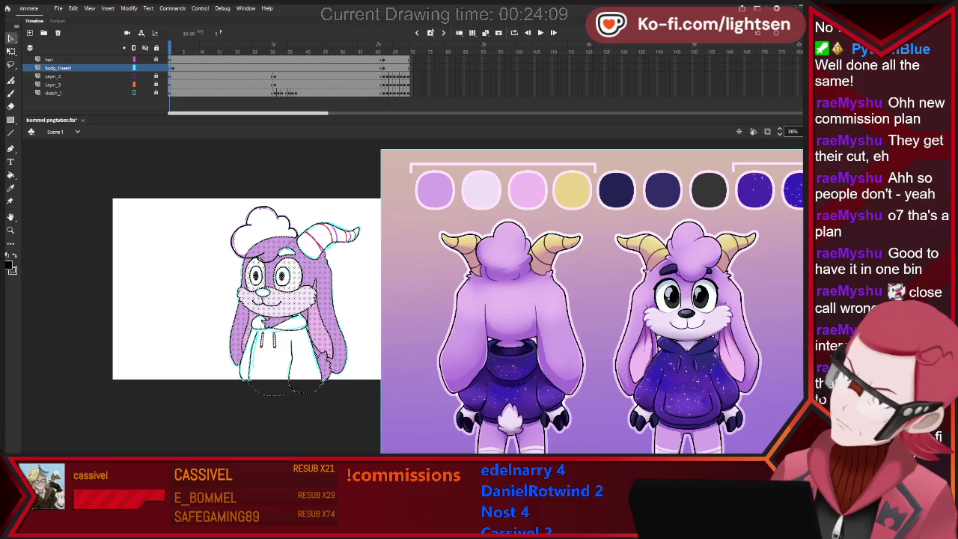
pyautogui.press('Escape')
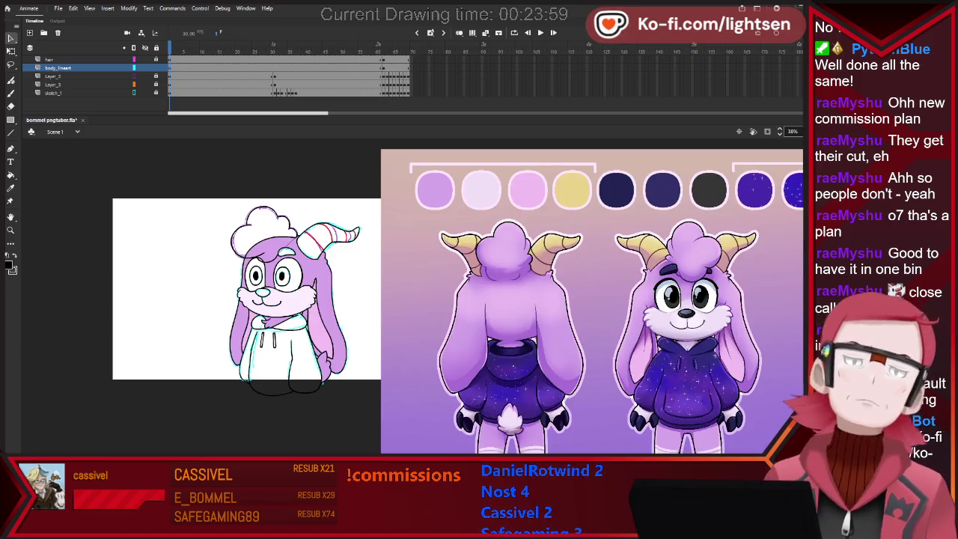
# Fill both horn sections yellow and the hoodie and collar areas dark purple.
pyautogui.press('k')
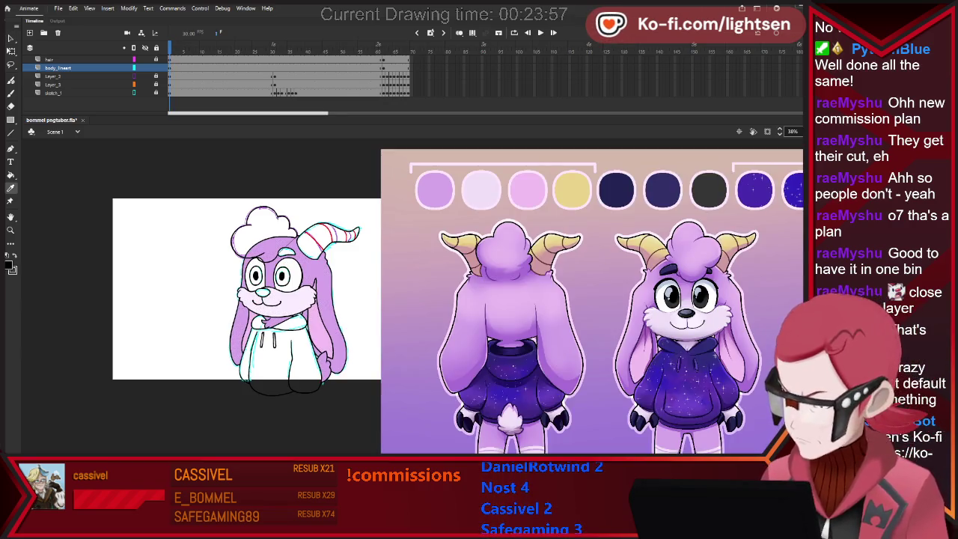
pyautogui.click(312, 246)
pyautogui.click(338, 233)
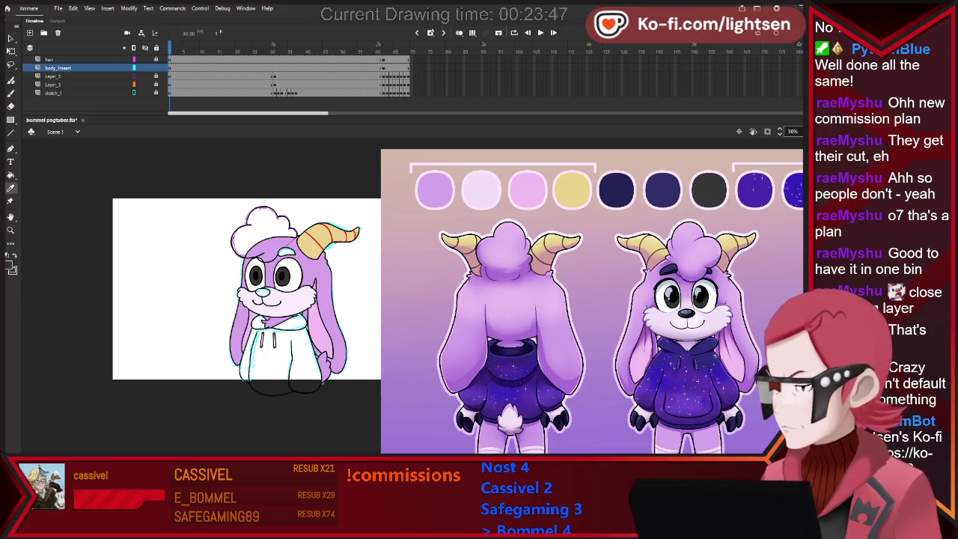
pyautogui.click(282, 359)
pyautogui.click(290, 321)
pyautogui.click(259, 322)
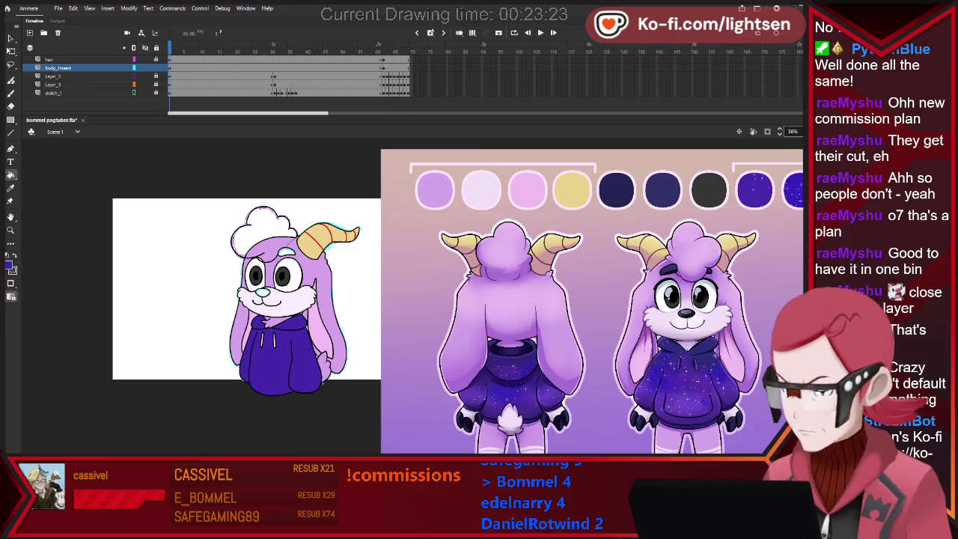
pyautogui.press('b')
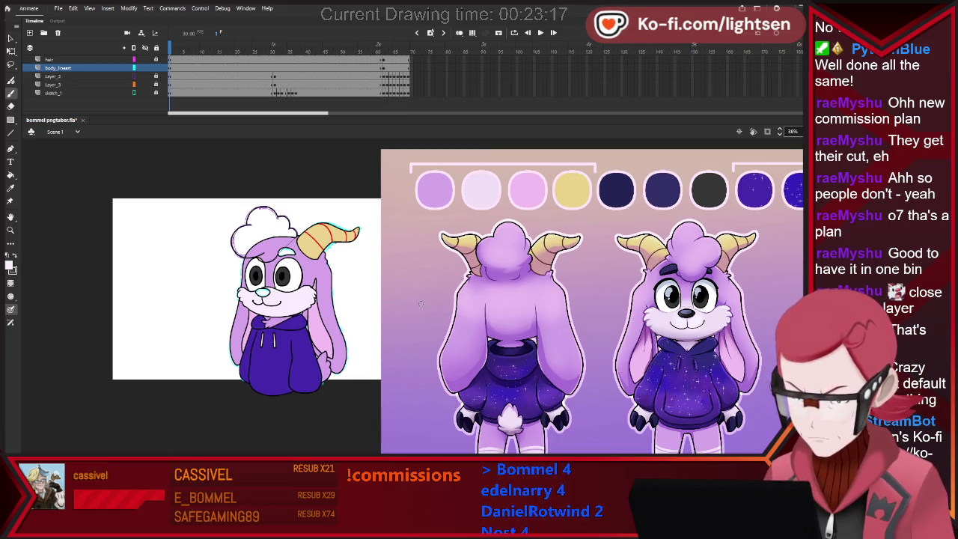
# Try a white brush mark on the neck, undo it, and sample a new brush colour.
pyautogui.moveTo(274, 319); pyautogui.dragTo(261, 327)
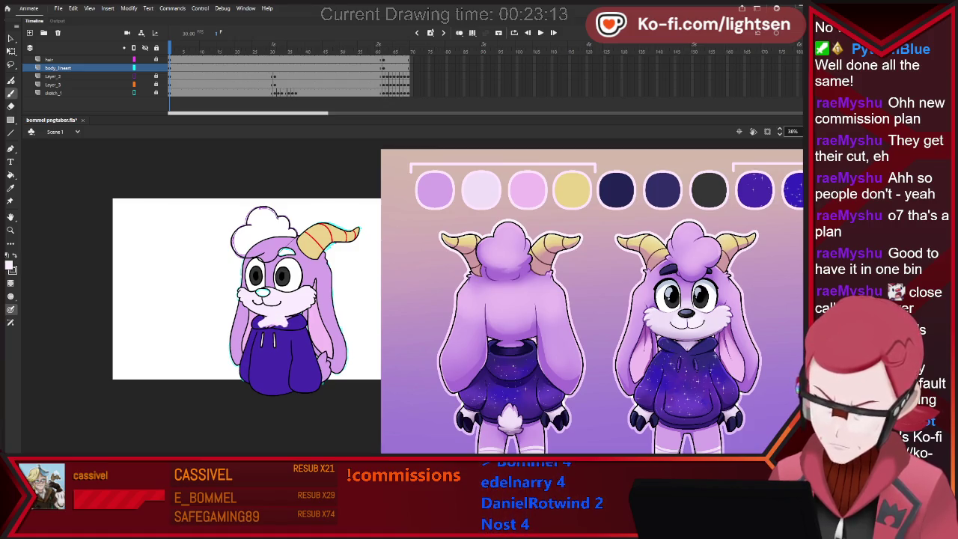
pyautogui.hotkey('ctrl', 'z')
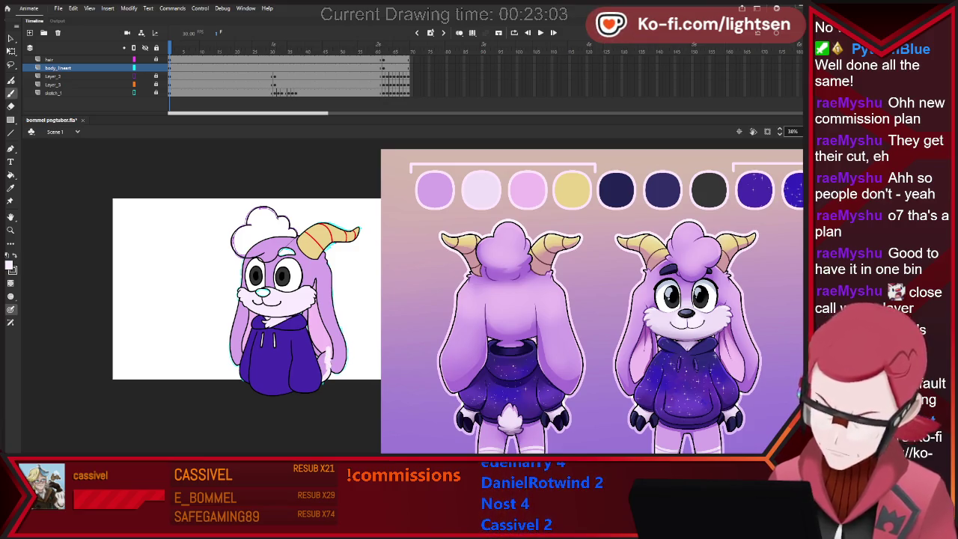
pyautogui.press('i')
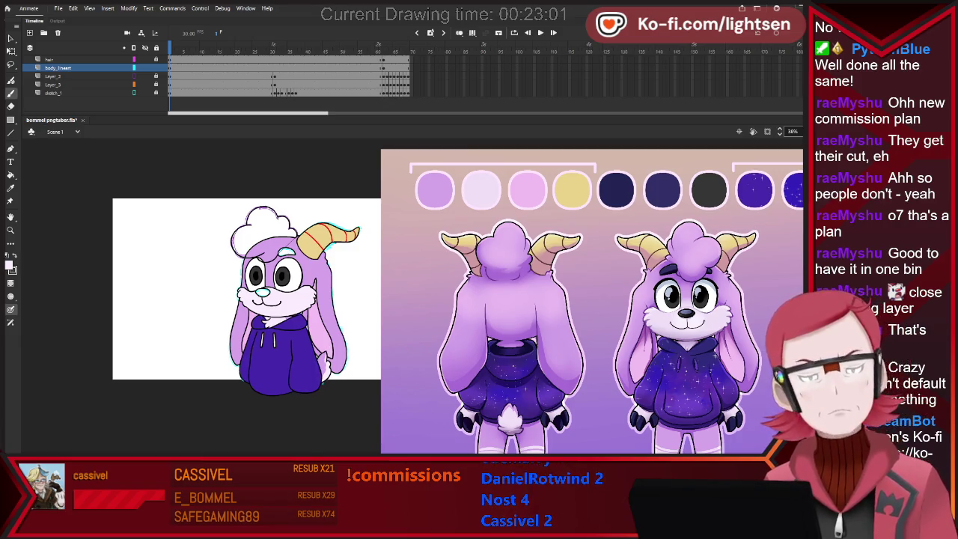
pyautogui.press('b')
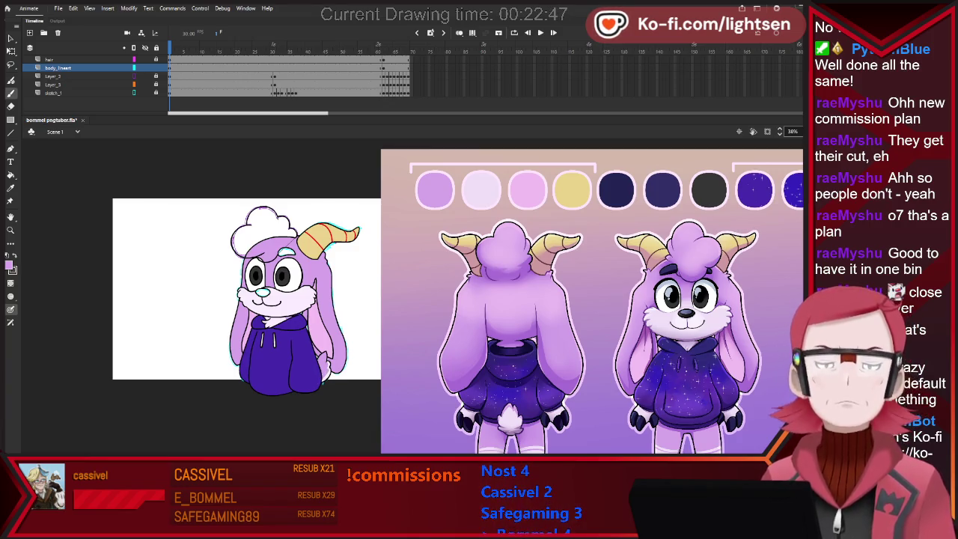
# Sample a dark colour and fill the bunny's nose with it.
pyautogui.press('k')
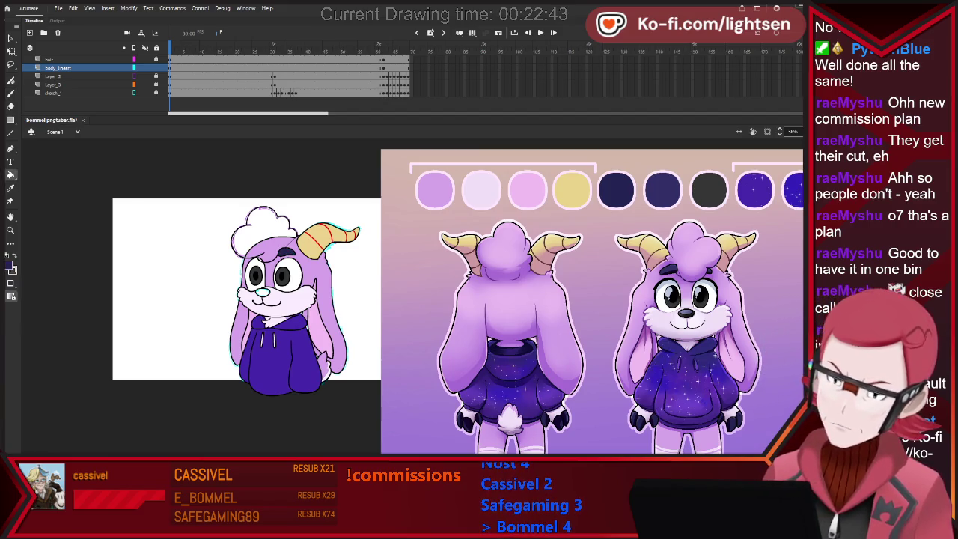
pyautogui.press('i')
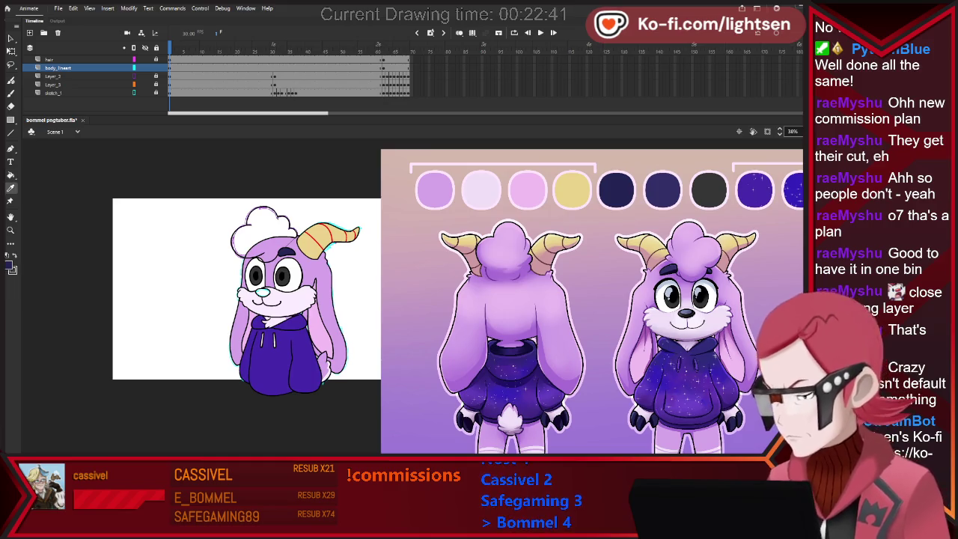
pyautogui.press('k')
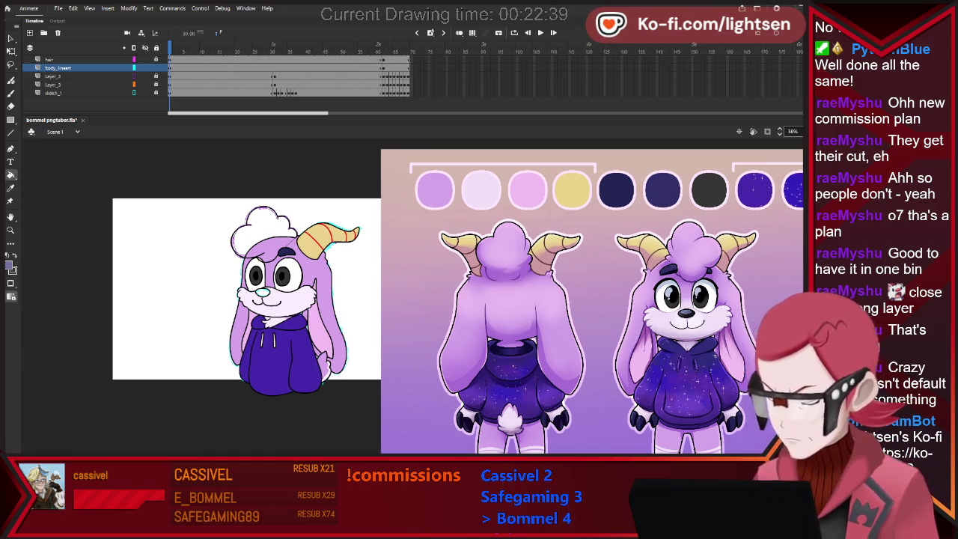
pyautogui.press('i')
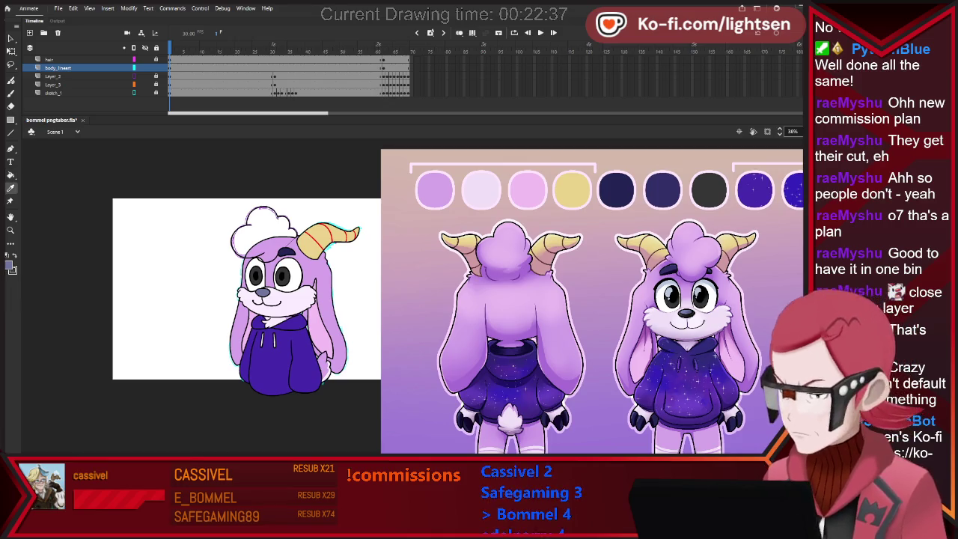
pyautogui.press('b')
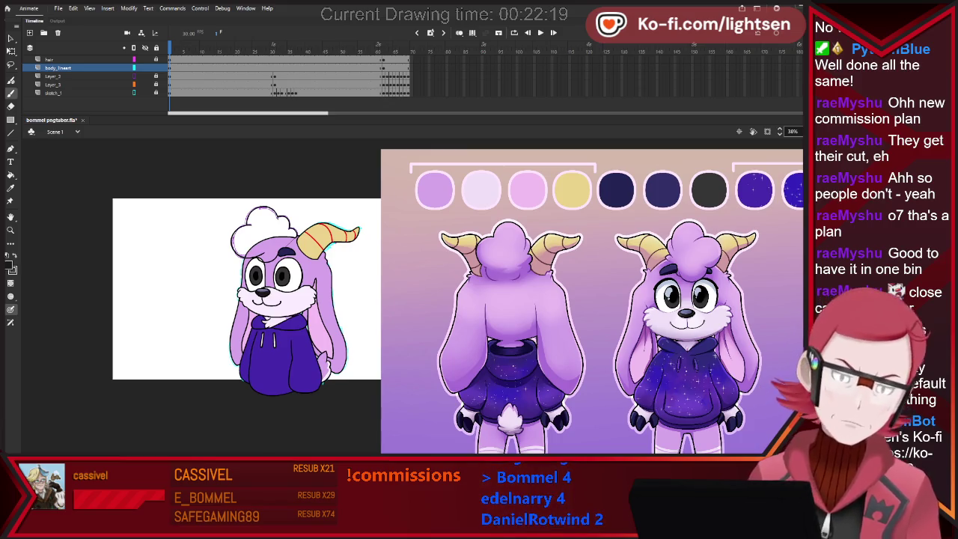
pyautogui.click(50, 59)
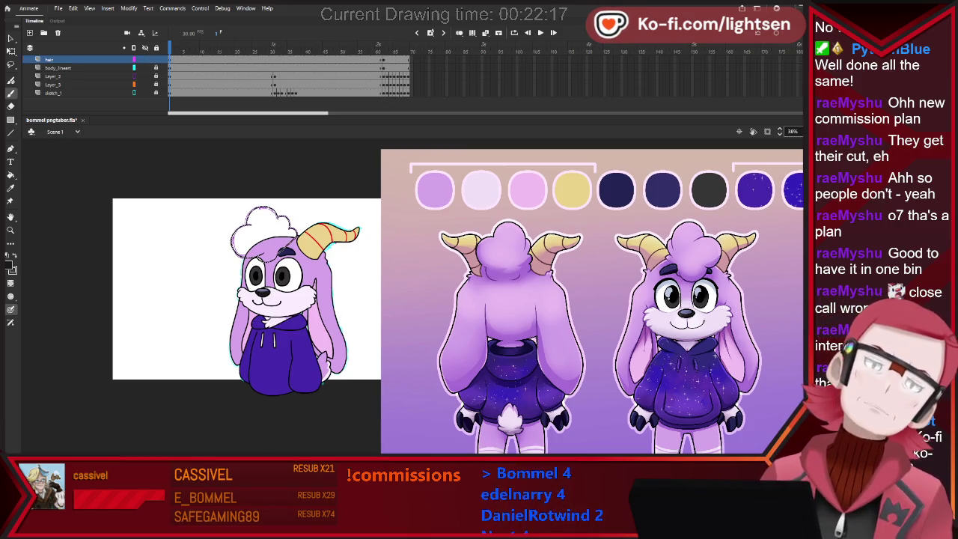
# Sample the light purple and fill the curly hair tuft with it on the hair layer.
pyautogui.press('i')
pyautogui.click(435, 189)
pyautogui.click(262, 224)
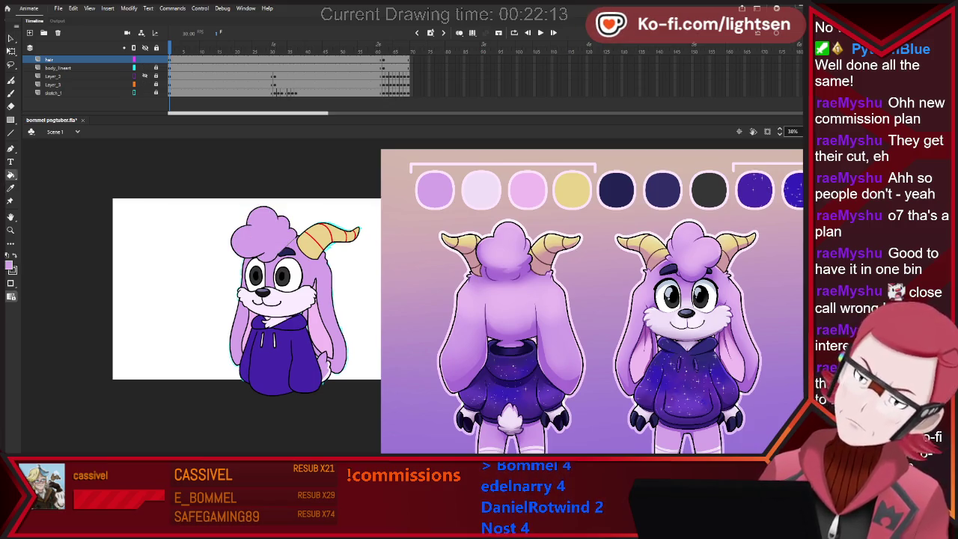
pyautogui.press('v')
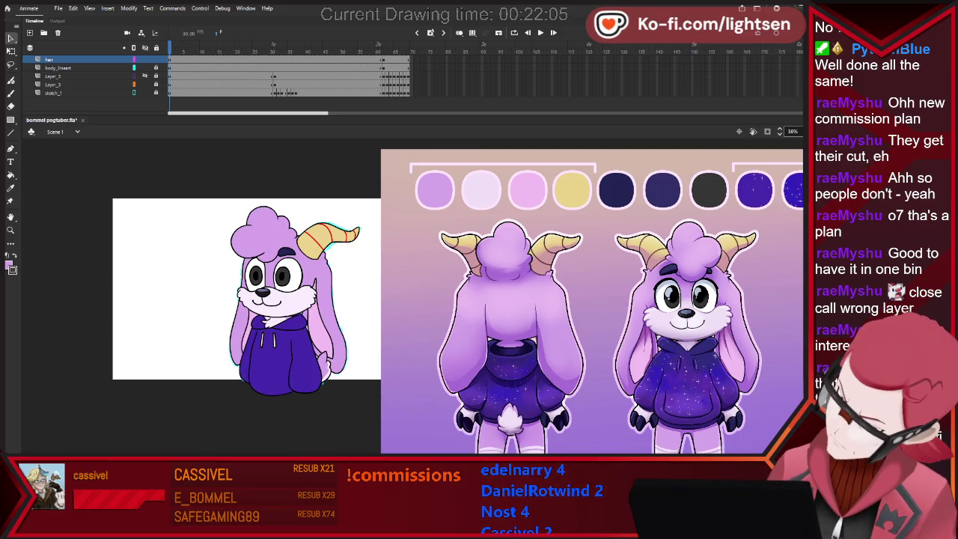
# Zoom out to the whole reference sheet, then zoom in to about 46% on the bunny.
pyautogui.hotkey('ctrl', '-')
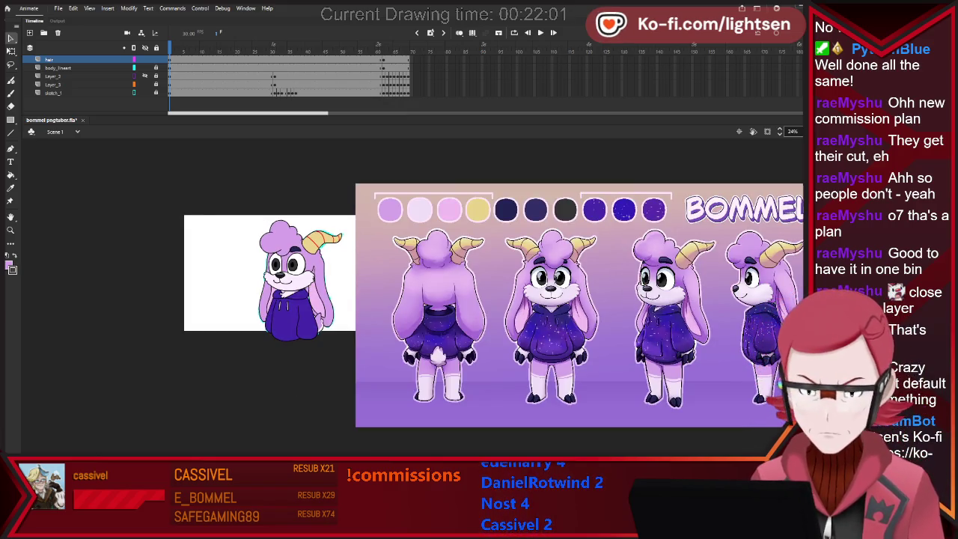
pyautogui.hotkey('ctrl', '=')
pyautogui.scroll(1, 281, 193)
pyautogui.scroll(1, 419, 401)
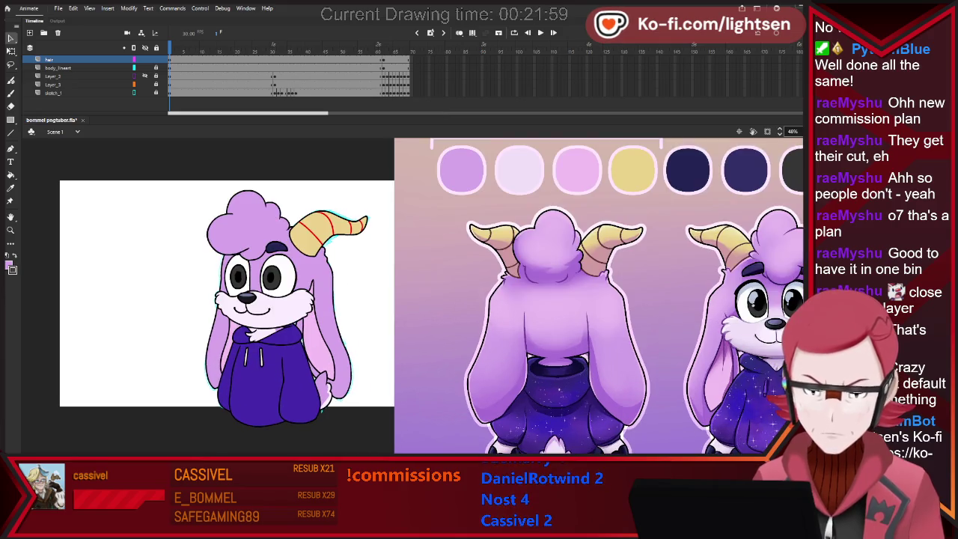
pyautogui.press('k')
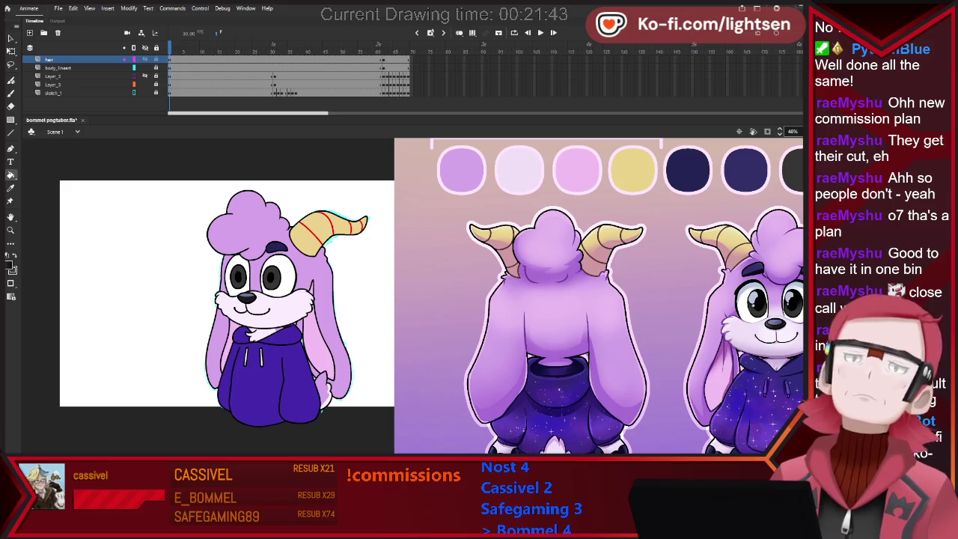
# Paint small white eye highlights on the hair layer and tidy them with the Eraser.
pyautogui.click(58, 68)
pyautogui.press('v')
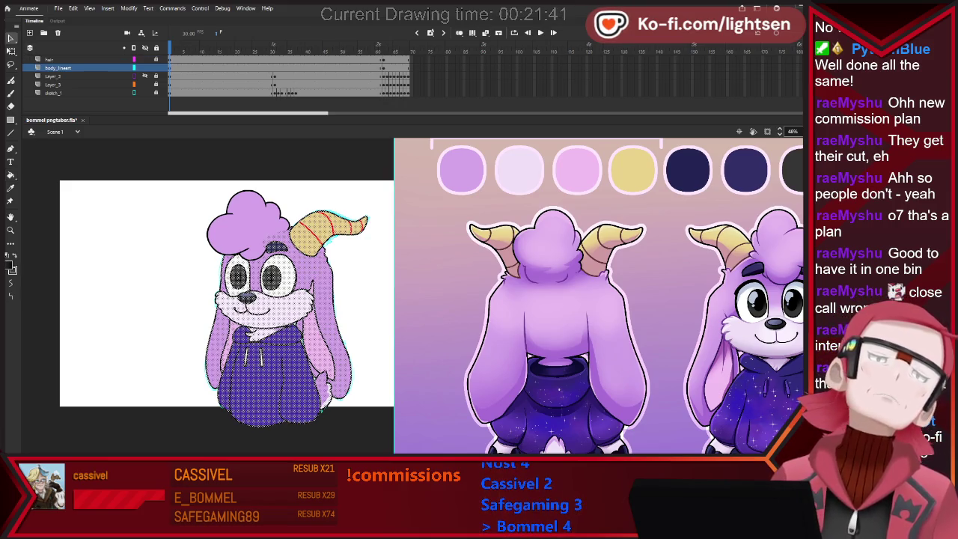
pyautogui.hotkey('ctrl', 'shift', 'a')
pyautogui.press('k')
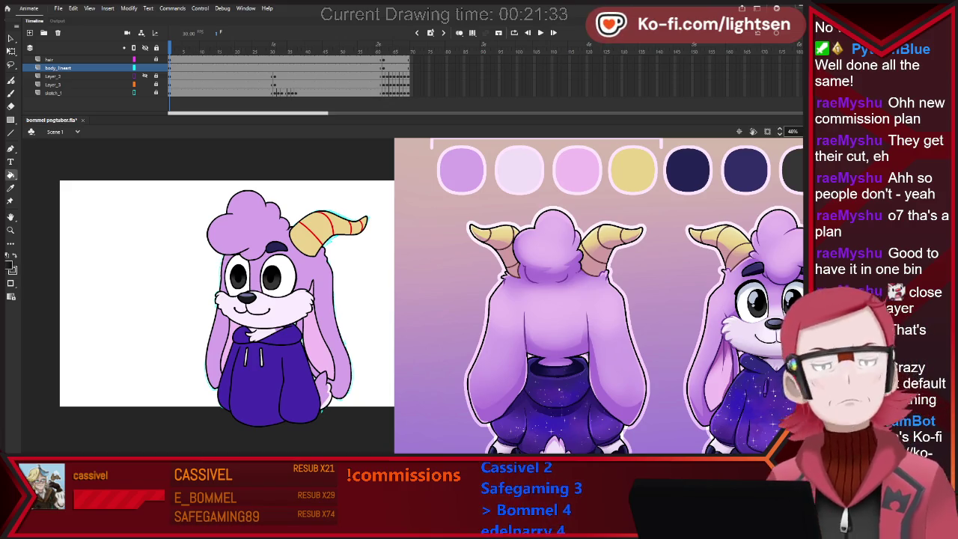
pyautogui.press('b')
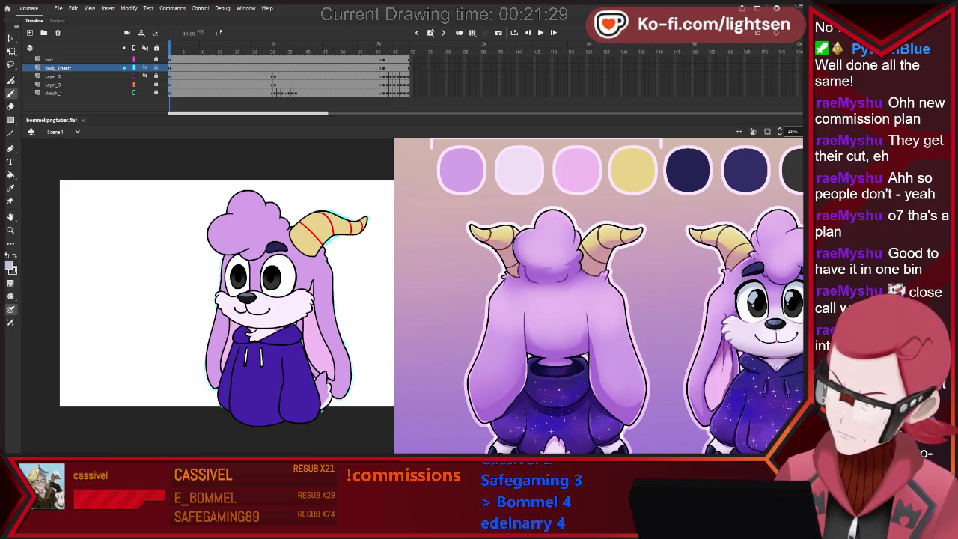
pyautogui.click(48, 59)
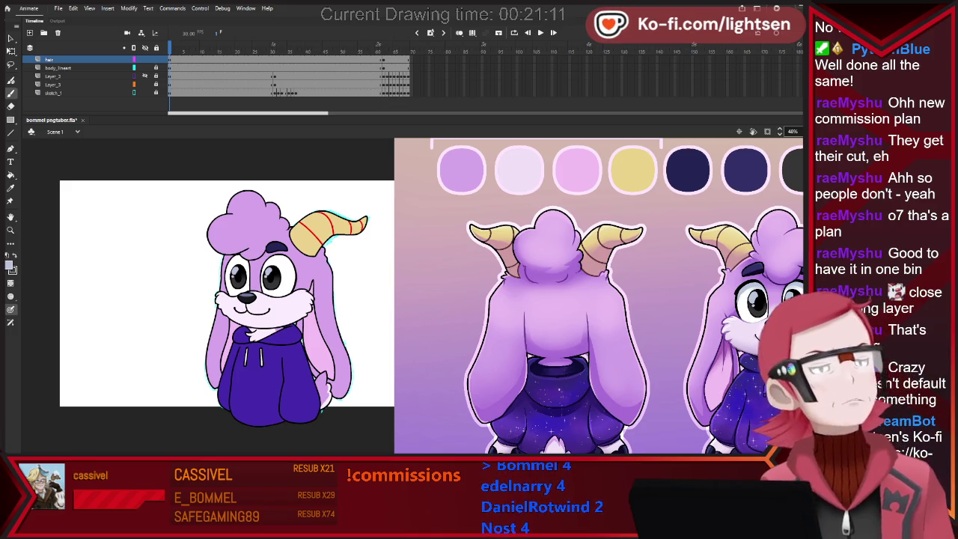
pyautogui.press('e')
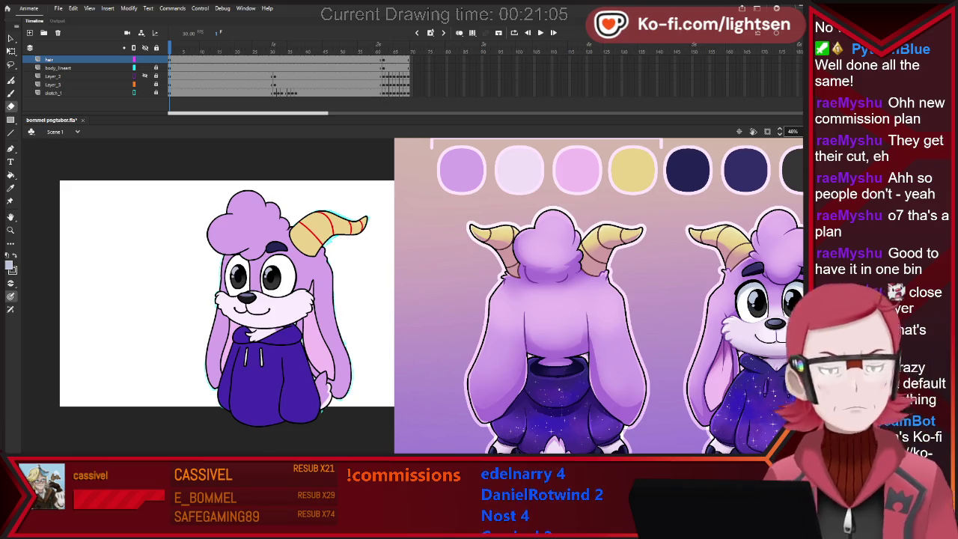
pyautogui.press('b')
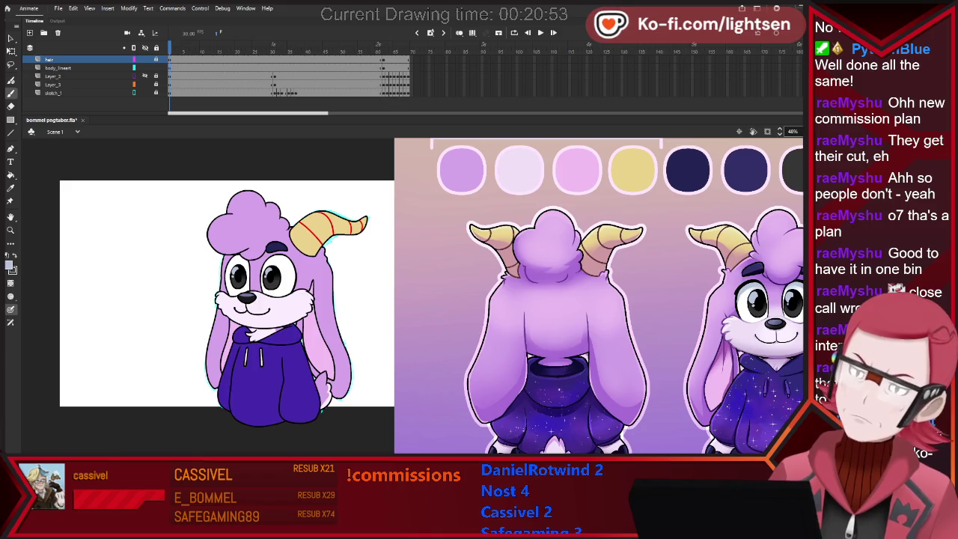
# Return to the body_lineart layer and sample the light lilac colour.
pyautogui.click(58, 67)
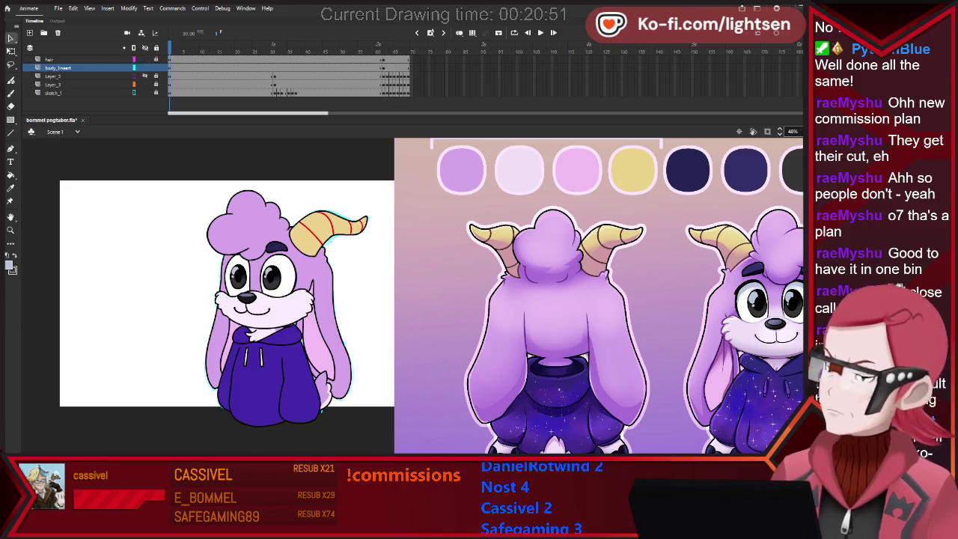
pyautogui.press('b')
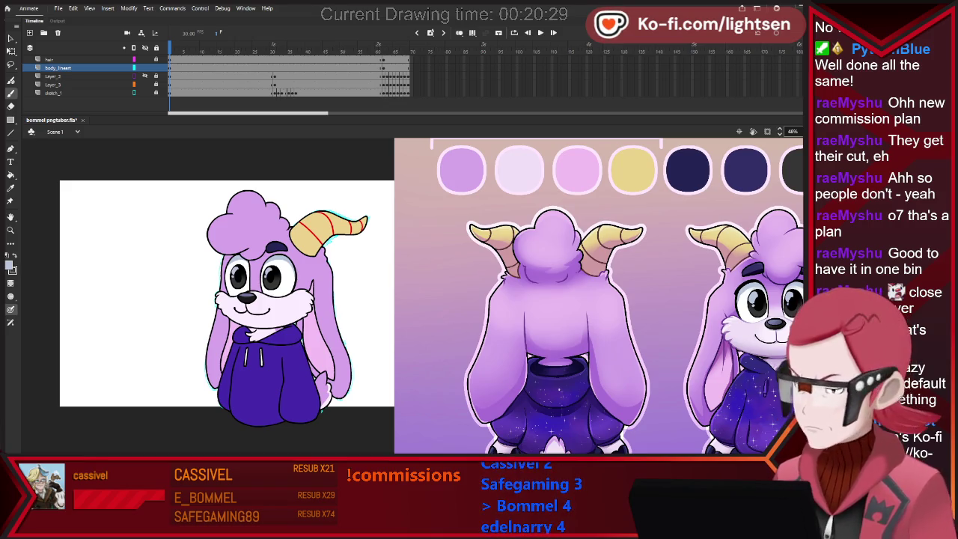
pyautogui.press('i')
pyautogui.click(461, 170)
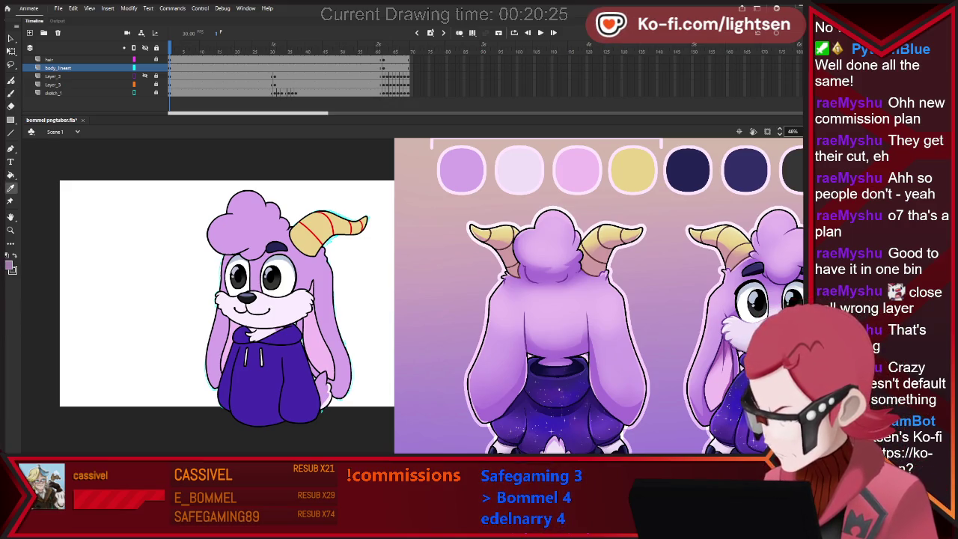
# Paint light pink blush beside the snout, re-sampling colours between brush strokes.
pyautogui.press('k')
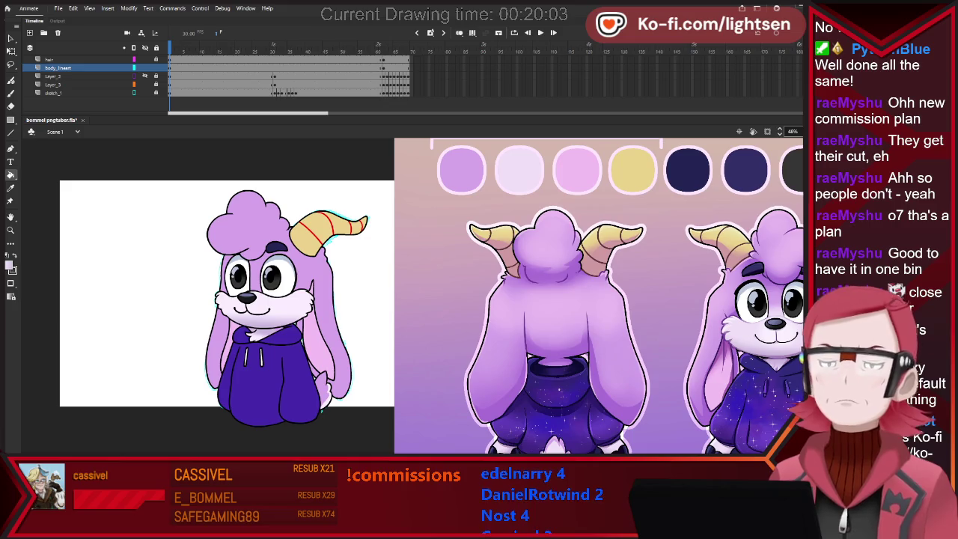
pyautogui.press('b')
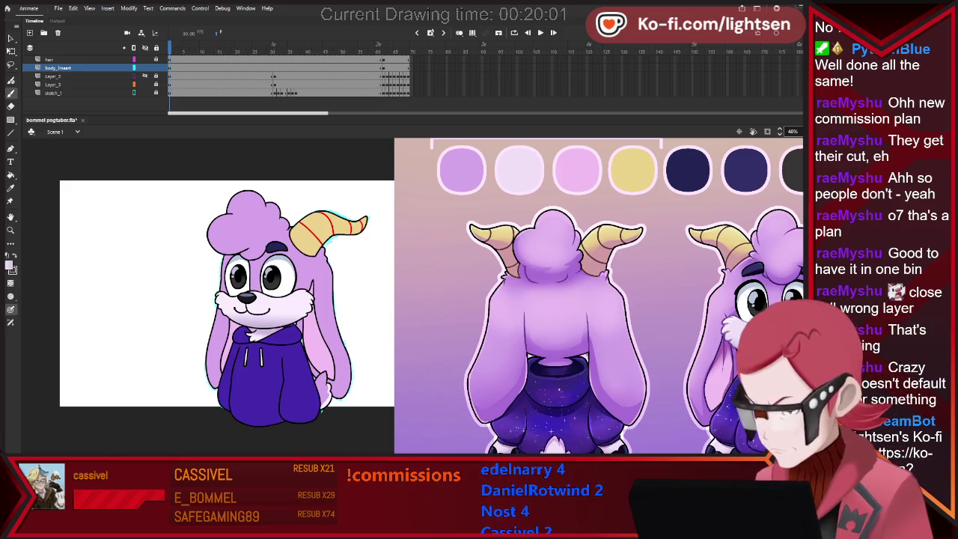
pyautogui.press('i')
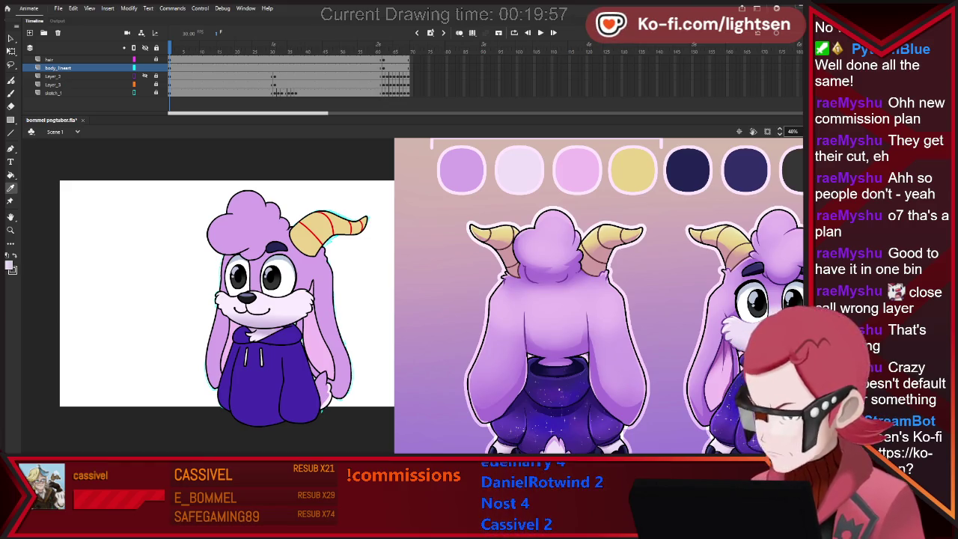
pyautogui.press('b')
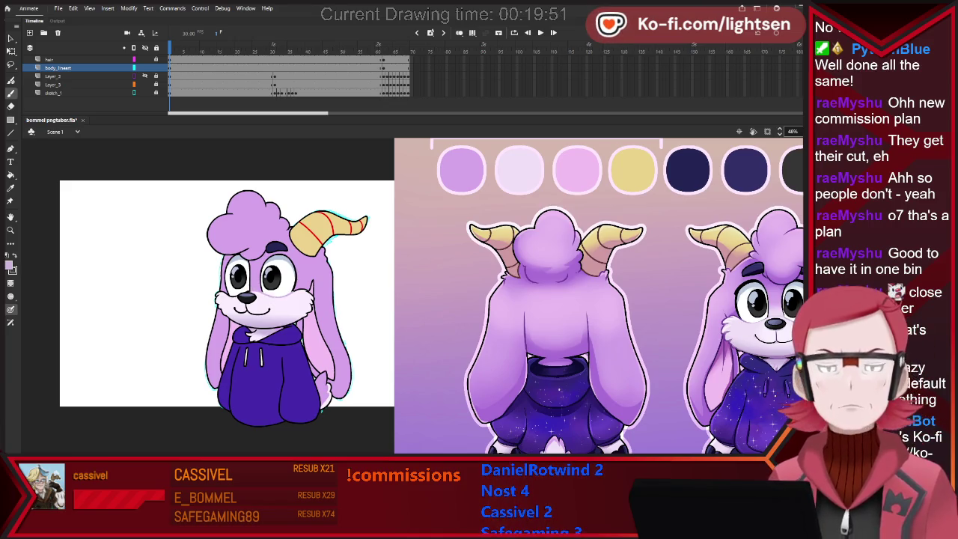
pyautogui.press('i')
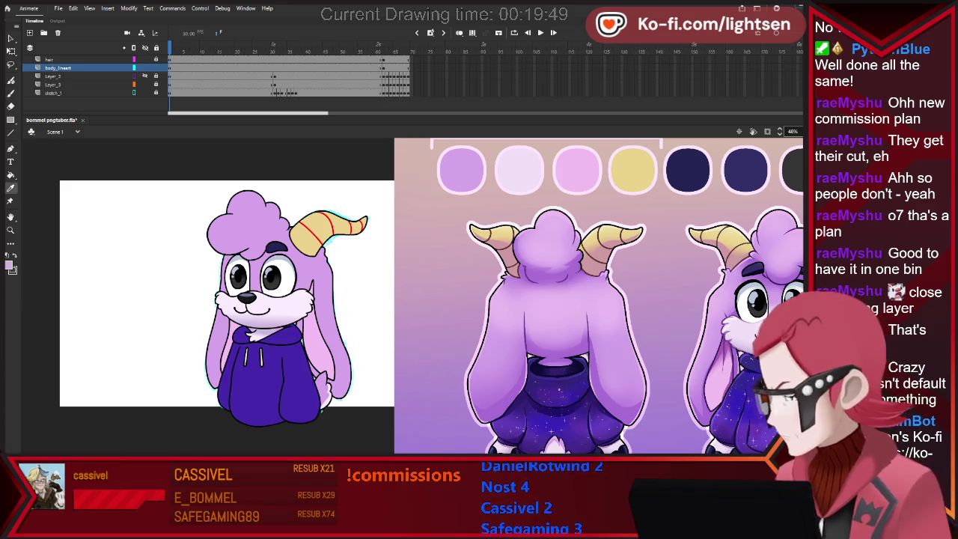
pyautogui.press('b')
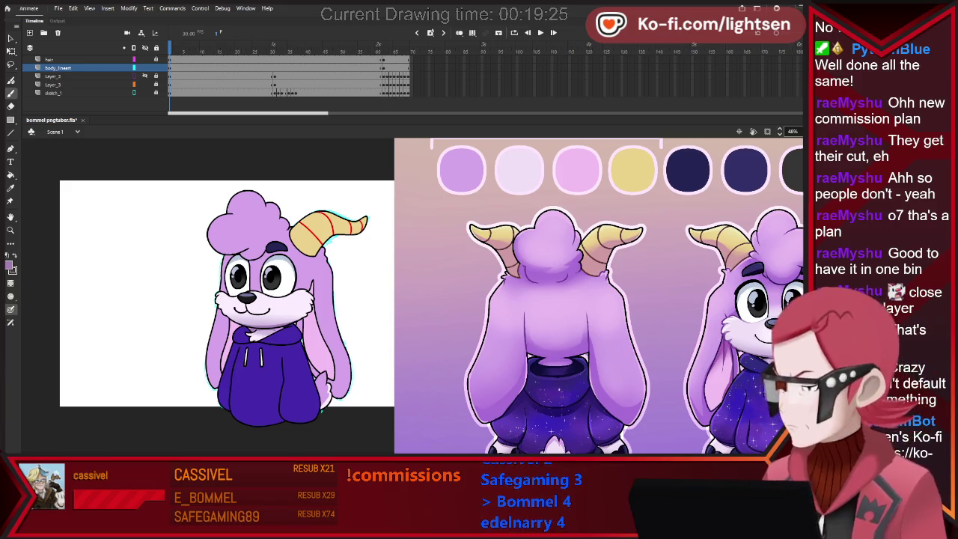
# Cover the purple mark on the left ear with light pink brush strokes.
pyautogui.press('k')
pyautogui.press('b')
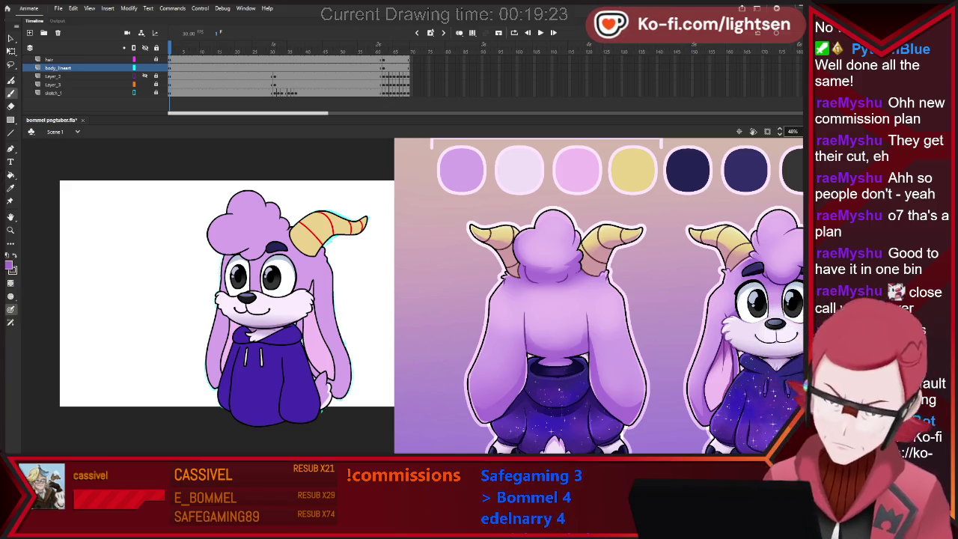
pyautogui.moveTo(218, 309); pyautogui.dragTo(228, 374)
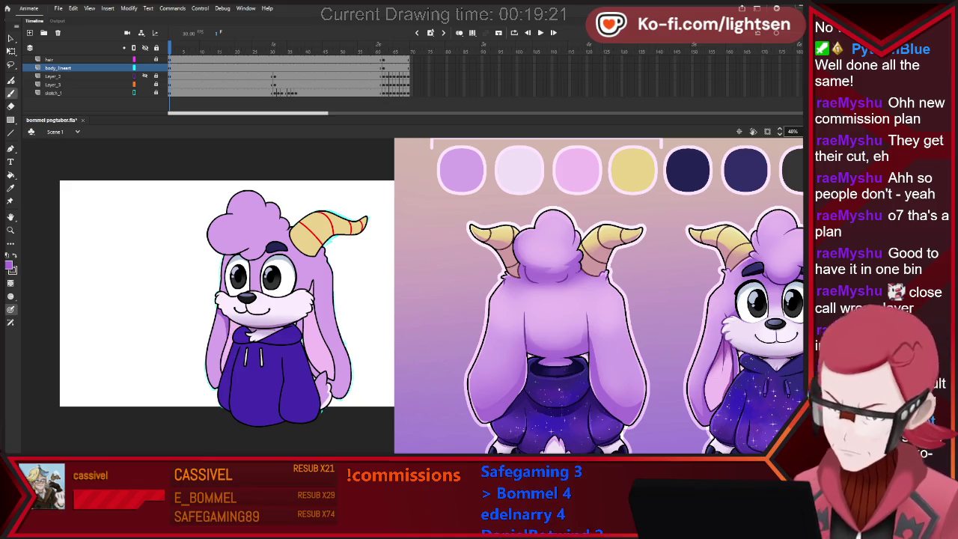
pyautogui.moveTo(303, 317); pyautogui.dragTo(287, 339)
pyautogui.hotkey('ctrl', 'z')
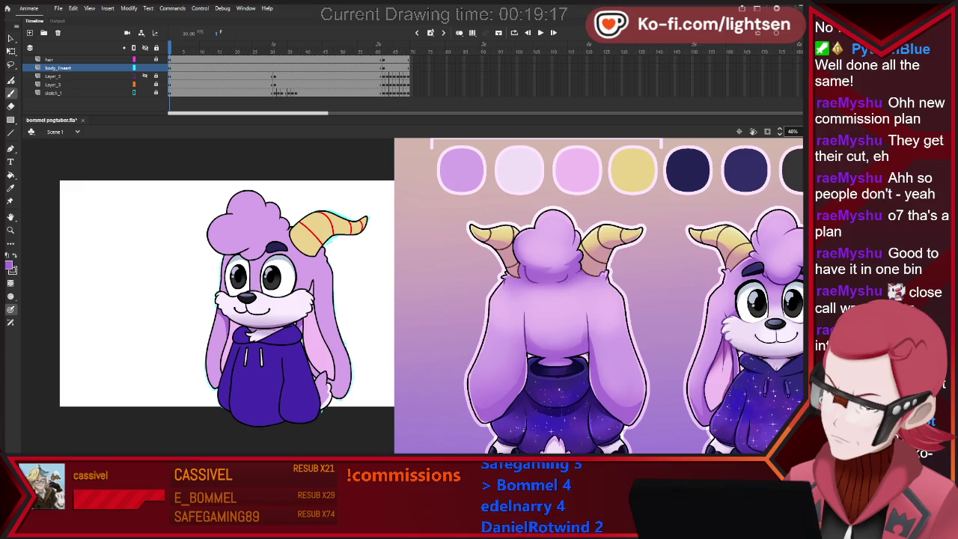
# Add a small purple stroke above the left eye, undoing stray cheek and arm strokes.
pyautogui.moveTo(242, 262); pyautogui.dragTo(258, 264)
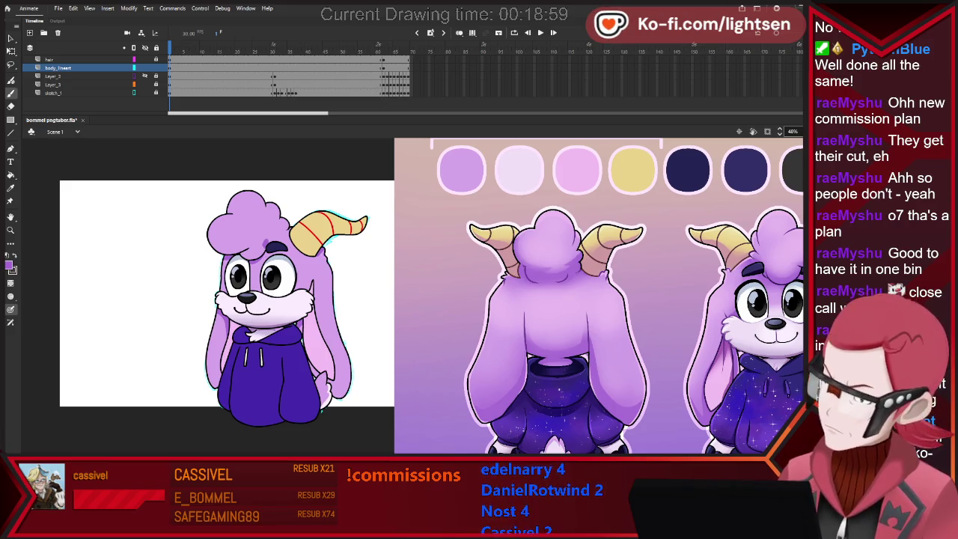
pyautogui.moveTo(295, 293)
pyautogui.mouseDown()
pyautogui.moveTo(292, 267)
pyautogui.moveTo(312, 287)
pyautogui.mouseUp()
pyautogui.hotkey('ctrl', 'z')
pyautogui.hotkey('ctrl', 'z')
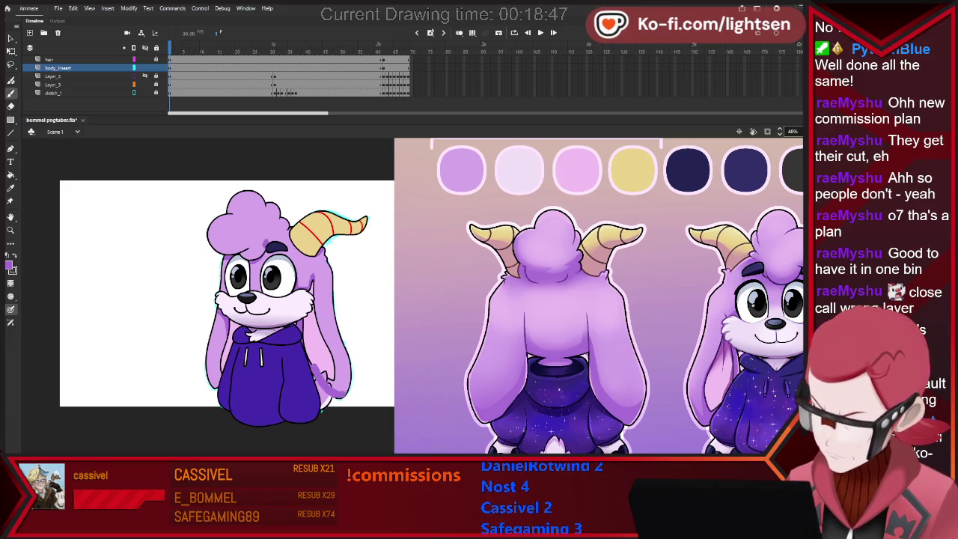
pyautogui.moveTo(204, 384); pyautogui.dragTo(238, 323)
pyautogui.hotkey('ctrl', 'z')
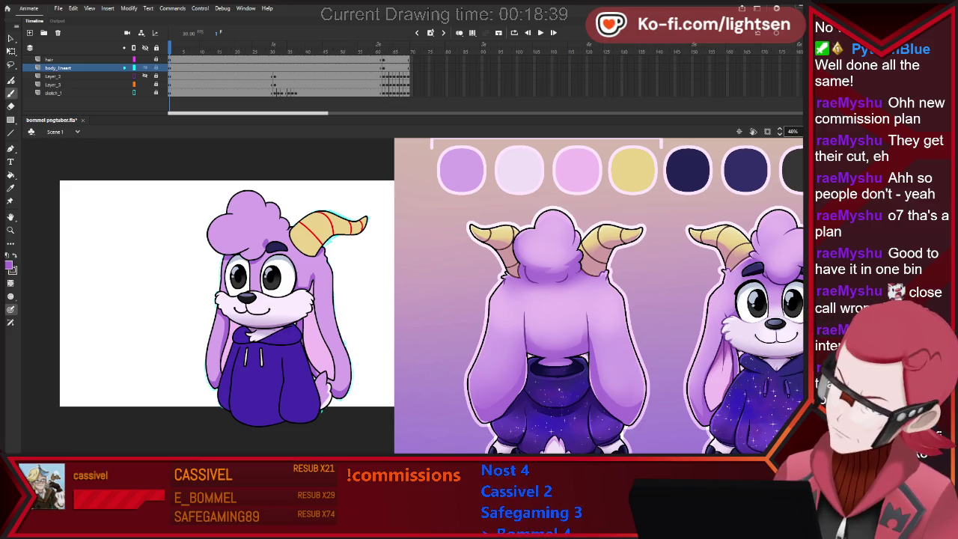
pyautogui.press('i')
pyautogui.press('b')
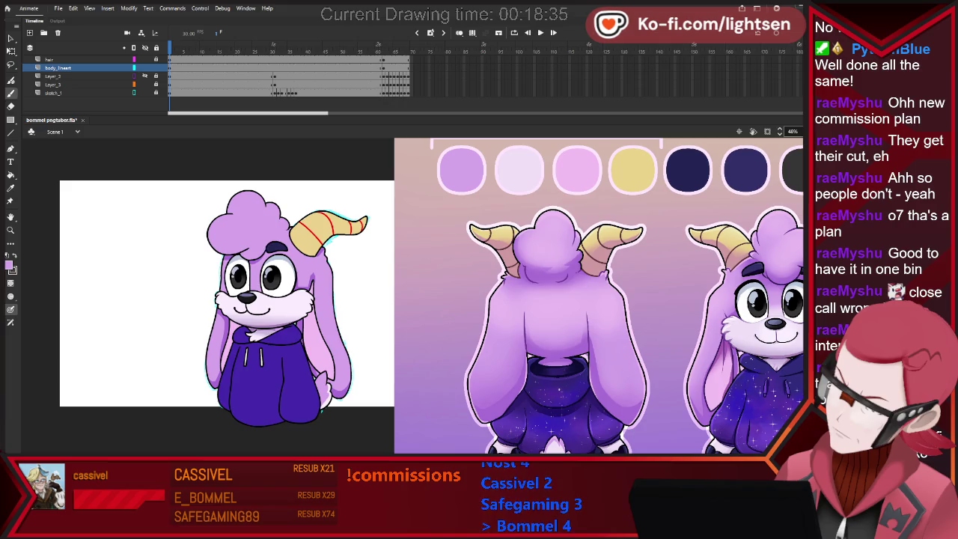
pyautogui.click(48, 59)
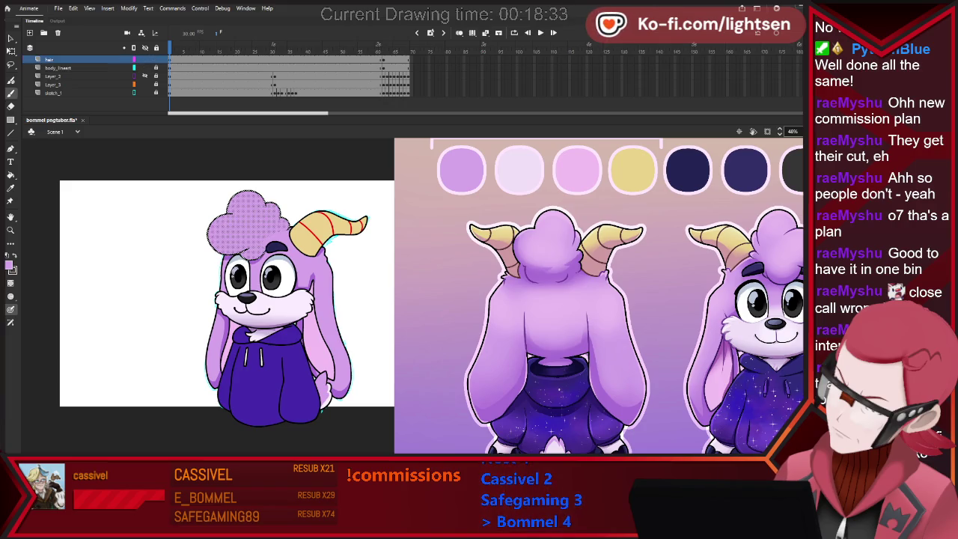
# Brush a purple stroke along the hair's left edge, then sample a darker purple.
pyautogui.press('v')
pyautogui.hotkey('ctrl', 'shift', 'a')
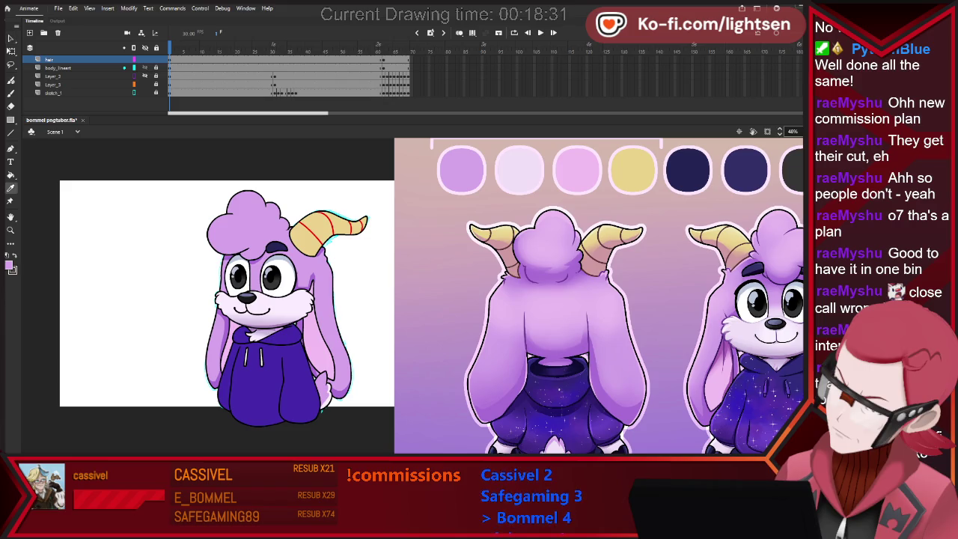
pyautogui.press('b')
pyautogui.moveTo(211, 217)
pyautogui.mouseDown()
pyautogui.moveTo(207, 239)
pyautogui.moveTo(228, 251)
pyautogui.moveTo(247, 245)
pyautogui.mouseUp()
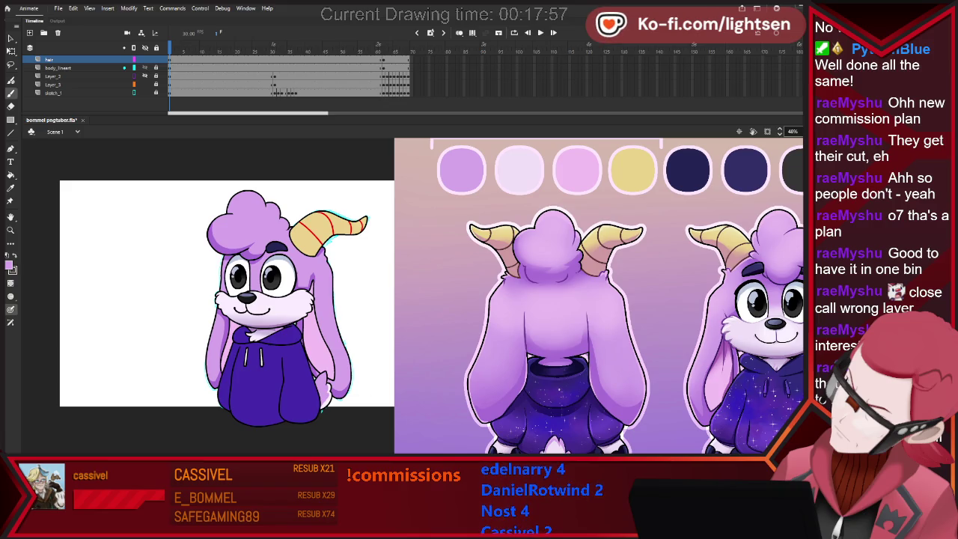
pyautogui.press('i')
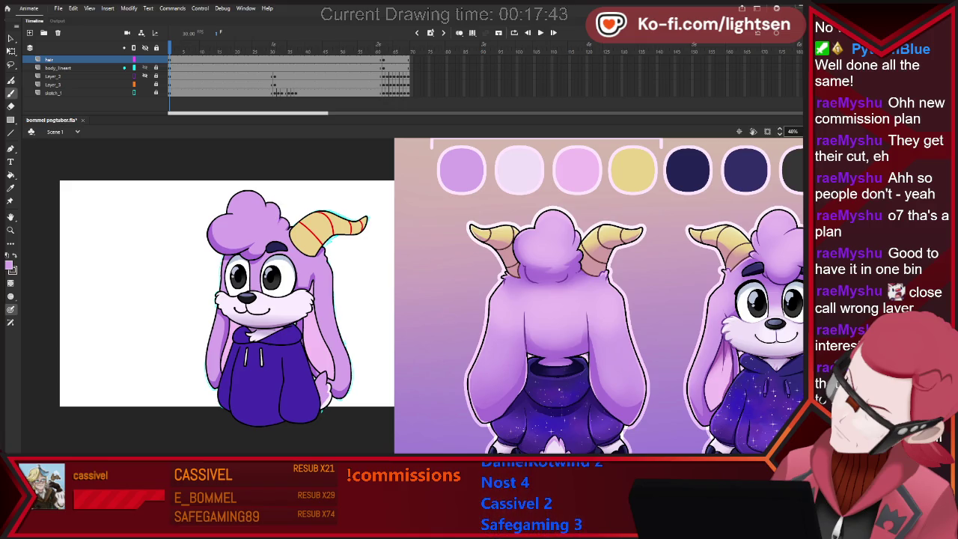
# Sample a colour from the artwork and brush an eyebrow stroke onto the bunny's forehead.
pyautogui.press('i')
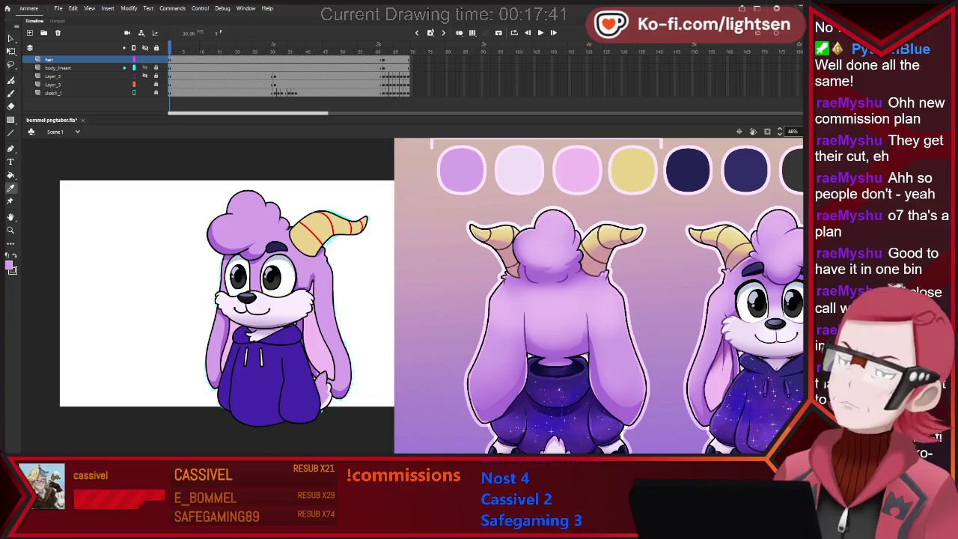
pyautogui.press('b')
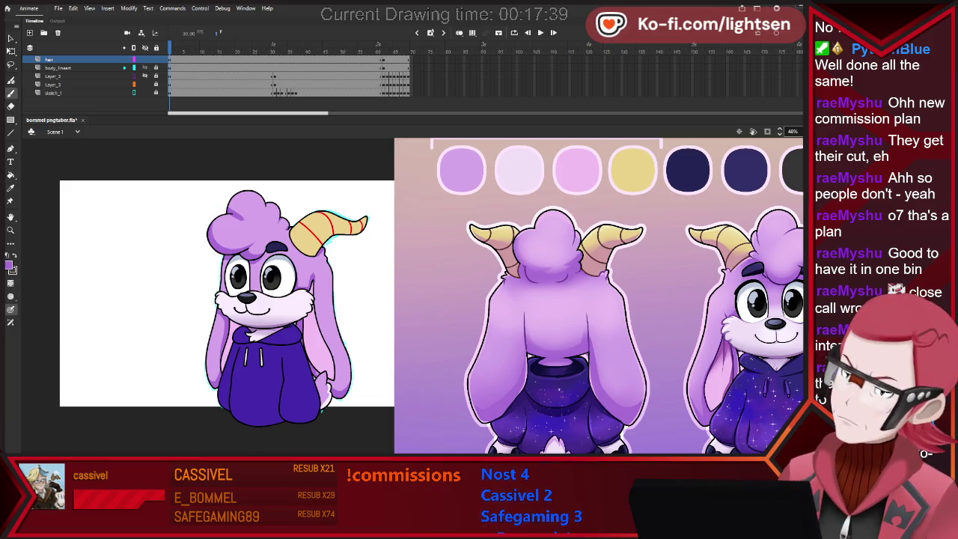
pyautogui.press('i')
pyautogui.click(462, 170)
pyautogui.press('b')
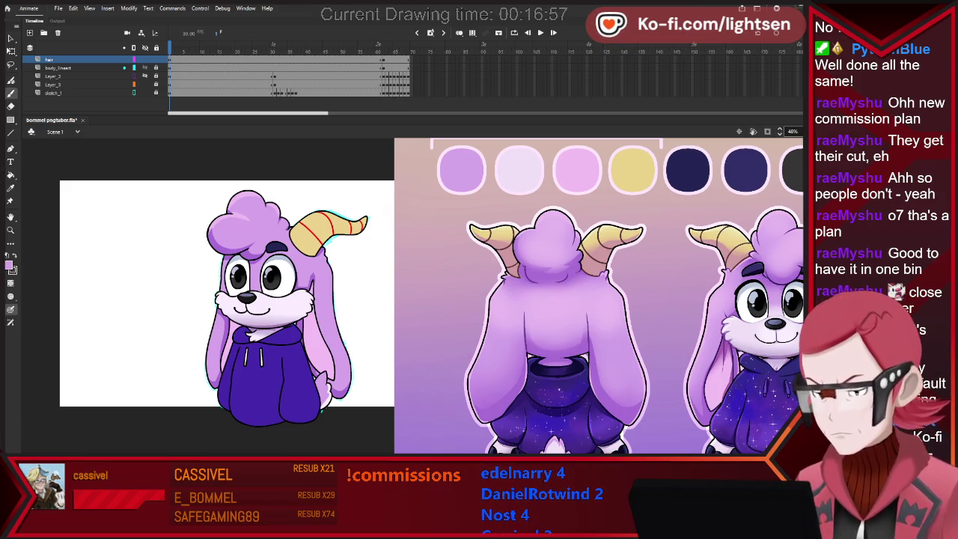
pyautogui.moveTo(270, 248); pyautogui.dragTo(284, 246)
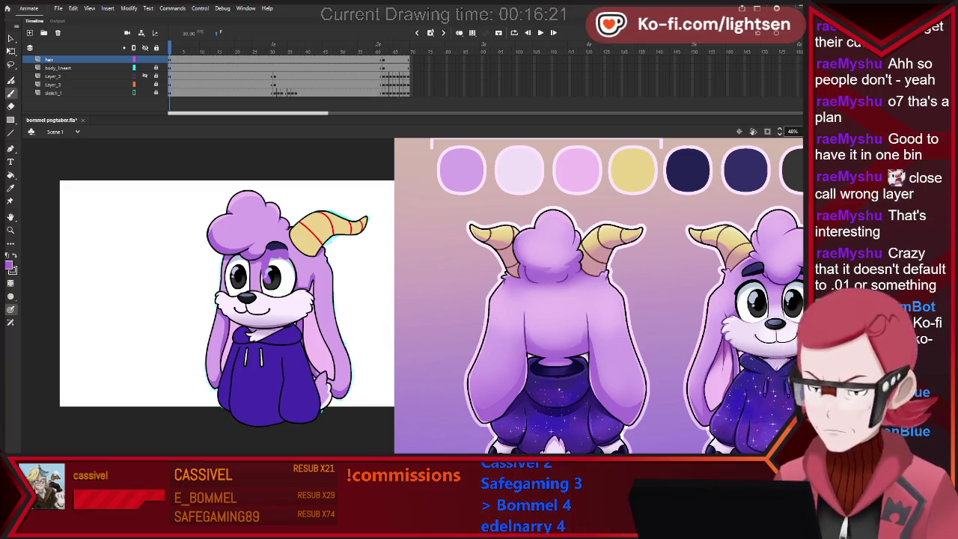
# Undo the stray hair stroke and a test stroke on body_lineart, then add Layer_5.
pyautogui.hotkey('ctrl', 'z')
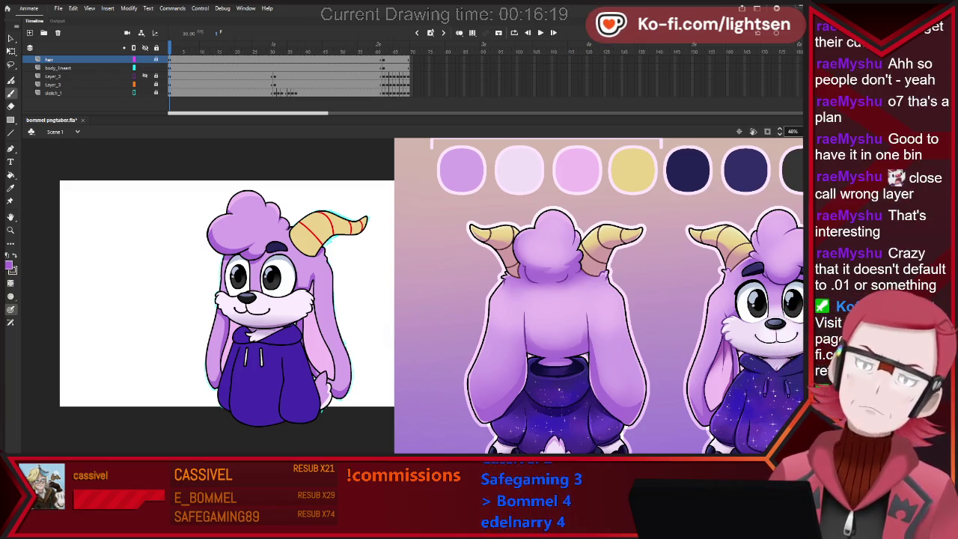
pyautogui.click(57, 67)
pyautogui.press('b')
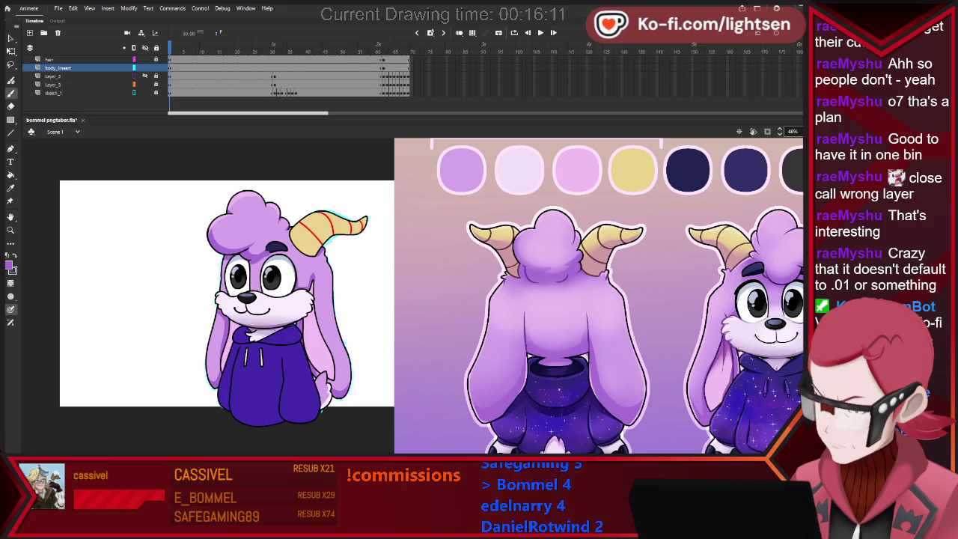
pyautogui.moveTo(268, 253); pyautogui.dragTo(283, 245)
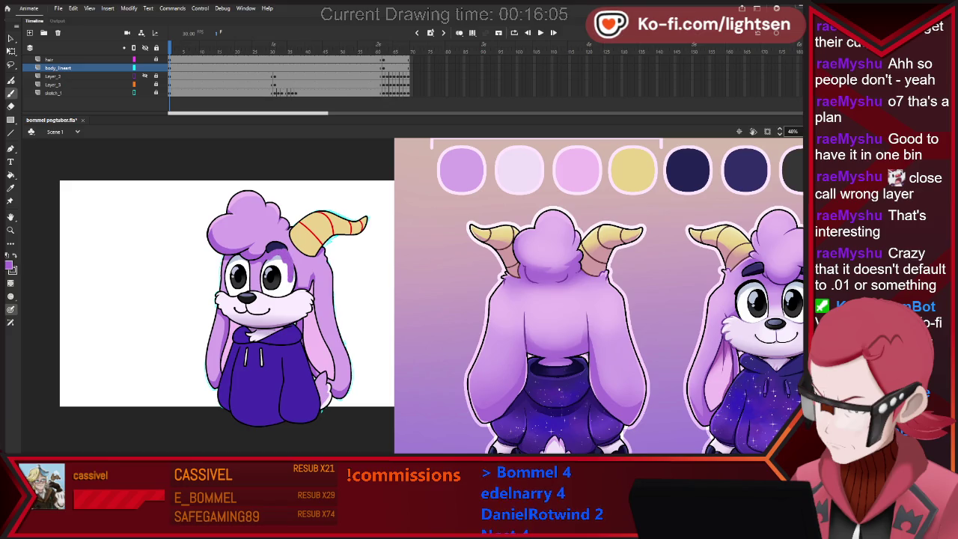
pyautogui.hotkey('ctrl', 'z')
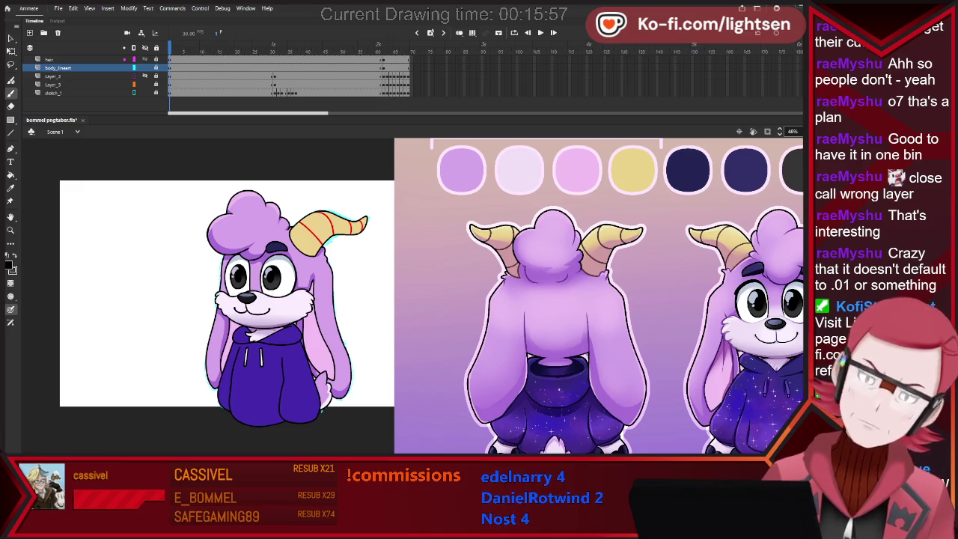
pyautogui.click(30, 32)
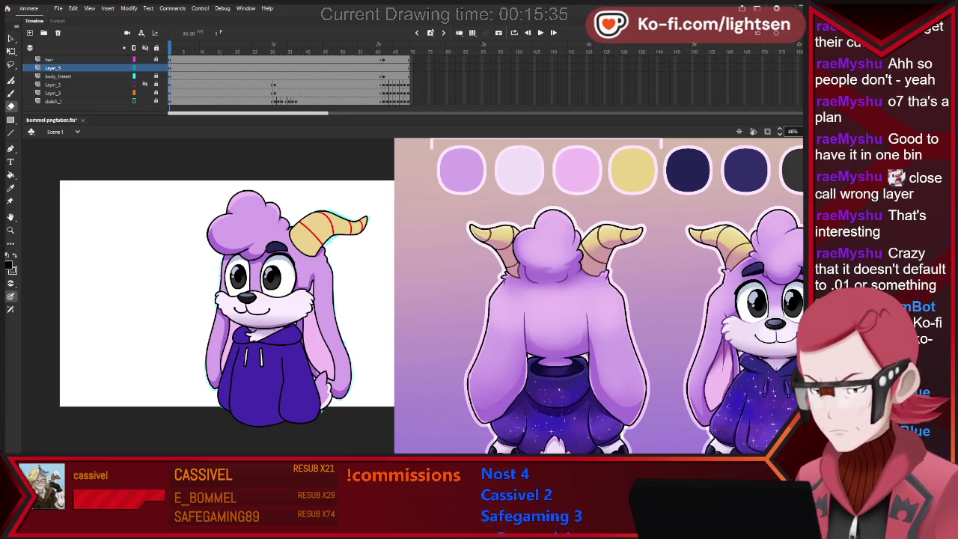
pyautogui.press('v')
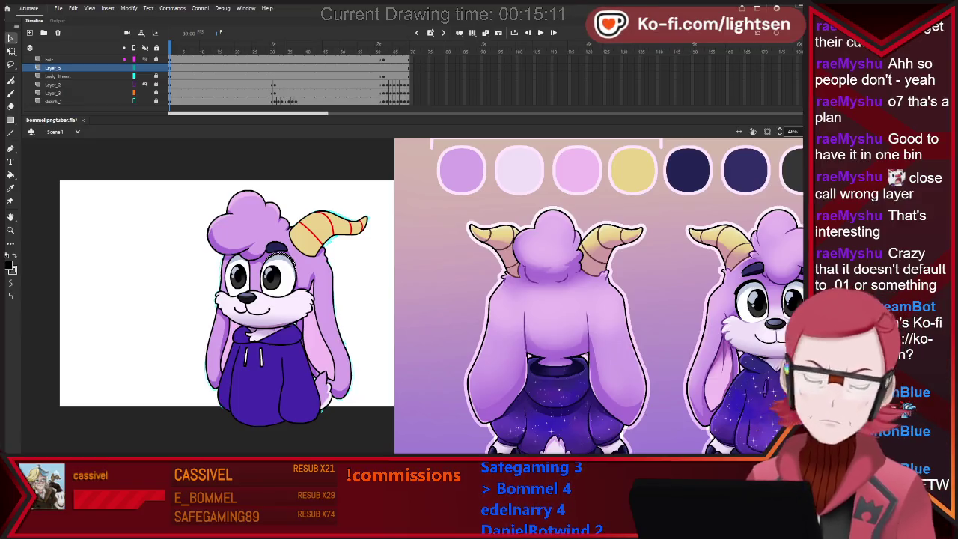
pyautogui.press('b')
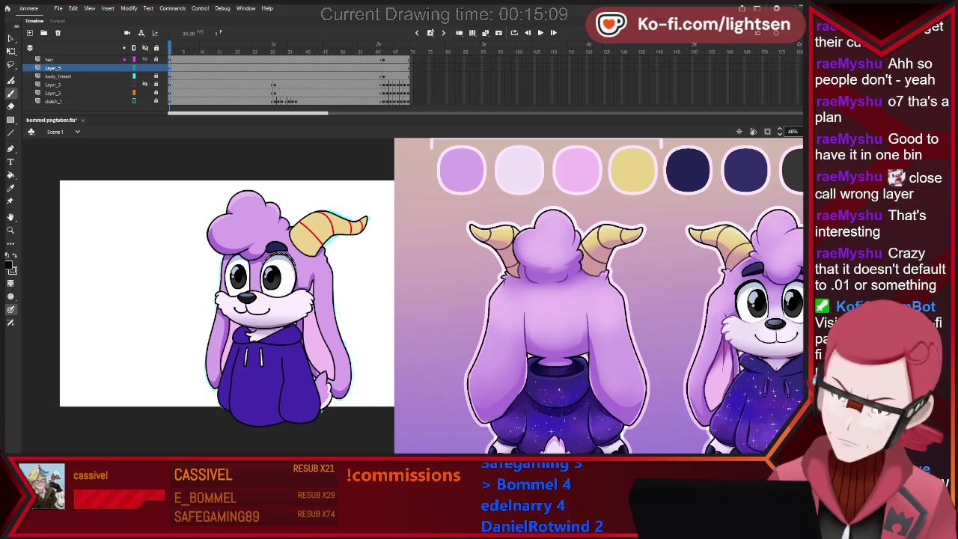
pyautogui.press('e')
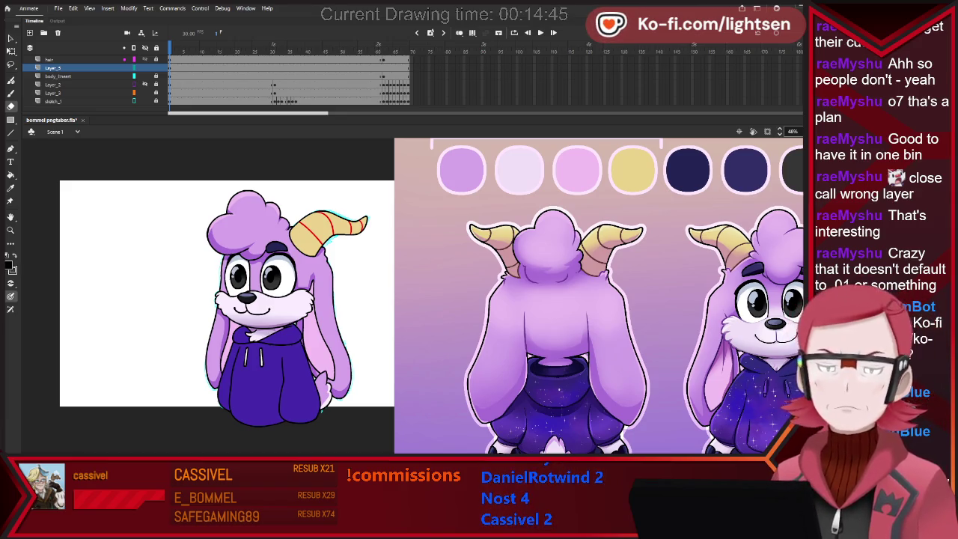
pyautogui.scroll(5, 91, 249)
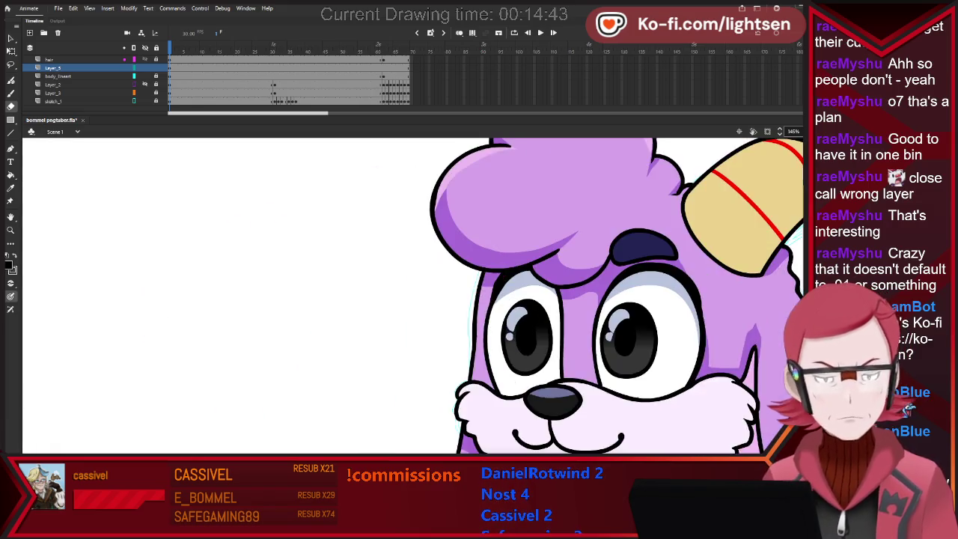
# Fill the upper white of the right eye with blue-grey shading.
pyautogui.scroll(-1, 793, 292)
pyautogui.scroll(2, 793, 291)
pyautogui.scroll(2, 792, 292)
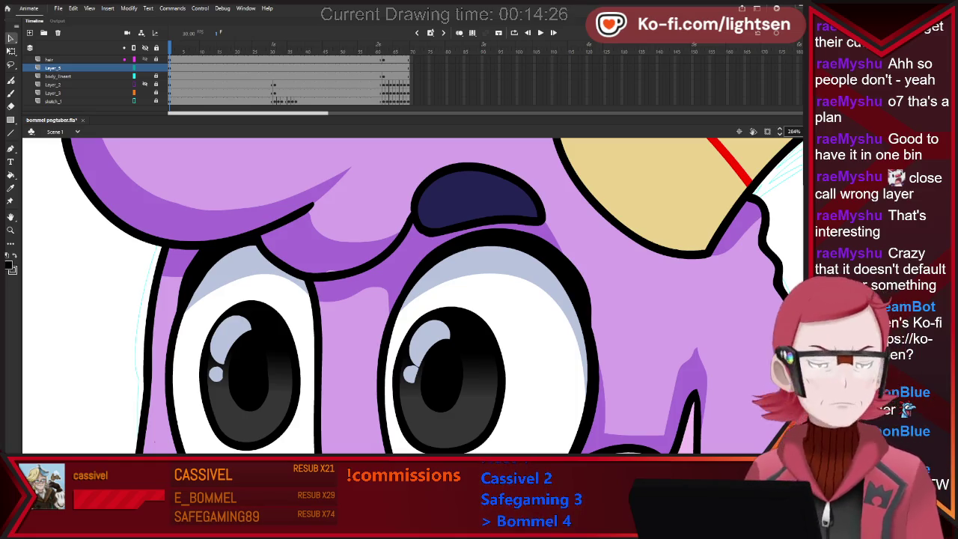
pyautogui.hotkey('ctrl', '2')
pyautogui.hotkey('ctrl', '-')
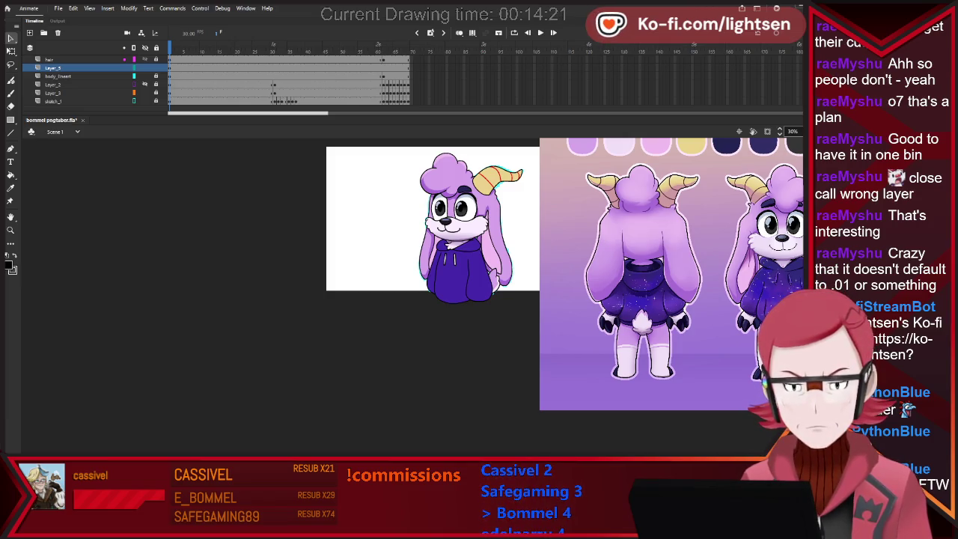
pyautogui.scroll(3, 476, 180)
pyautogui.scroll(1, 475, 181)
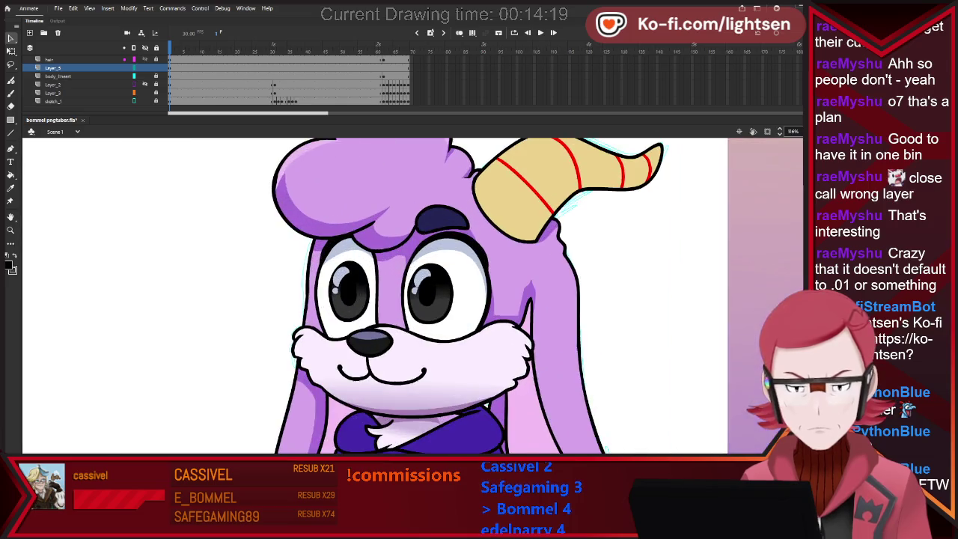
pyautogui.scroll(-3, 393, 273)
pyautogui.scroll(-3, 392, 273)
pyautogui.scroll(1, 410, 265)
pyautogui.scroll(1, 409, 266)
pyautogui.scroll(2, 410, 266)
pyautogui.scroll(1, 410, 266)
pyautogui.click(476, 365)
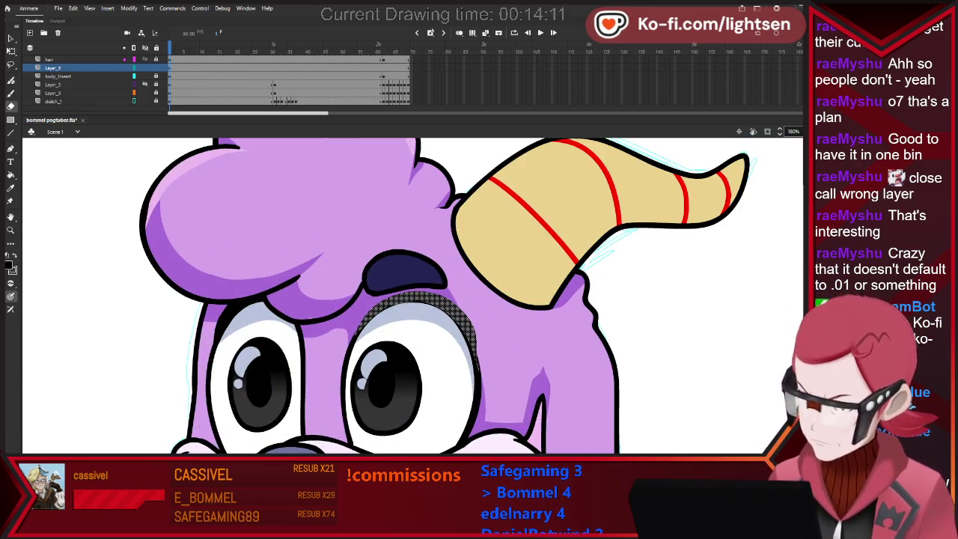
pyautogui.click(356, 336)
pyautogui.click(419, 306)
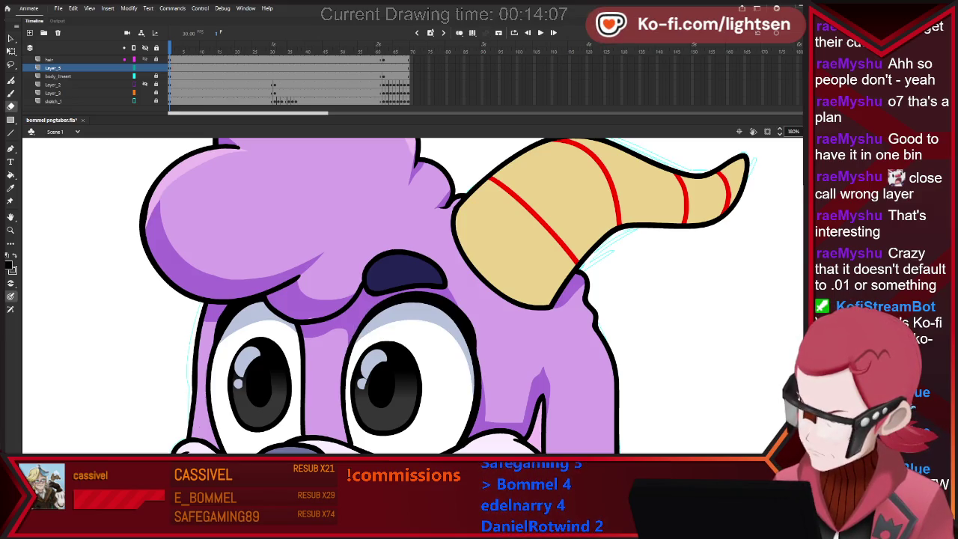
pyautogui.press('v')
pyautogui.press('Escape')
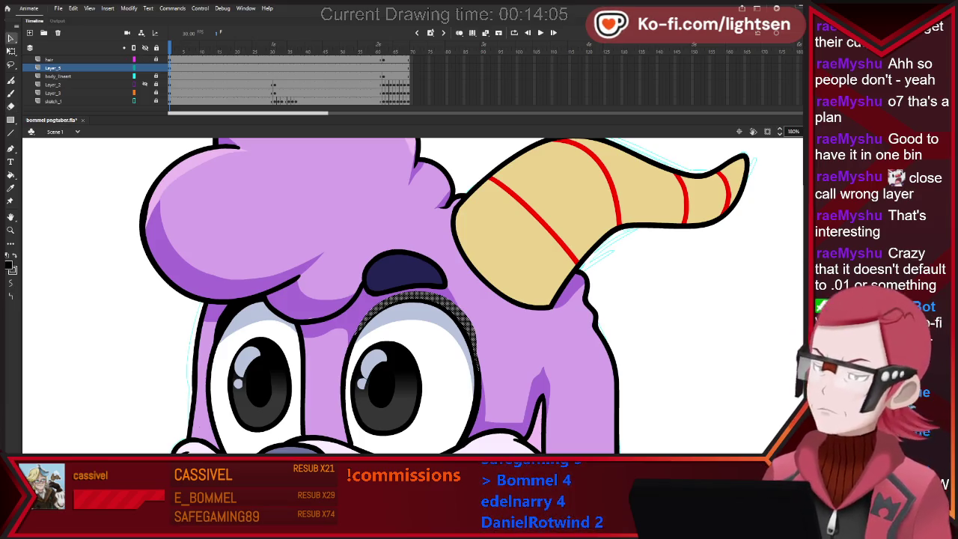
pyautogui.click(419, 314)
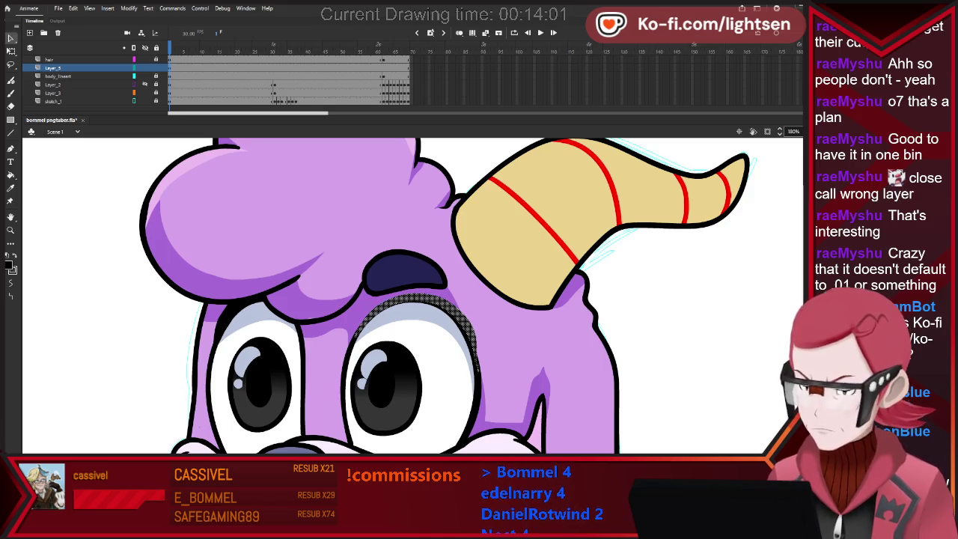
pyautogui.press('Escape')
# Erase the stray patch on the forehead above the bunny's left eye.
pyautogui.hotkey('ctrl', '2')
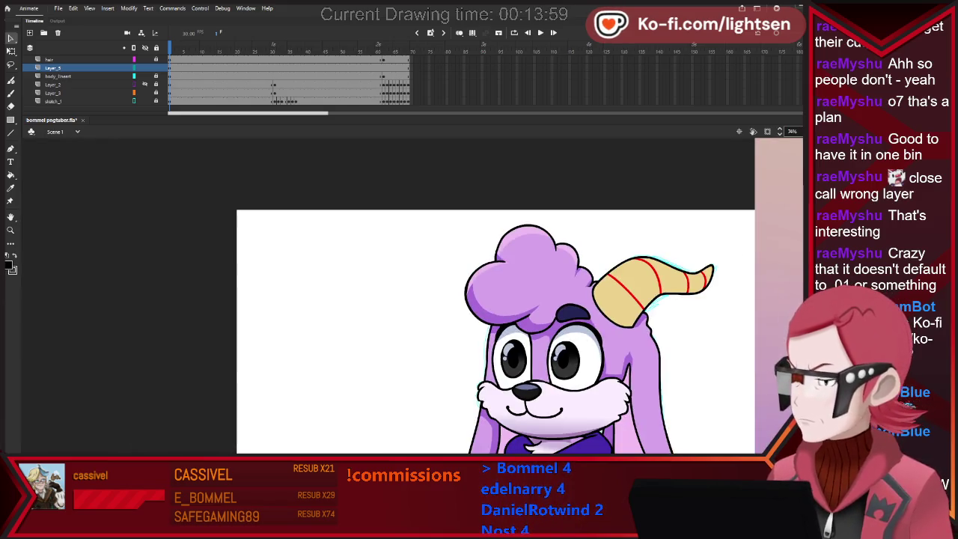
pyautogui.scroll(3, 606, 396)
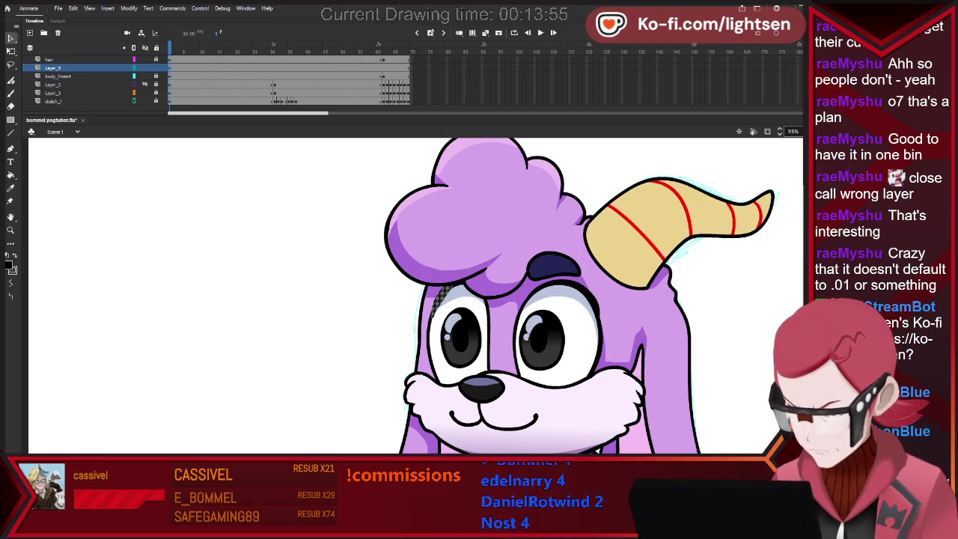
pyautogui.press('e')
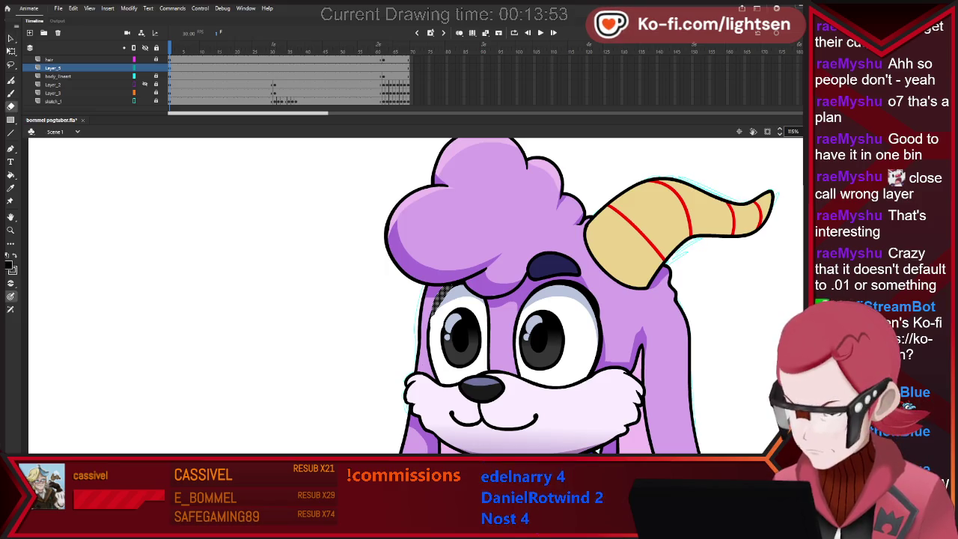
pyautogui.moveTo(440, 303); pyautogui.dragTo(467, 286)
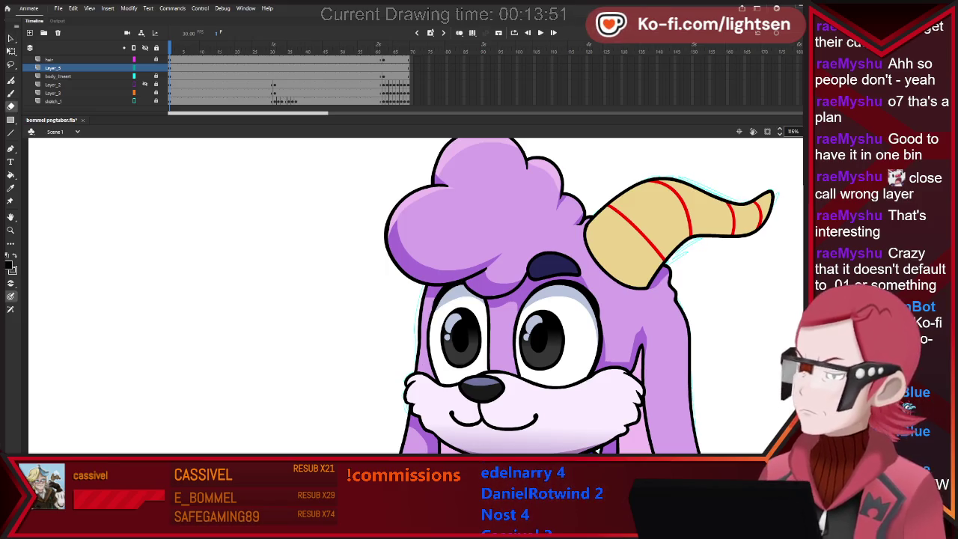
pyautogui.scroll(-2, 524, 261)
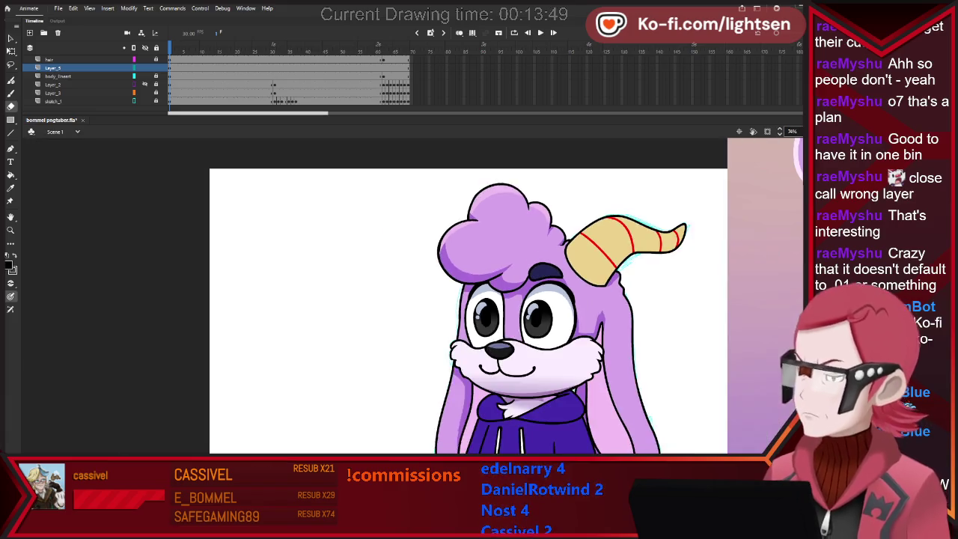
pyautogui.scroll(3, 524, 261)
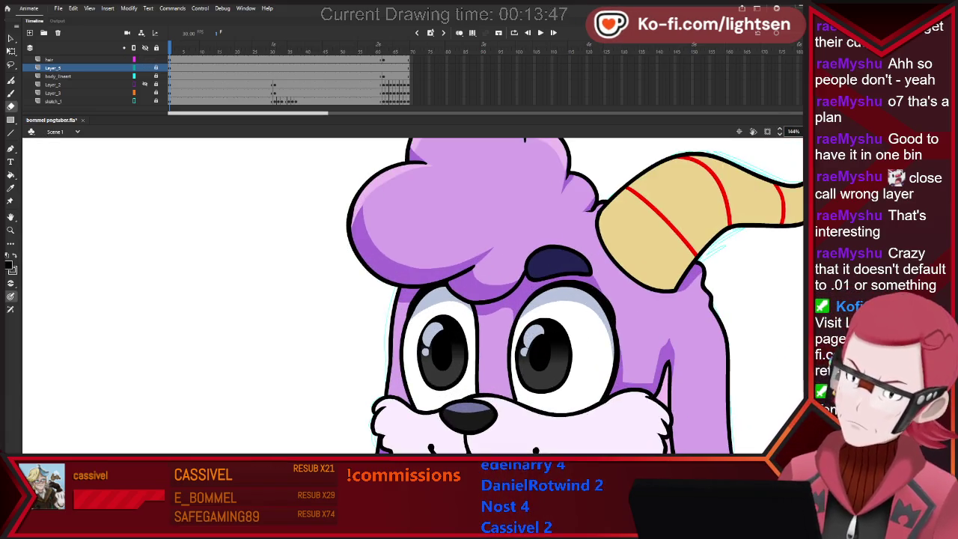
pyautogui.press('v')
pyautogui.click(49, 59)
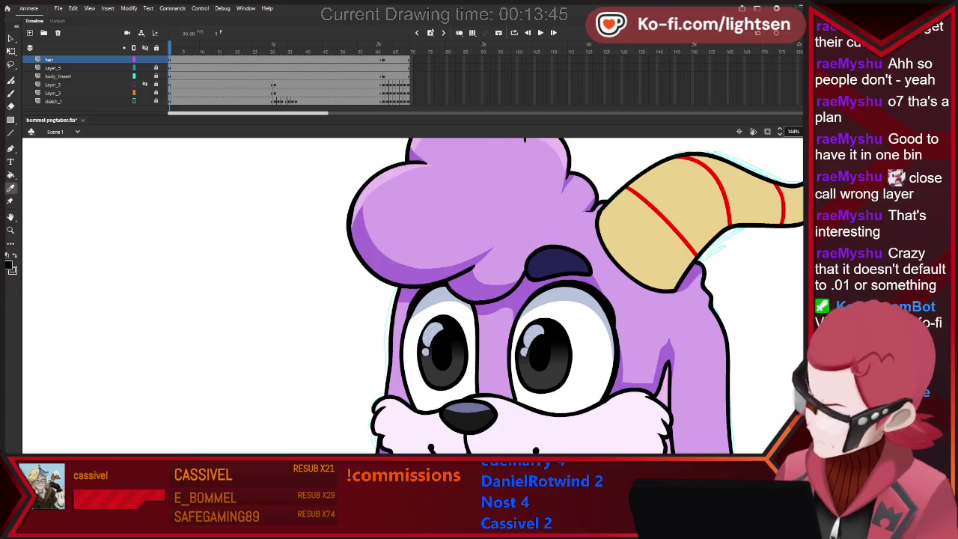
# Paint-bucket fill the thin gap beside the hair's left outline, zooming in and back out.
pyautogui.press('k')
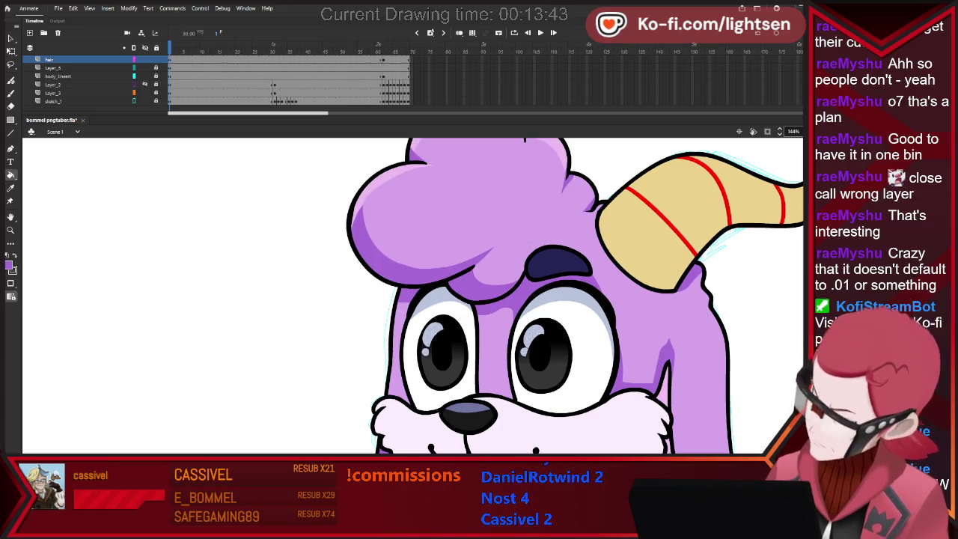
pyautogui.scroll(-2, 509, 213)
pyautogui.scroll(2, 428, 196)
pyautogui.scroll(2, 428, 197)
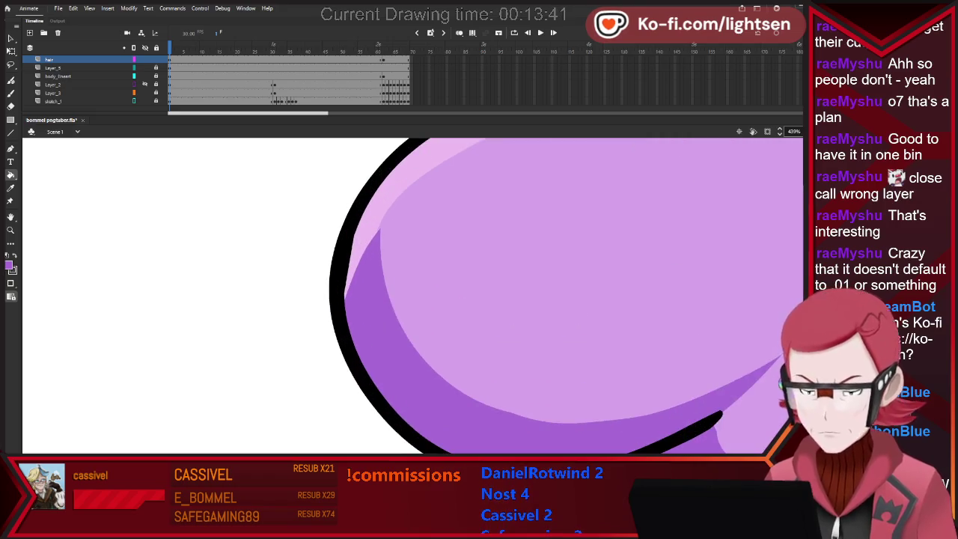
pyautogui.click(350, 263)
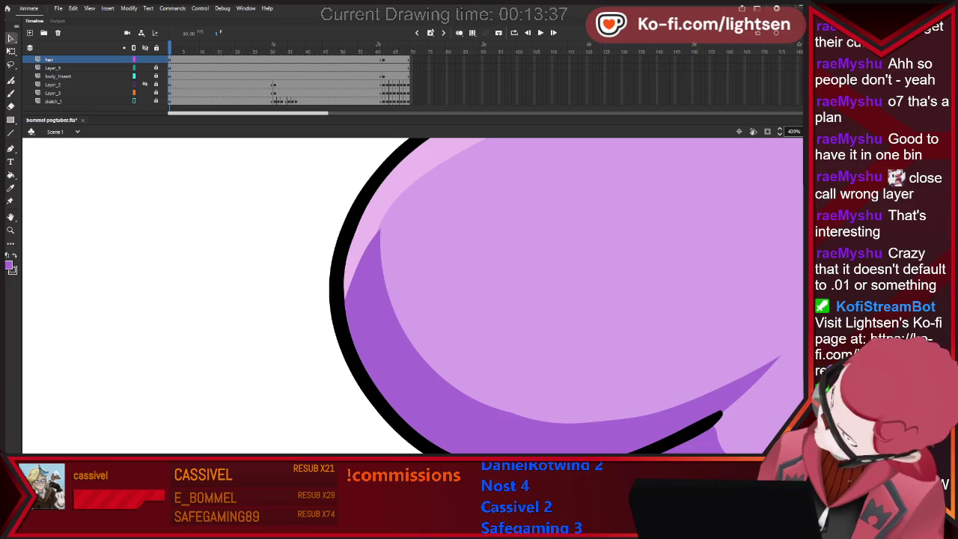
pyautogui.scroll(-2, 428, 224)
pyautogui.scroll(-2, 428, 224)
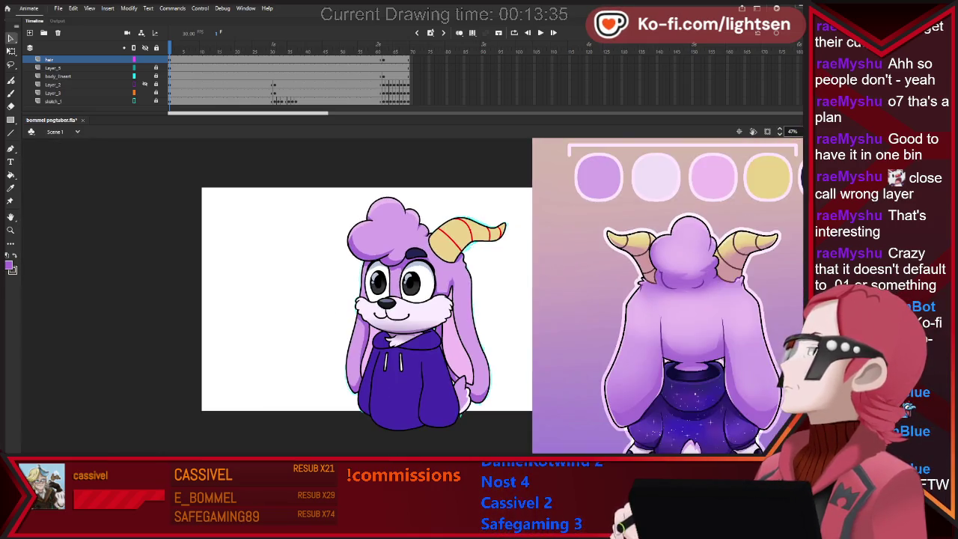
pyautogui.scroll(-2, 464, 299)
pyautogui.scroll(2, 463, 299)
pyautogui.scroll(-1, 463, 299)
pyautogui.scroll(-1, 425, 154)
pyautogui.scroll(2, 425, 154)
pyautogui.scroll(1, 425, 154)
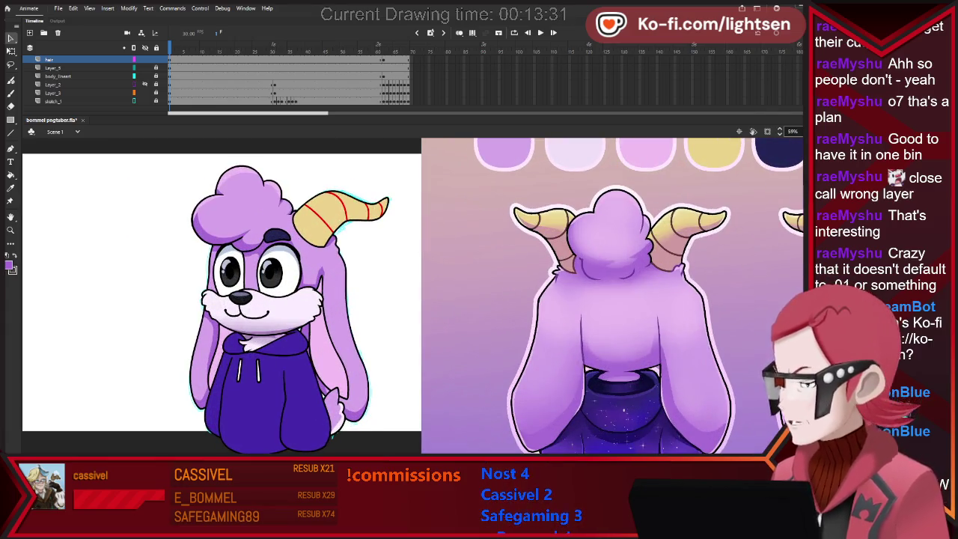
pyautogui.press('b')
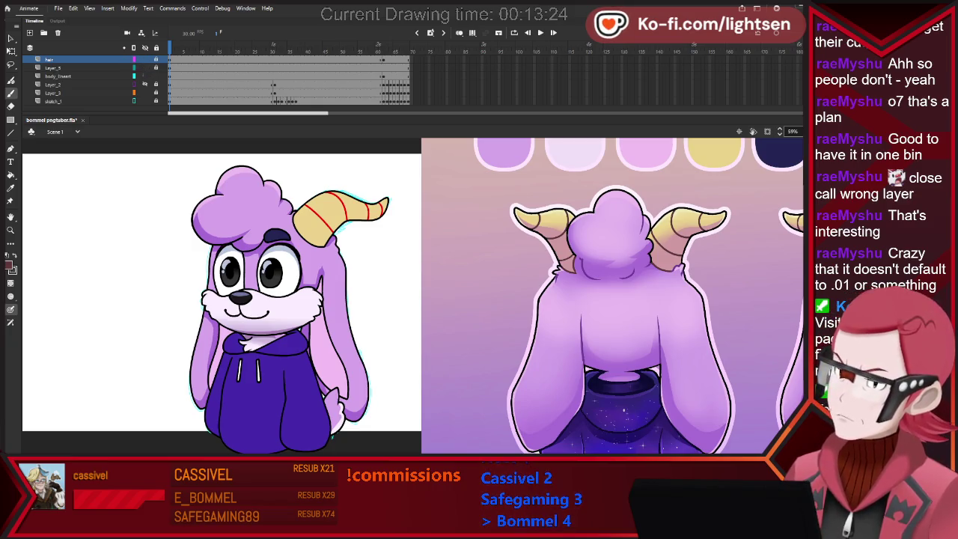
# On body_lineart, clear the selection and select the horn's fill for pink brushing.
pyautogui.click(58, 76)
pyautogui.press('v')
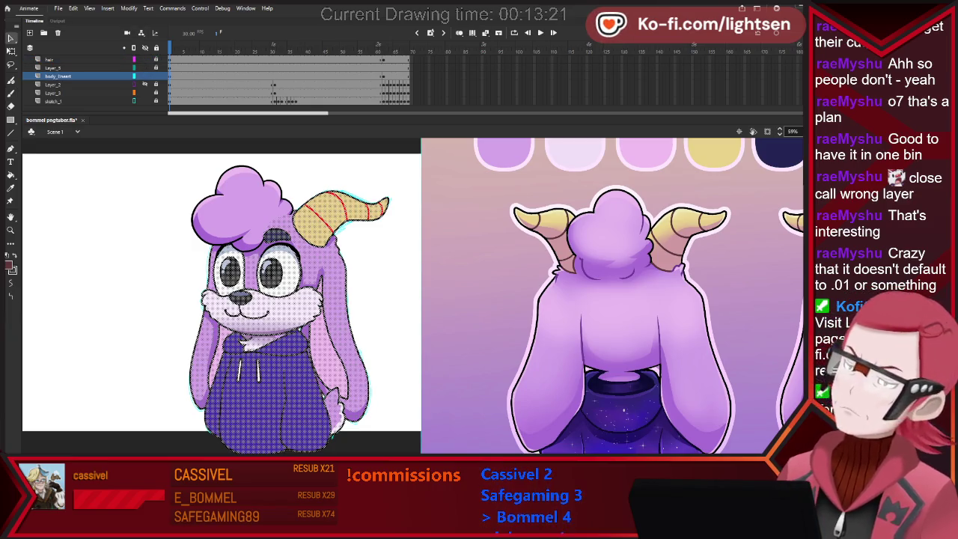
pyautogui.hotkey('ctrl', 'shift', 'a')
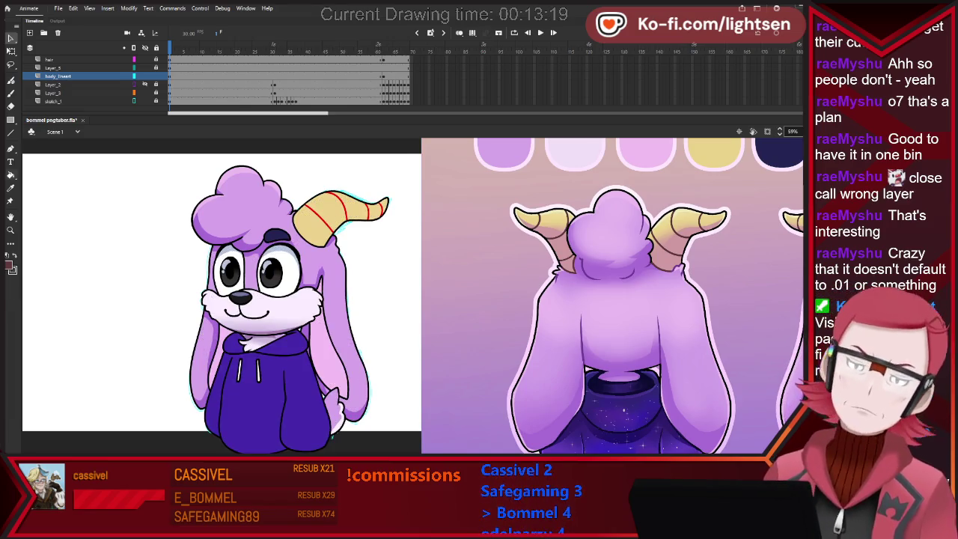
pyautogui.press('k')
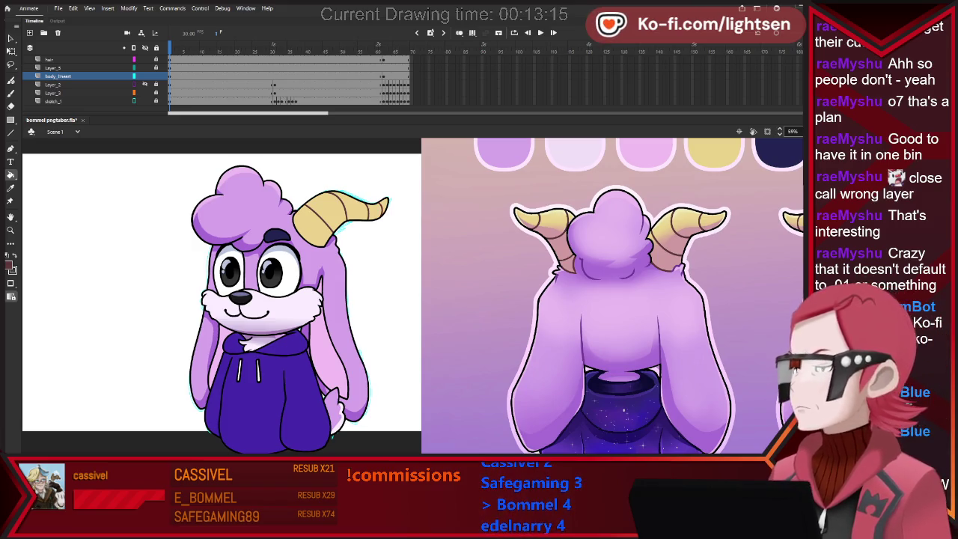
pyautogui.press('b')
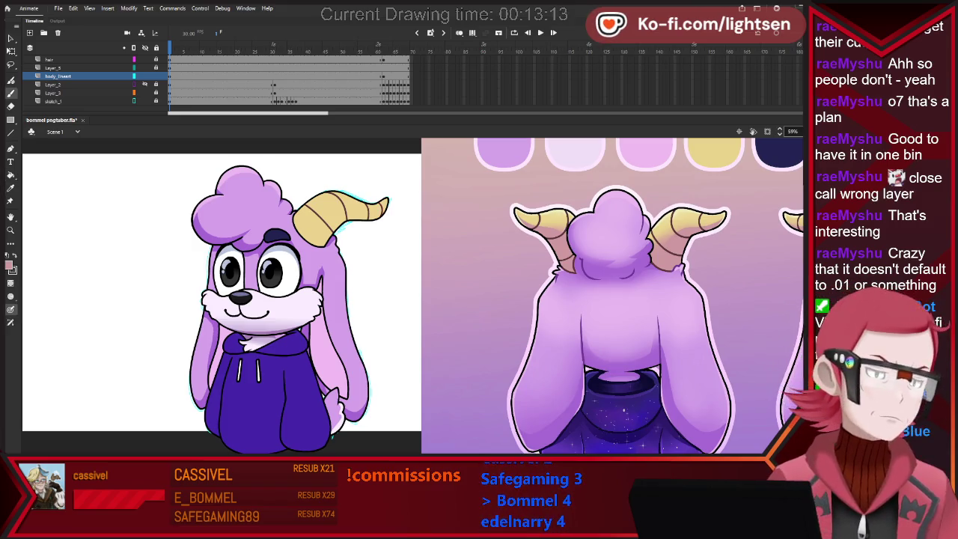
pyautogui.press('v')
pyautogui.click(329, 217)
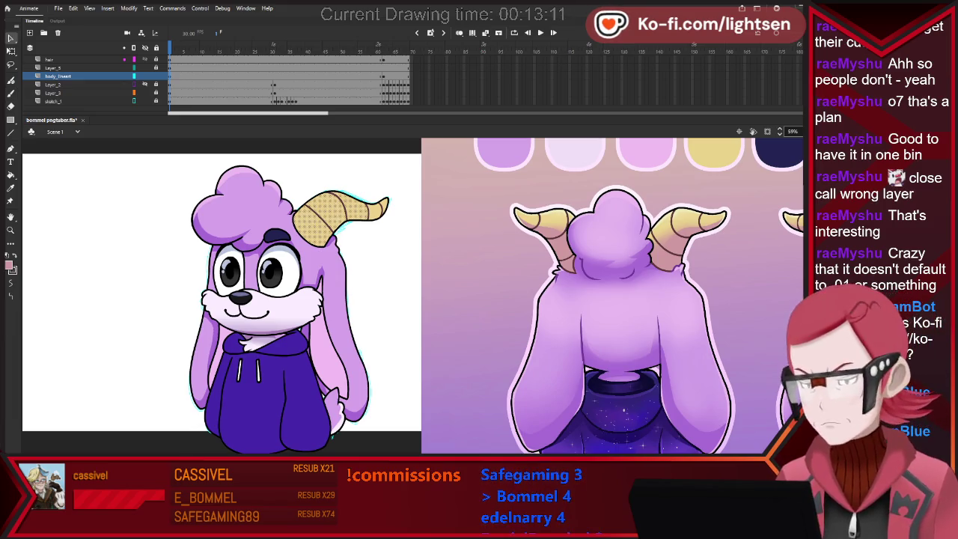
pyautogui.press('b')
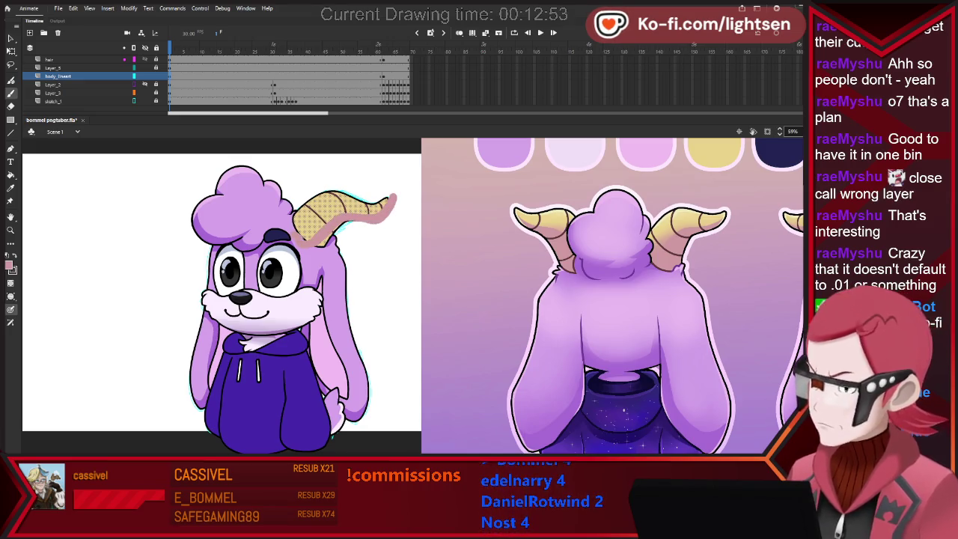
pyautogui.hotkey('ctrl', 'z')
pyautogui.hotkey('ctrl', 'z')
pyautogui.hotkey('ctrl', 'z')
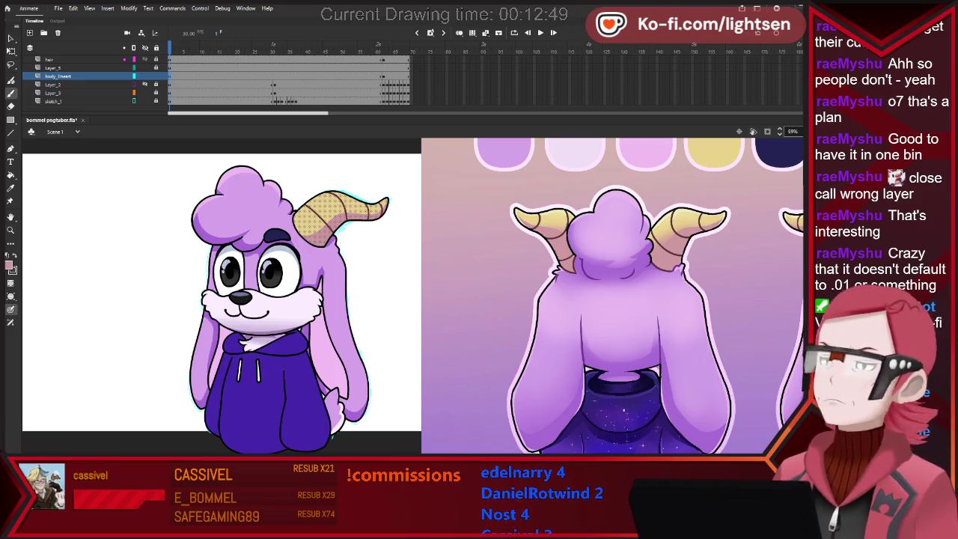
pyautogui.press('v')
pyautogui.hotkey('ctrl', 'z')
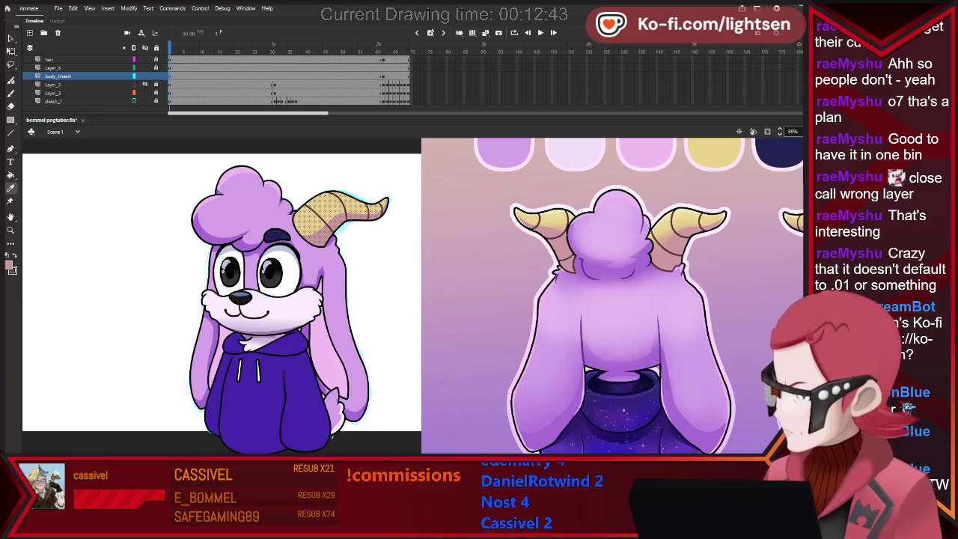
pyautogui.press('b')
pyautogui.moveTo(283, 221); pyautogui.dragTo(311, 193)
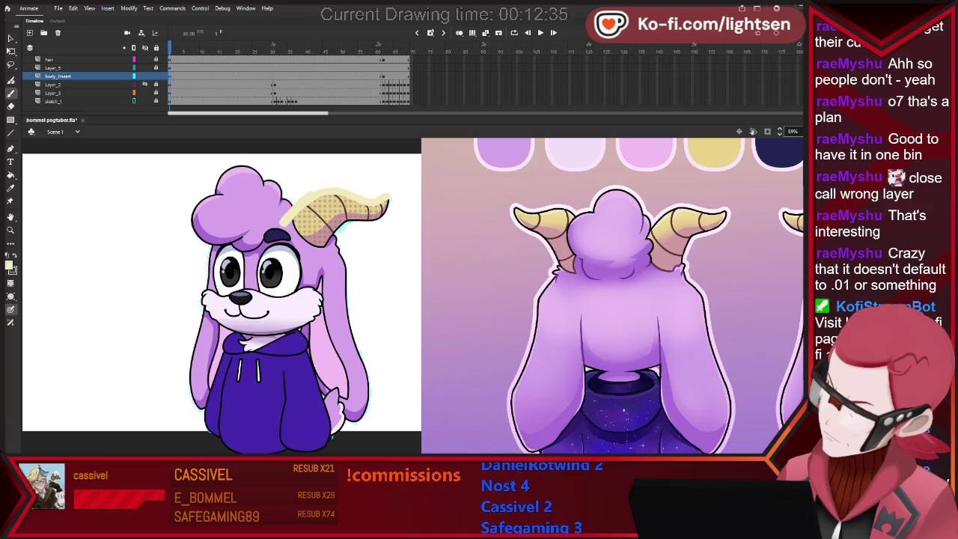
pyautogui.hotkey('ctrl', 'z')
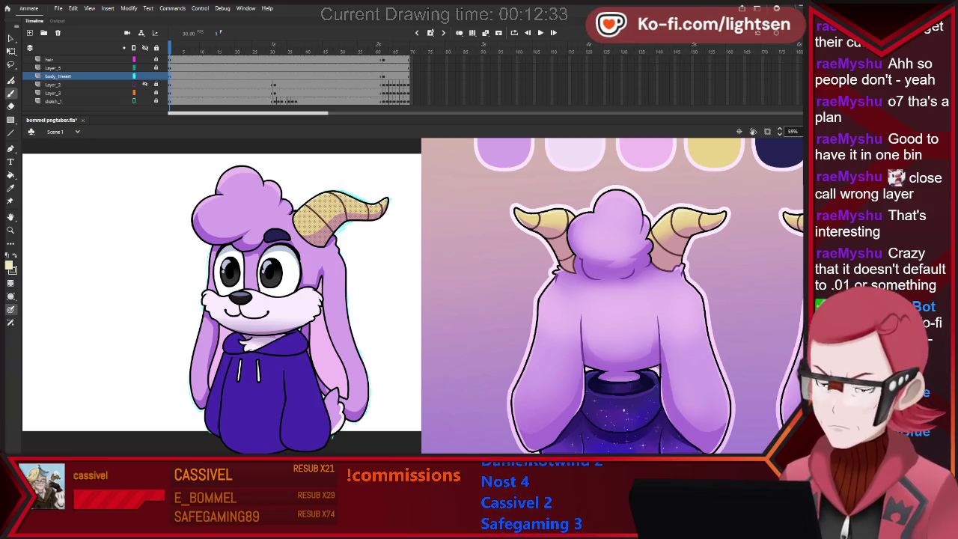
pyautogui.press('v')
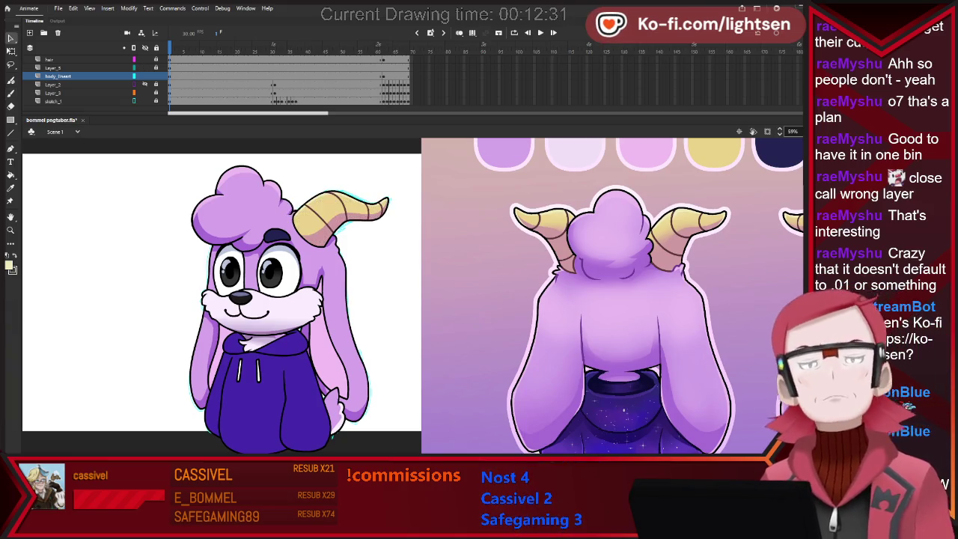
pyautogui.press('b')
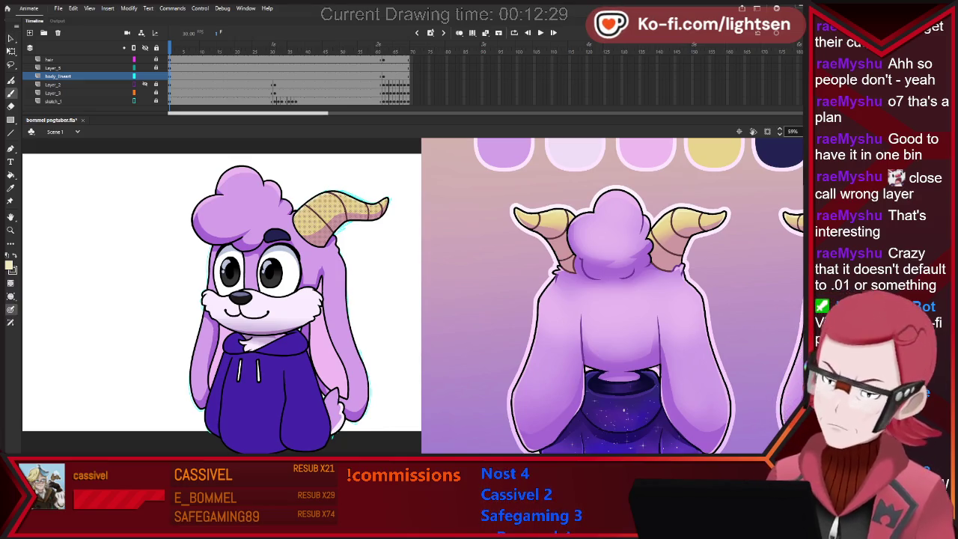
pyautogui.moveTo(279, 228); pyautogui.dragTo(322, 196)
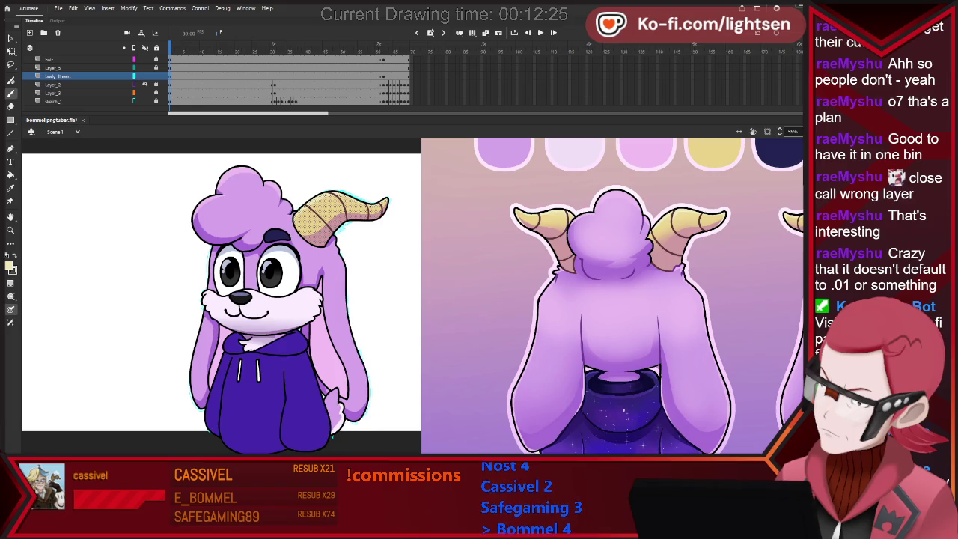
pyautogui.press('v')
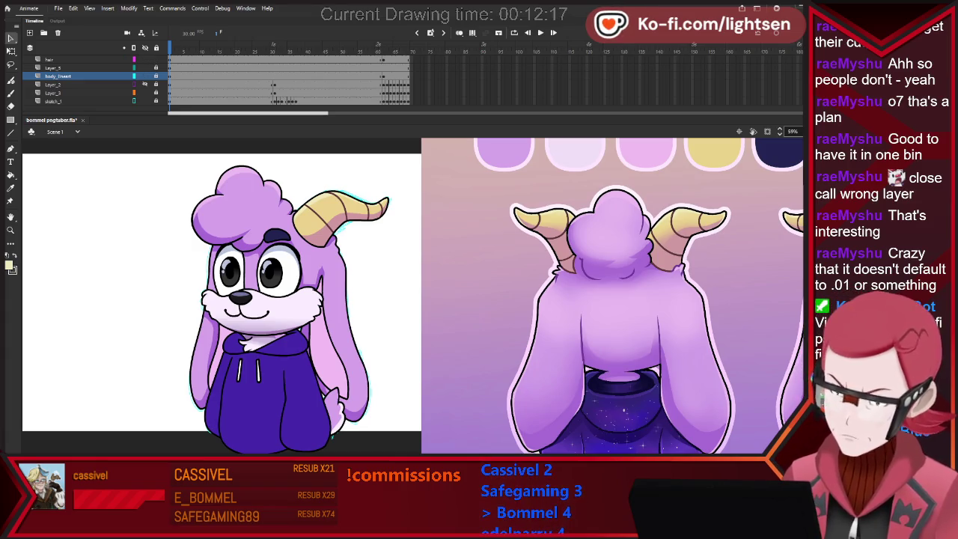
pyautogui.click(49, 59)
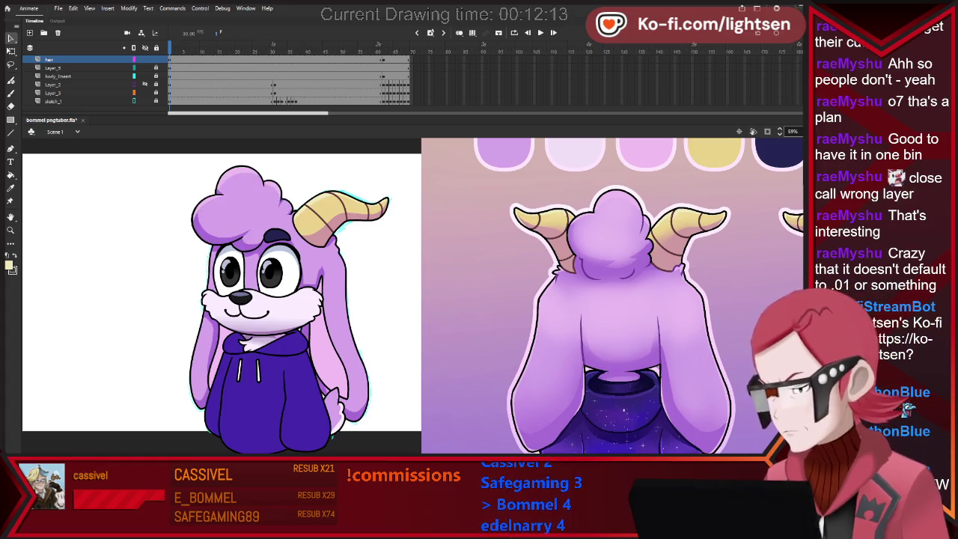
pyautogui.hotkey('ctrl', '-')
pyautogui.scroll(1, 644, 350)
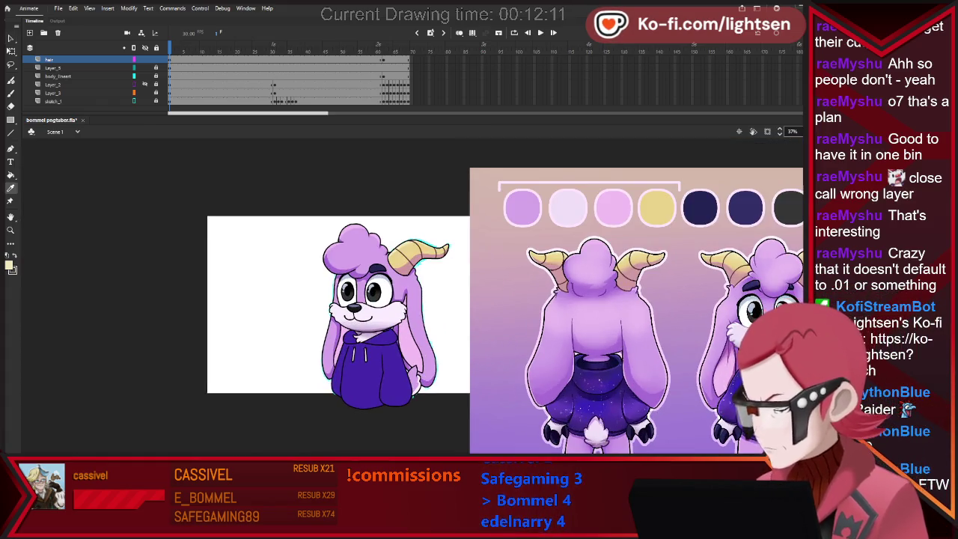
pyautogui.press('k')
pyautogui.press('b')
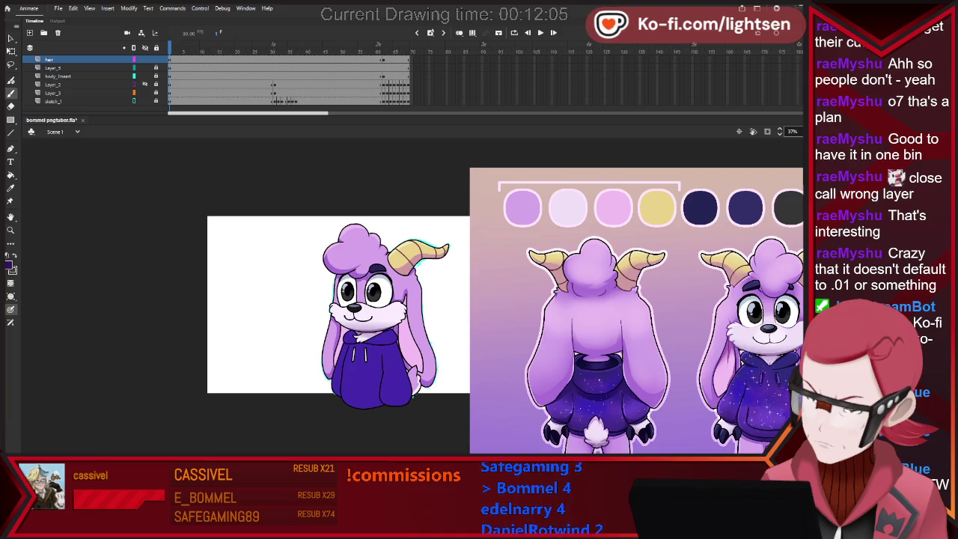
pyautogui.scroll(3, 346, 280)
pyautogui.scroll(2, 345, 280)
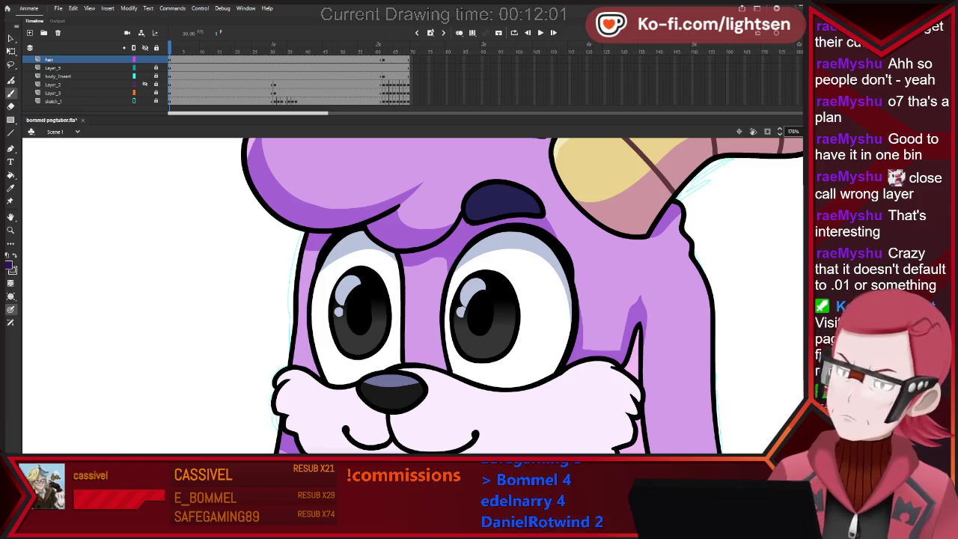
pyautogui.hotkey('ctrl', 'a')
pyautogui.hotkey('ctrl', 'shift', 'a')
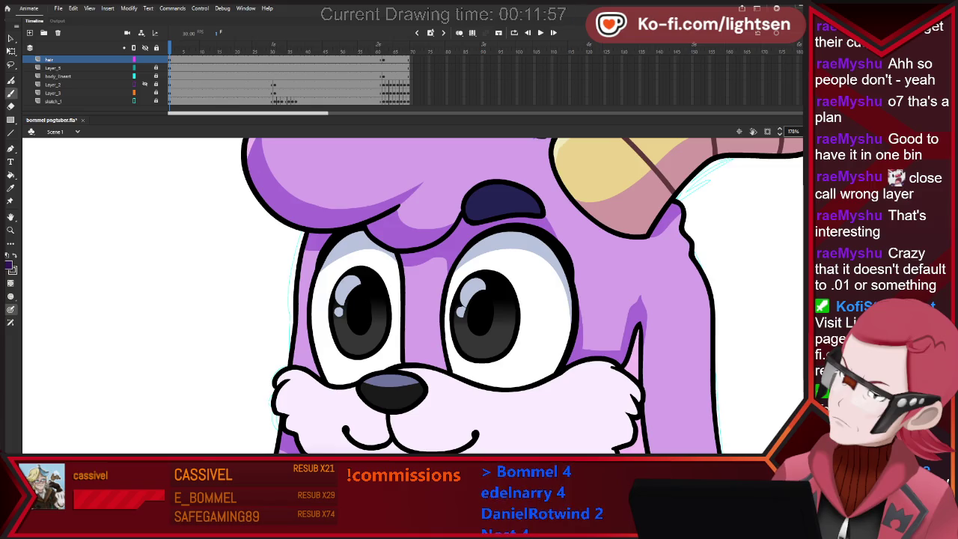
pyautogui.moveTo(328, 238); pyautogui.dragTo(410, 198)
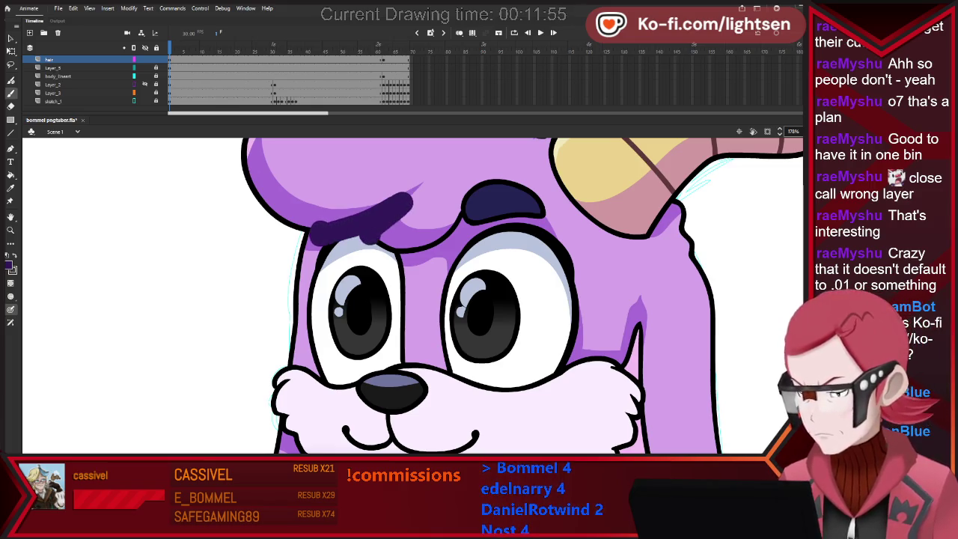
pyautogui.moveTo(363, 258); pyautogui.dragTo(487, 181)
pyautogui.hotkey('ctrl', 'z')
pyautogui.hotkey('ctrl', 'z')
pyautogui.hscroll(3, 478, 299)
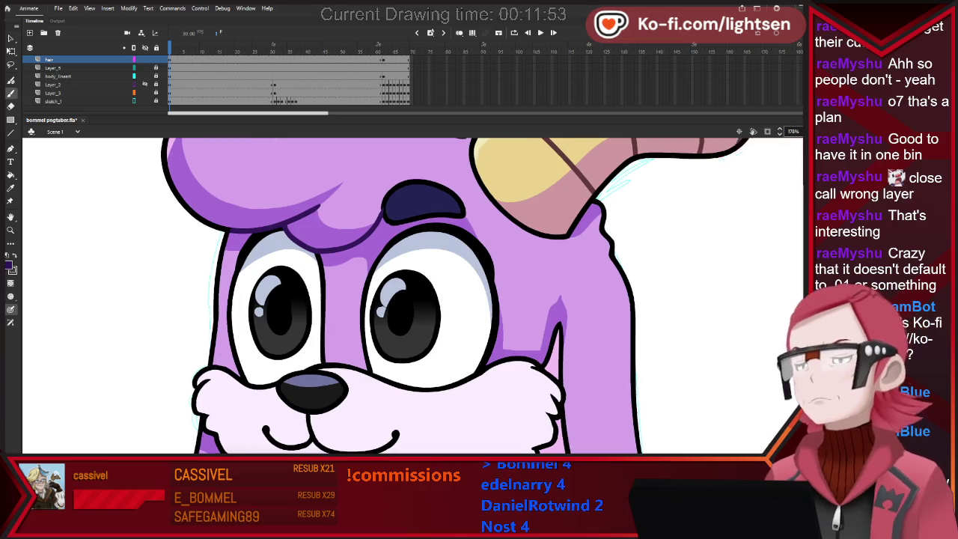
pyautogui.scroll(-1, 397, 326)
pyautogui.scroll(-1, 397, 327)
pyautogui.scroll(-1, 397, 326)
pyautogui.scroll(-1, 397, 326)
pyautogui.scroll(-2, 554, 419)
pyautogui.scroll(2, 638, 389)
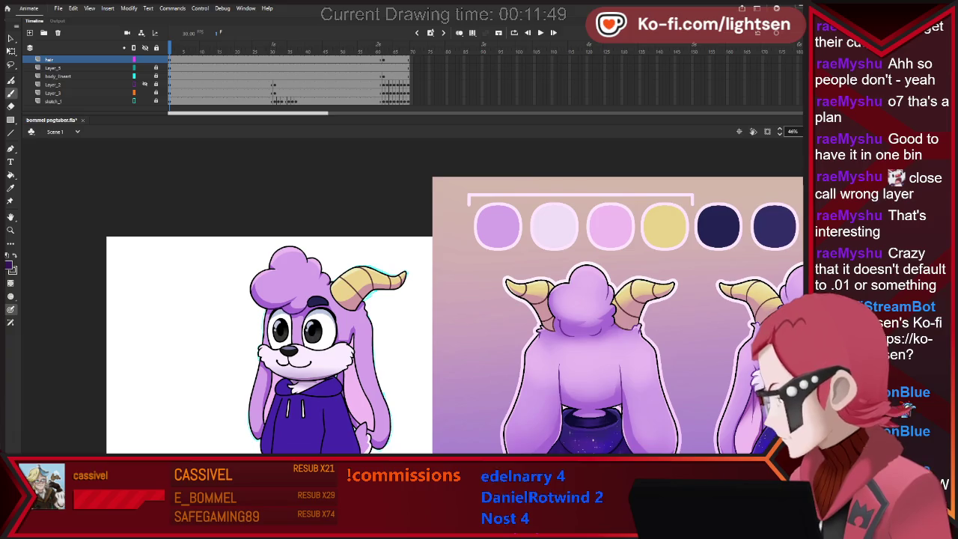
pyautogui.scroll(2, 366, 296)
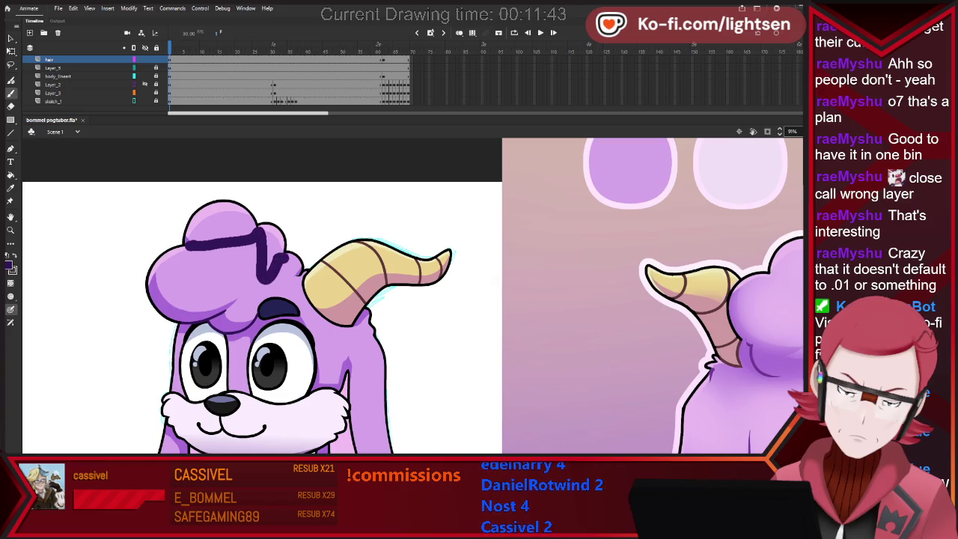
pyautogui.hotkey('ctrl', 'z')
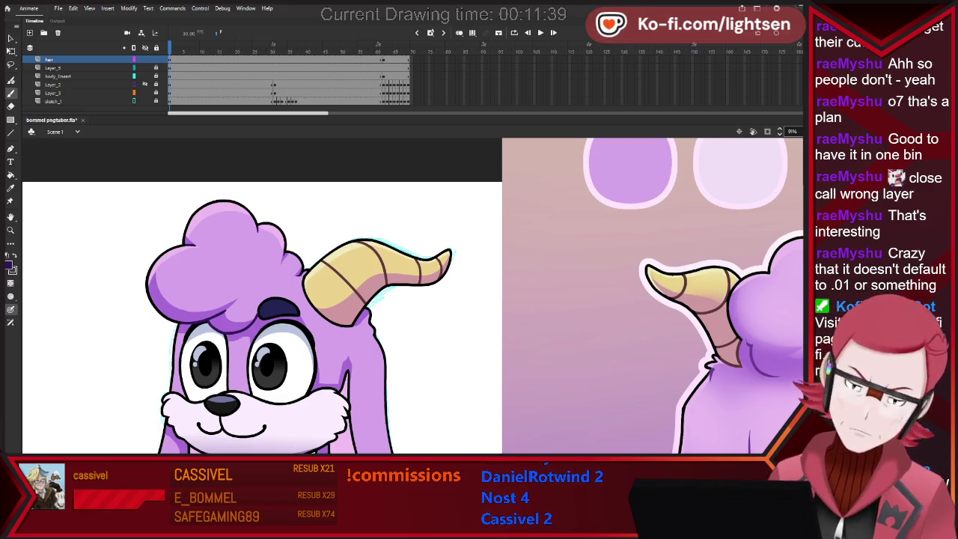
pyautogui.scroll(1, 246, 341)
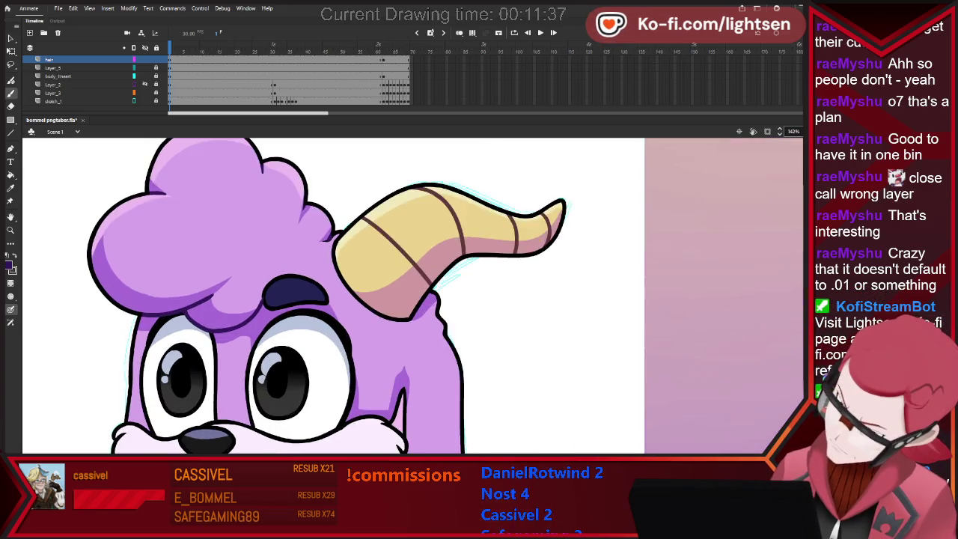
pyautogui.scroll(1, 246, 341)
pyautogui.scroll(1, 246, 341)
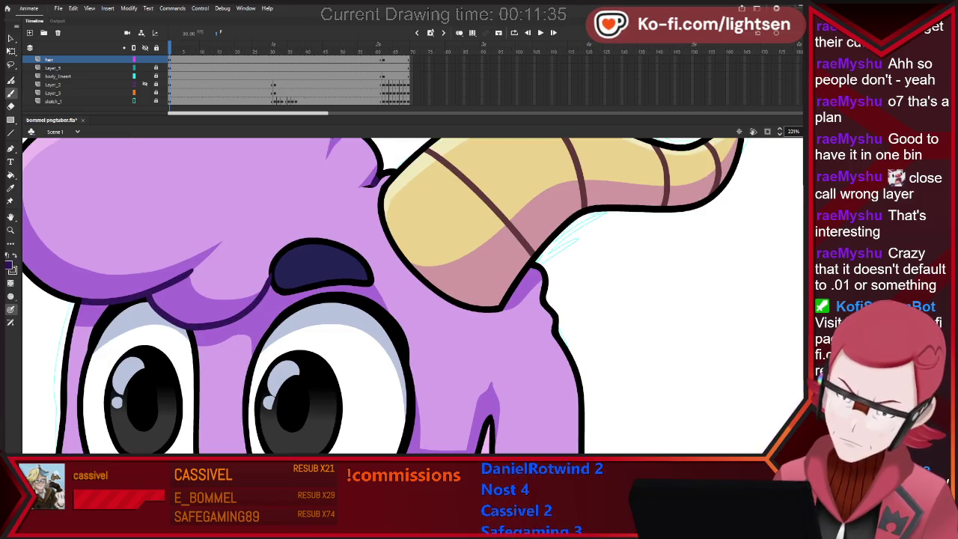
pyautogui.scroll(-2, 246, 341)
pyautogui.scroll(-2, 246, 341)
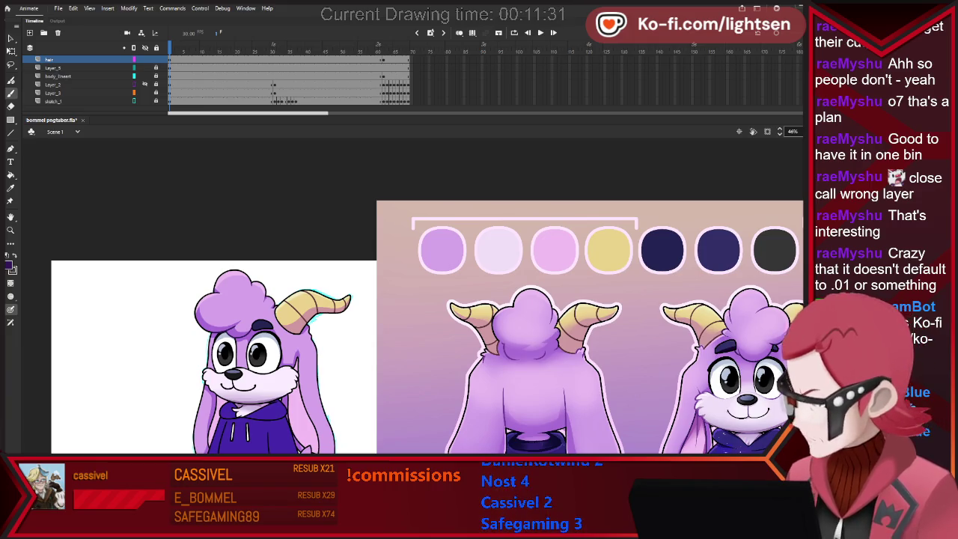
pyautogui.scroll(1, 224, 336)
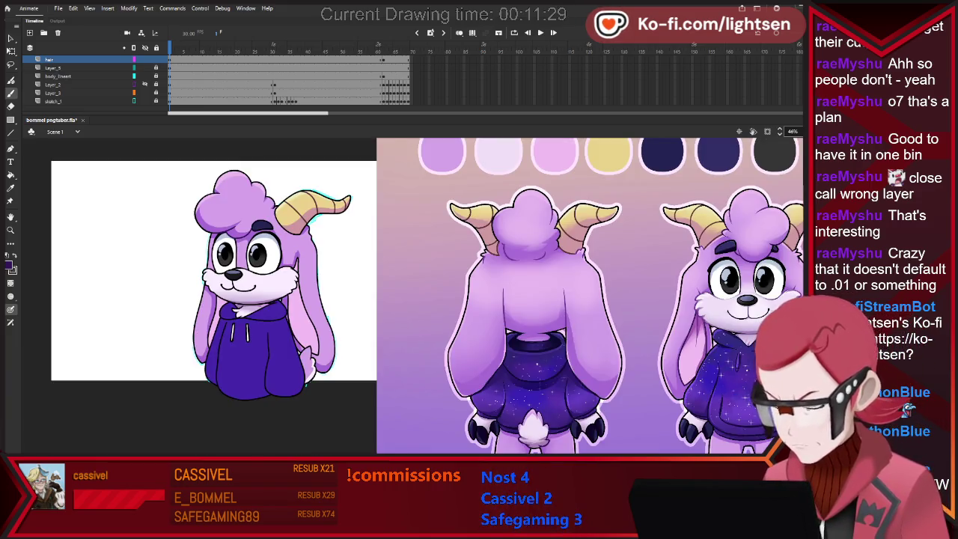
pyautogui.scroll(1, 224, 336)
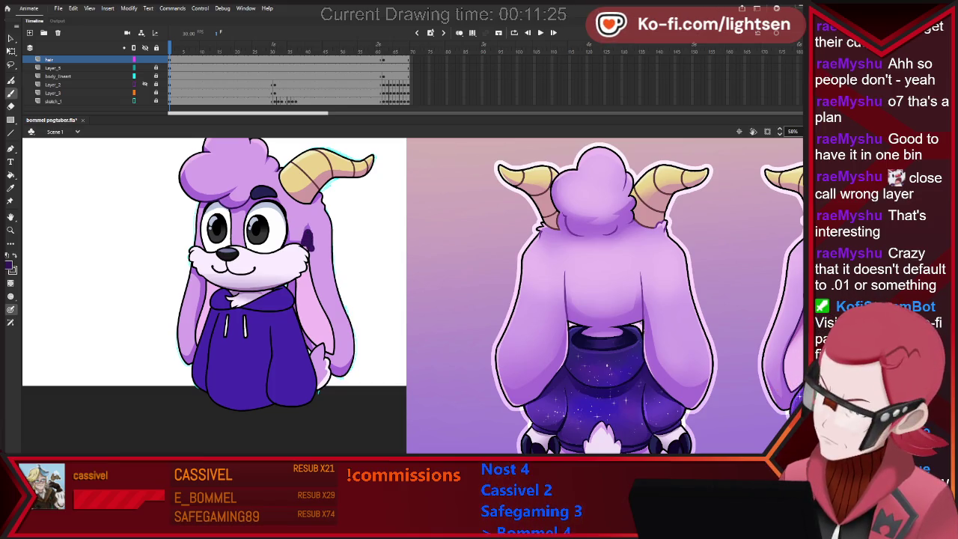
pyautogui.hotkey('ctrl', 'z')
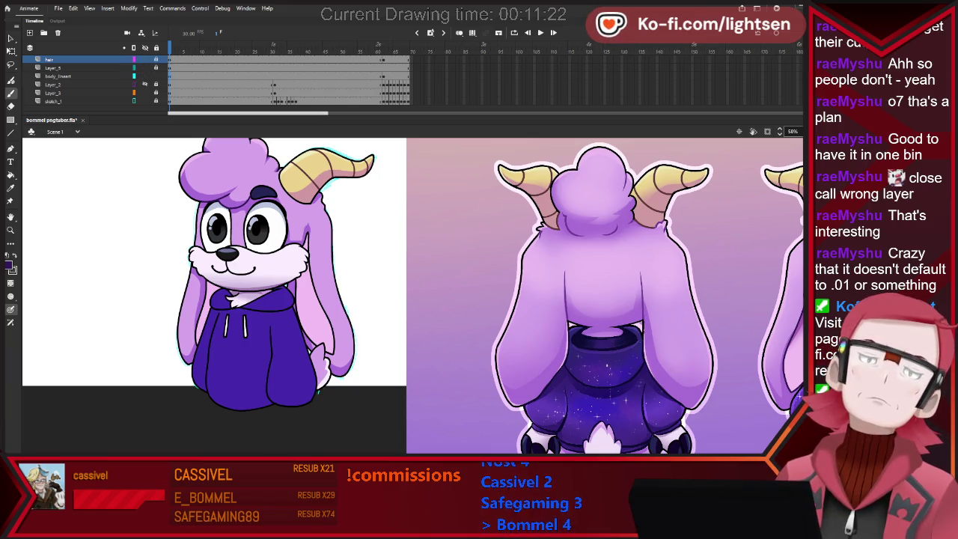
pyautogui.click(58, 76)
pyautogui.press('v')
pyautogui.hotkey('ctrl', 'shift', 'a')
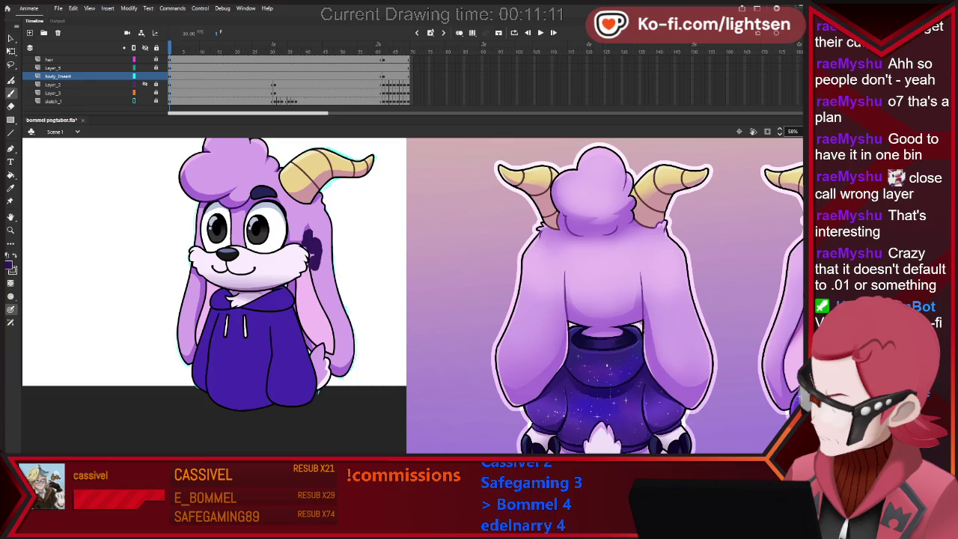
pyautogui.moveTo(313, 270); pyautogui.dragTo(334, 358)
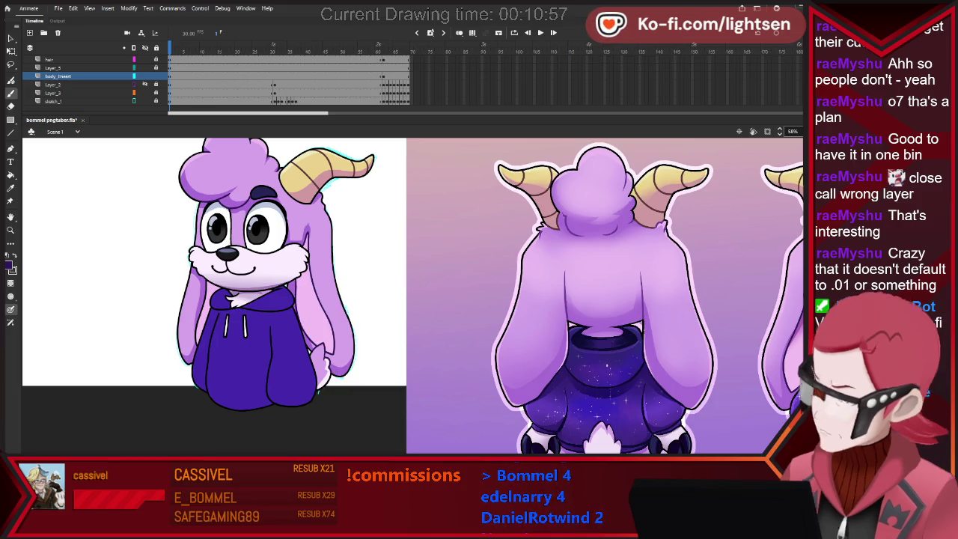
pyautogui.scroll(-2, 344, 268)
pyautogui.scroll(-3, 344, 268)
pyautogui.scroll(5, 278, 286)
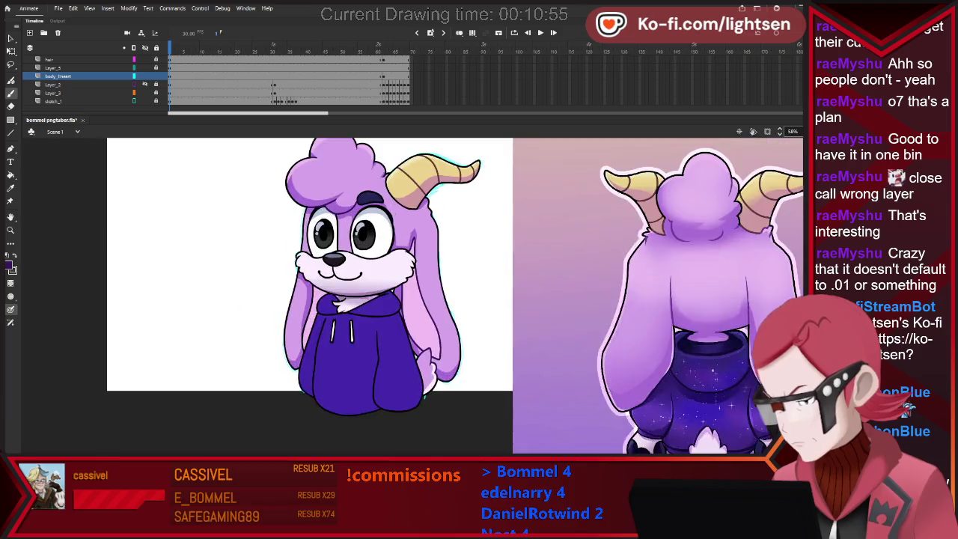
pyautogui.scroll(5, 278, 286)
pyautogui.scroll(-2, 411, 296)
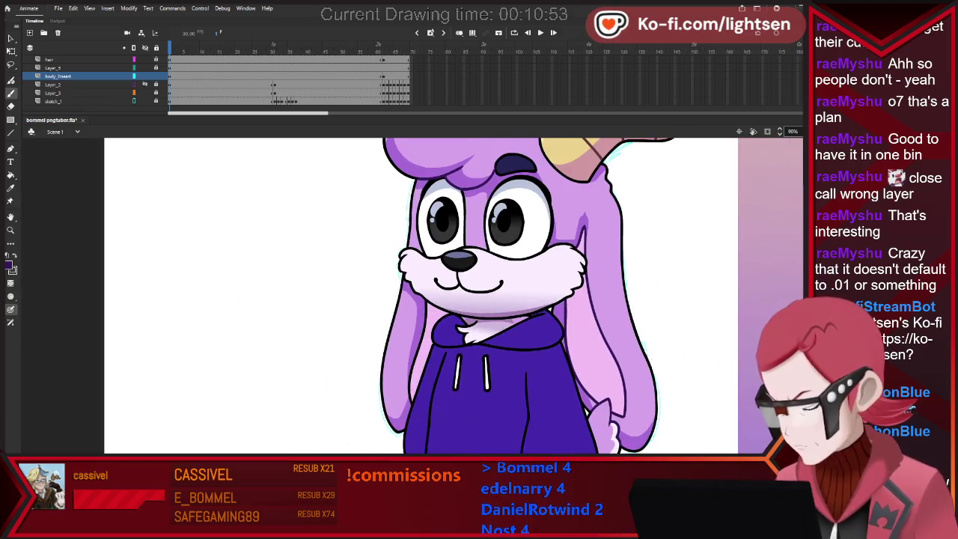
pyautogui.scroll(2, 412, 295)
pyautogui.scroll(-2, 411, 296)
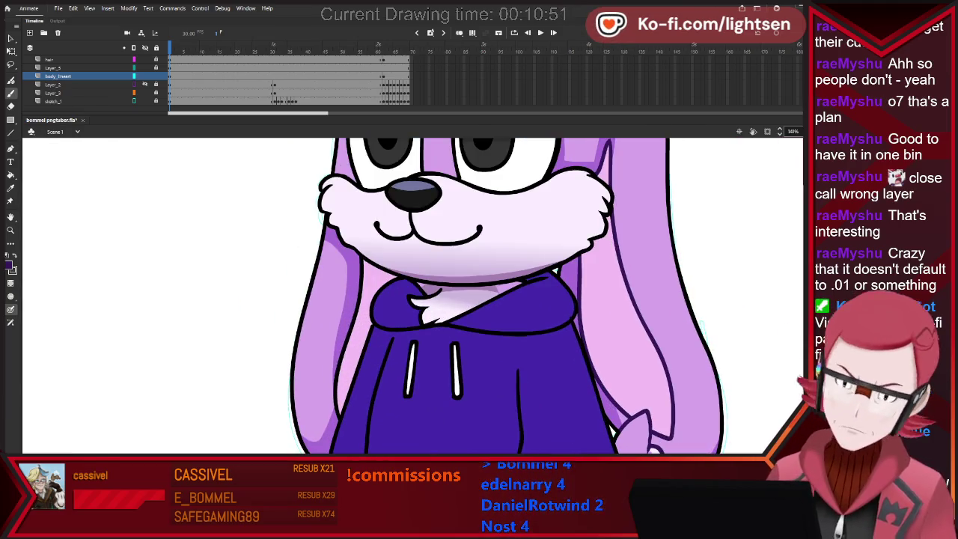
pyautogui.scroll(2, 411, 295)
pyautogui.press('v')
pyautogui.hotkey('ctrl', 'a')
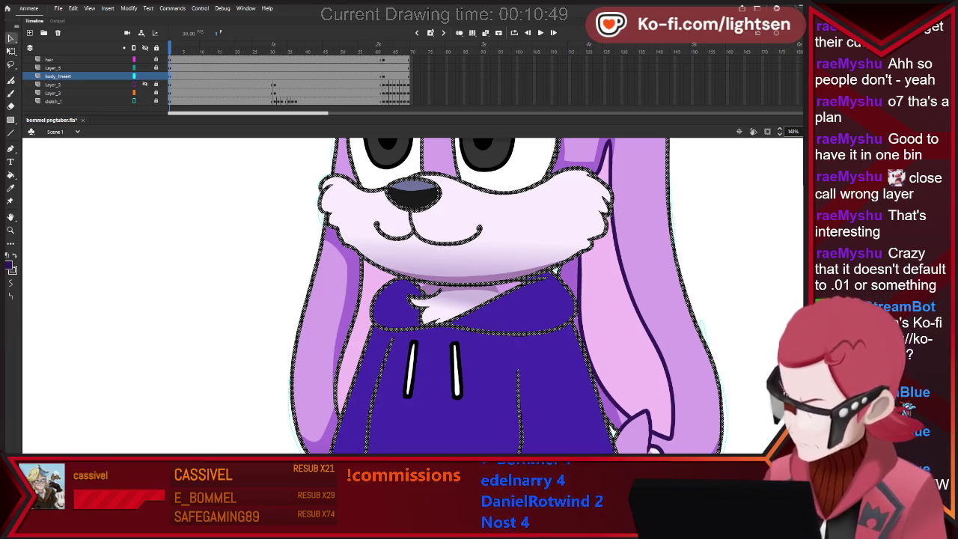
pyautogui.hotkey('ctrl', 'shift', 'a')
pyautogui.press('l')
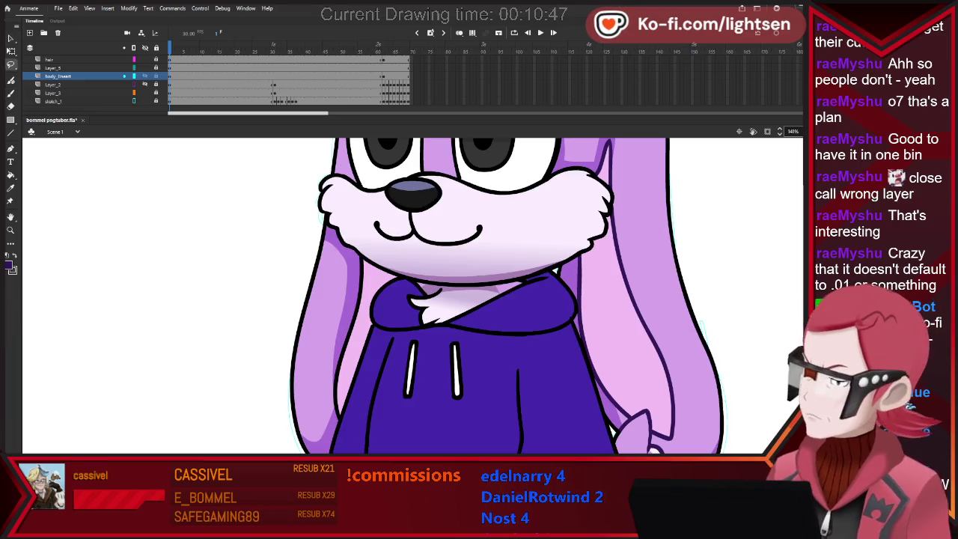
pyautogui.press('v')
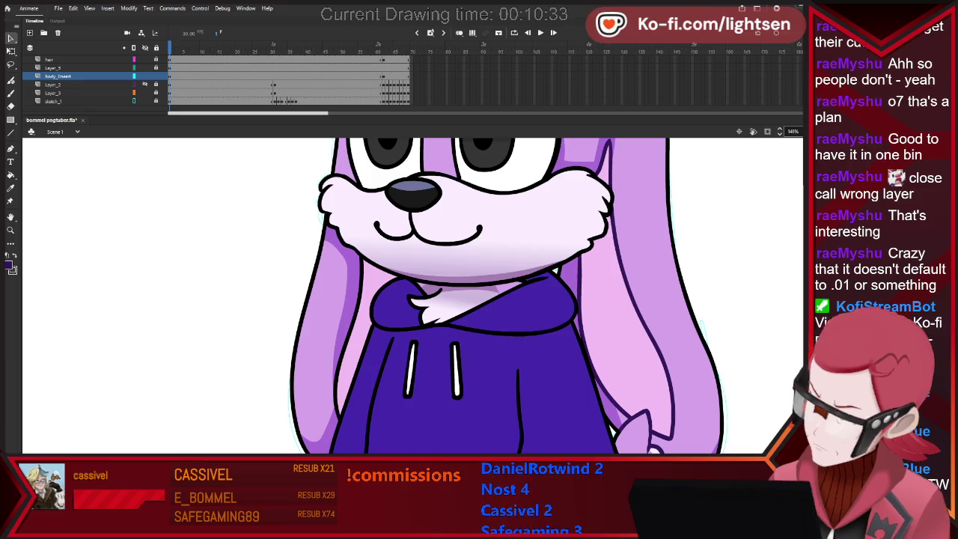
pyautogui.press('b')
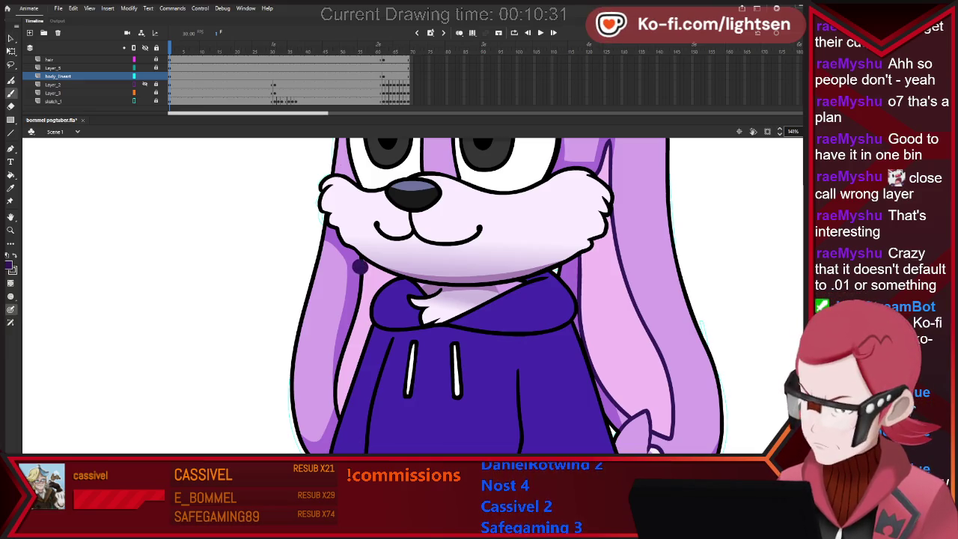
pyautogui.moveTo(357, 263); pyautogui.dragTo(329, 429)
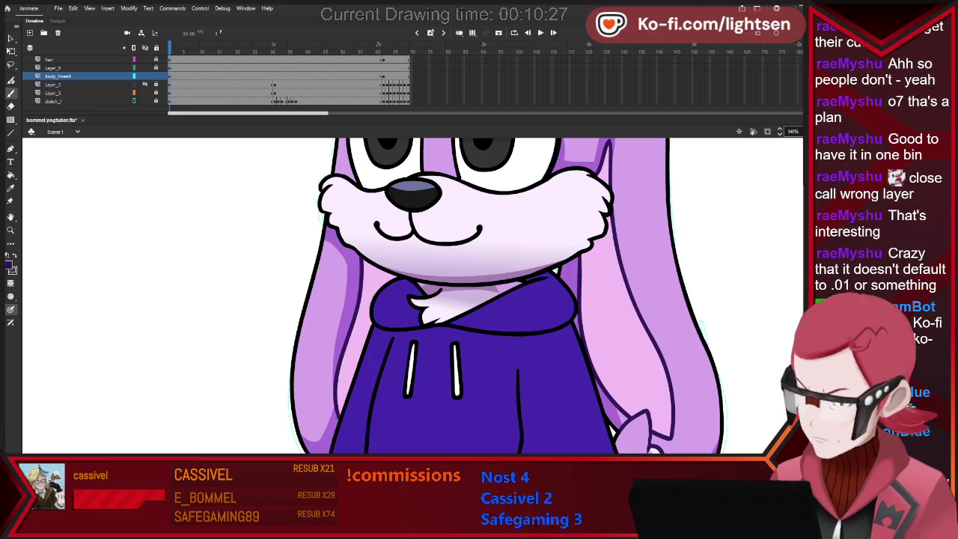
pyautogui.scroll(-3, 190, 253)
pyautogui.scroll(-1, 189, 256)
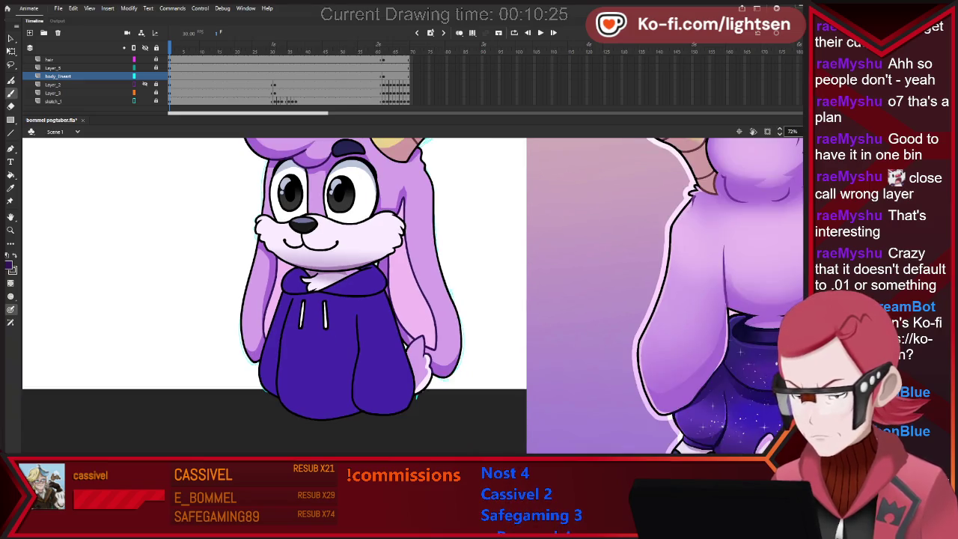
pyautogui.scroll(-2, 188, 256)
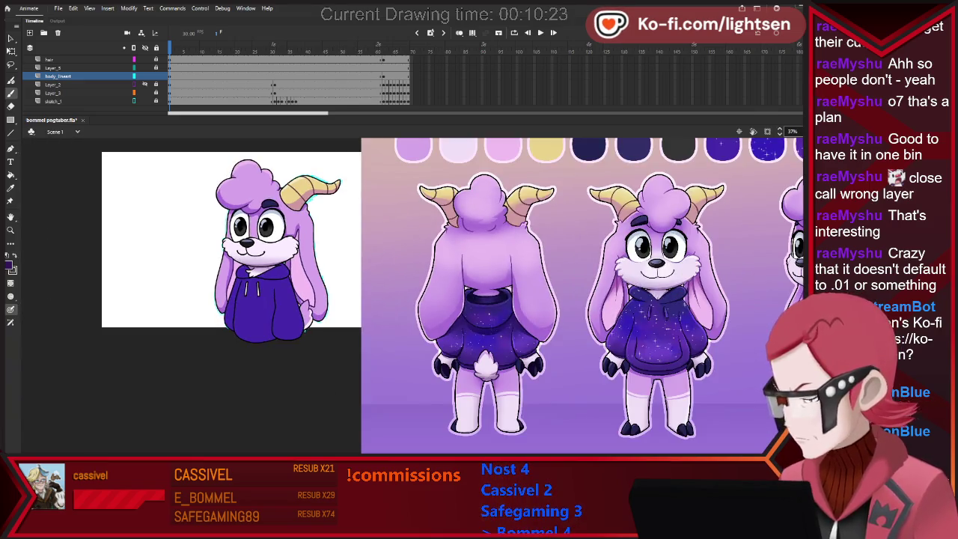
pyautogui.scroll(1, 224, 240)
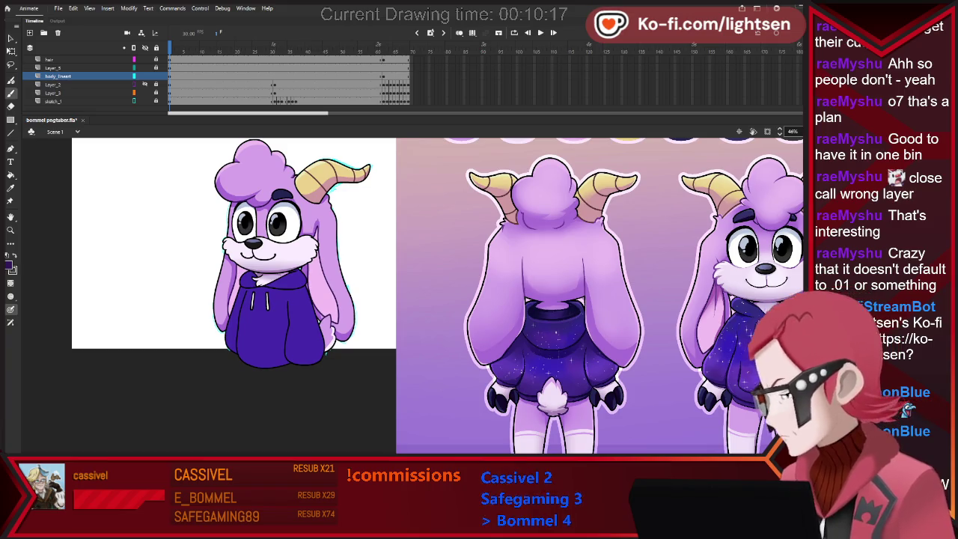
pyautogui.scroll(1, 703, 349)
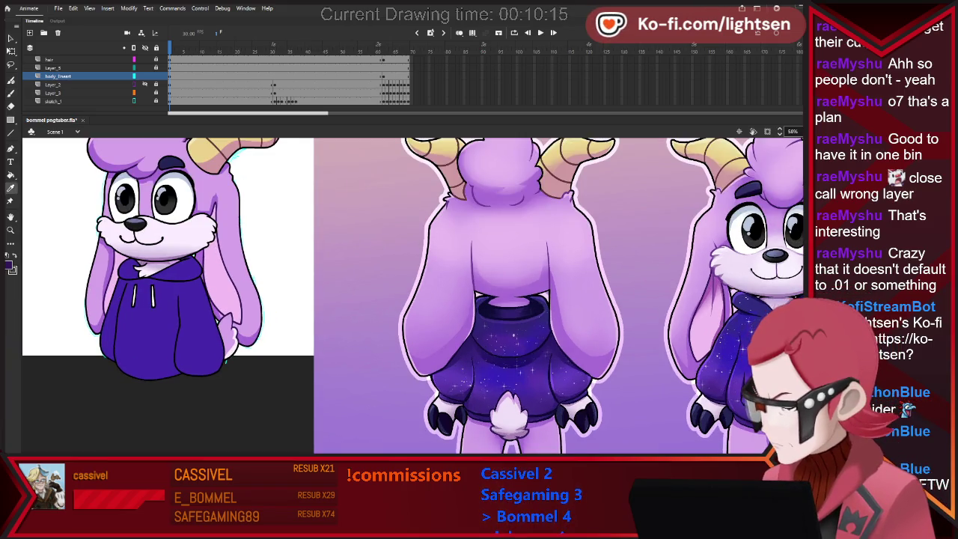
pyautogui.scroll(-1, 412, 295)
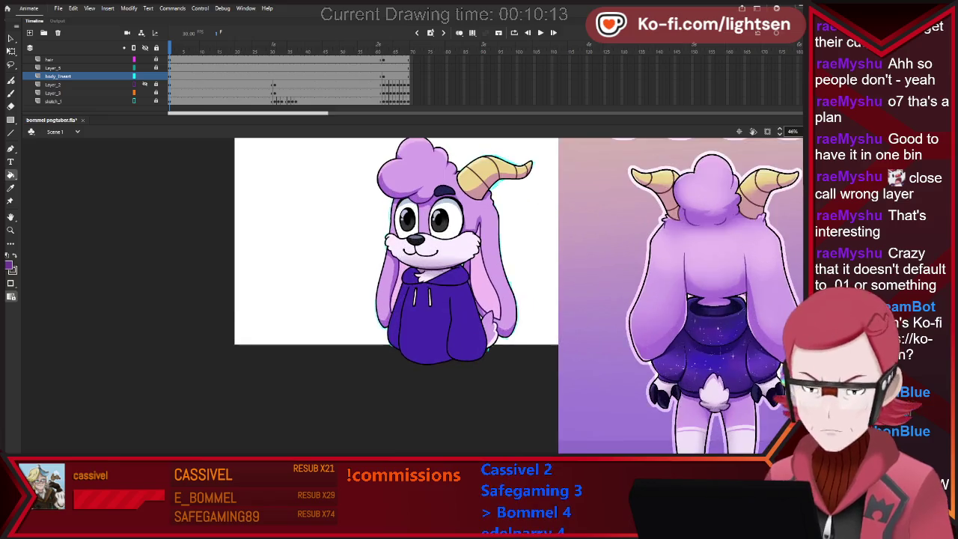
pyautogui.scroll(2, 442, 192)
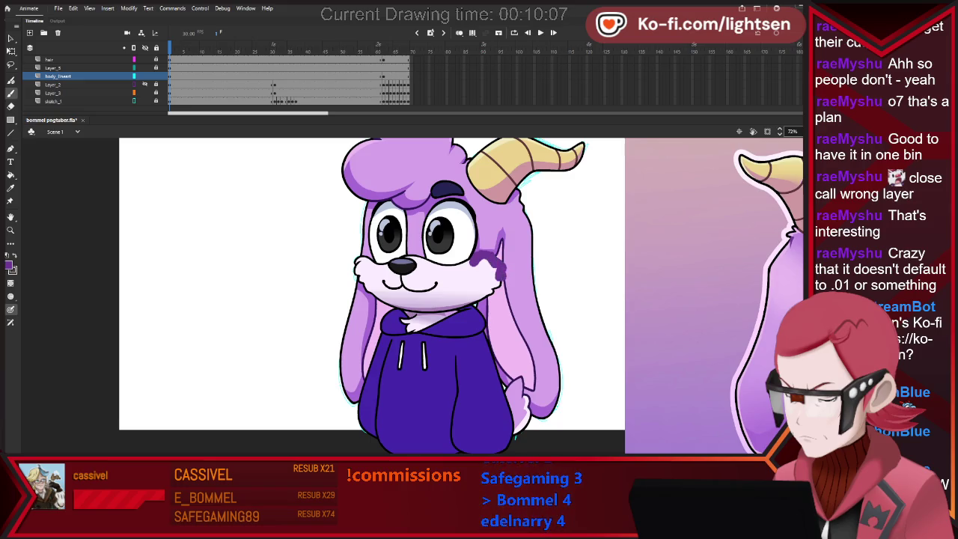
pyautogui.hotkey('ctrl', 'z')
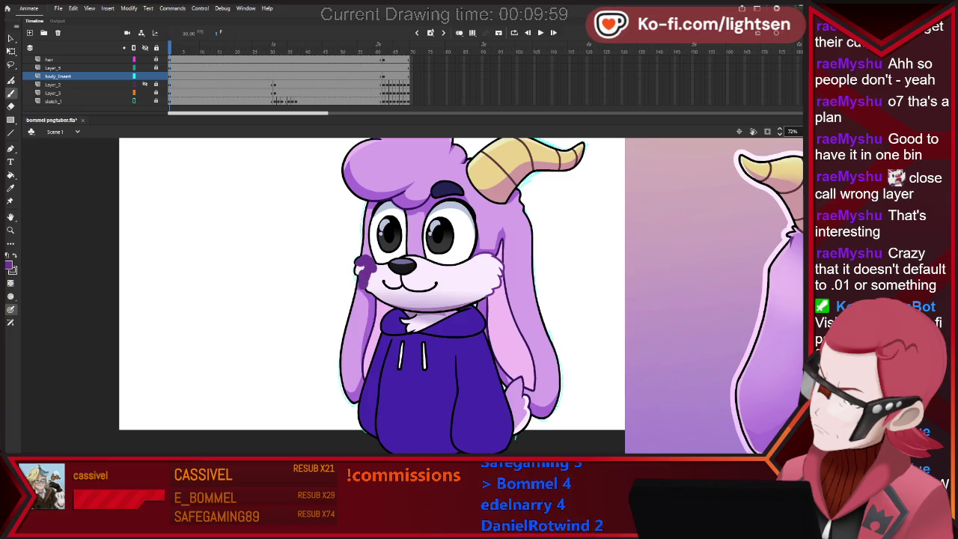
pyautogui.moveTo(362, 279); pyautogui.dragTo(371, 294)
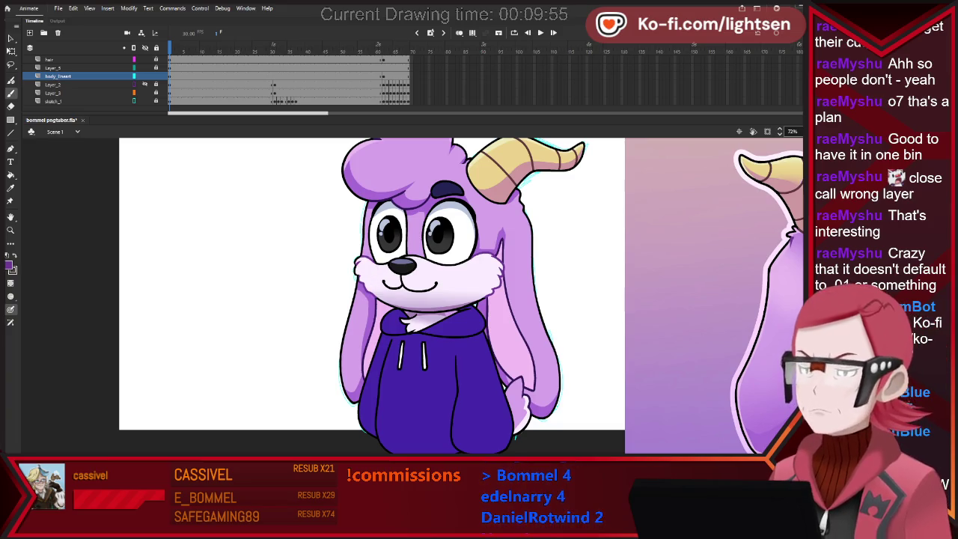
pyautogui.hotkey('ctrl', '-')
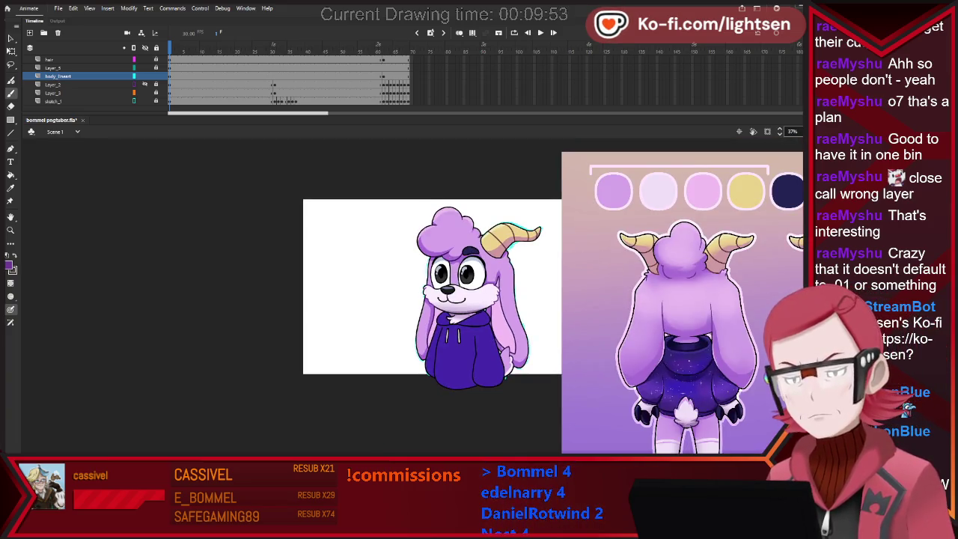
pyautogui.hotkey('ctrl', '-')
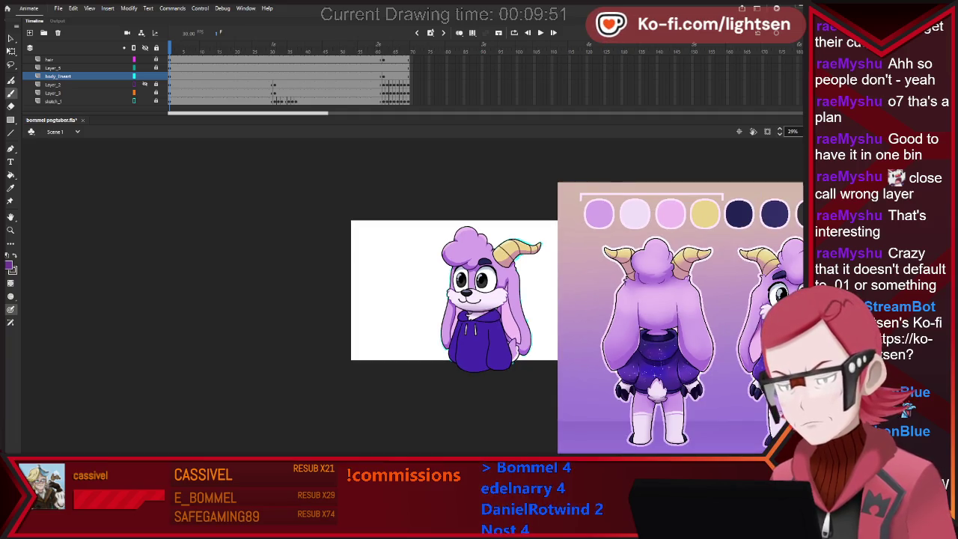
pyautogui.hotkey('ctrl', '=')
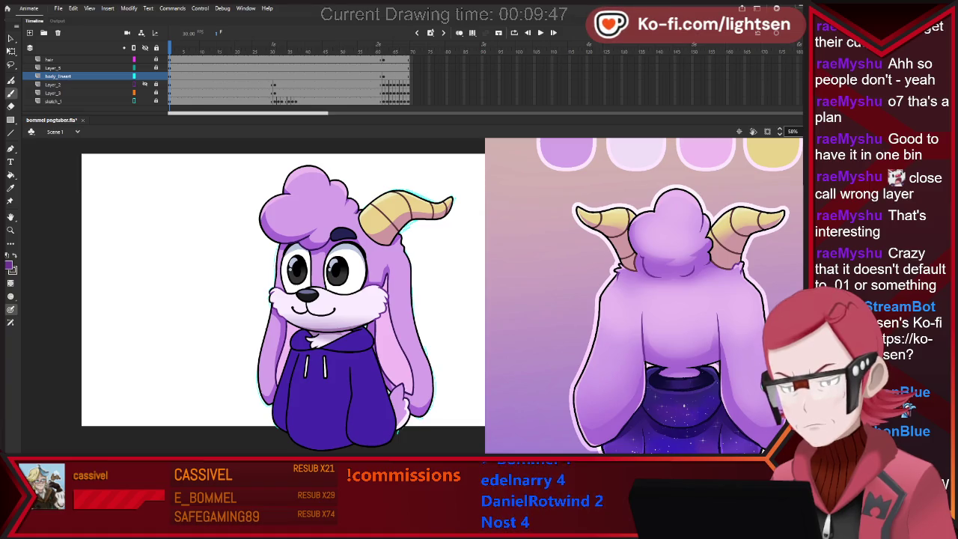
pyautogui.hotkey('ctrl', '-')
pyautogui.hotkey('ctrl', '=')
pyautogui.hotkey('ctrl', '=')
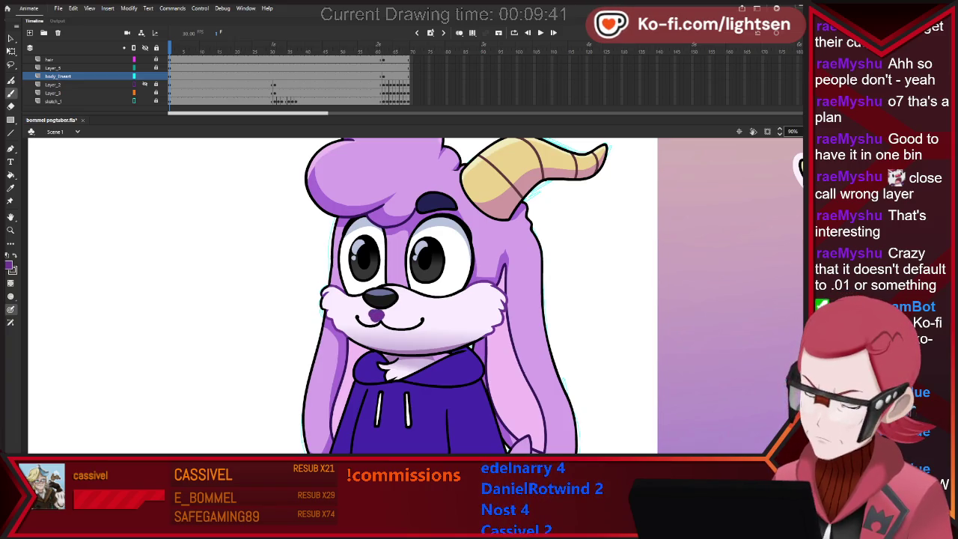
pyautogui.hotkey('ctrl', '-')
pyautogui.hotkey('ctrl', '-')
pyautogui.hotkey('ctrl', '=')
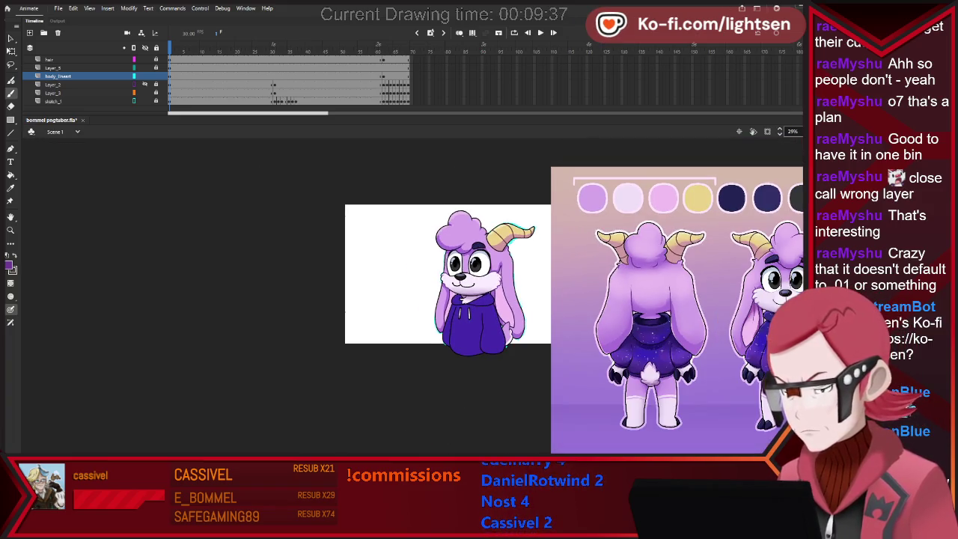
pyautogui.hotkey('ctrl', '=')
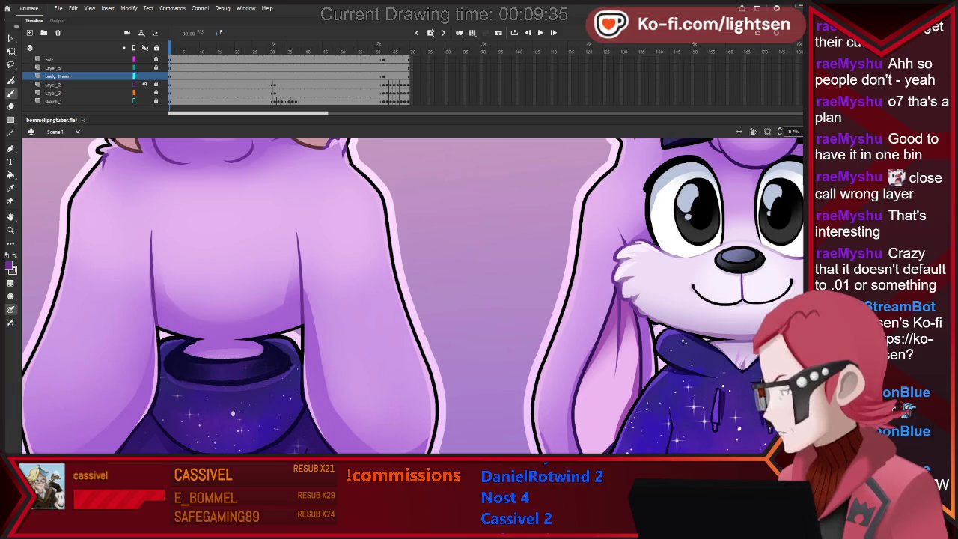
pyautogui.hotkey('ctrl', '-')
pyautogui.hotkey('ctrl', '=')
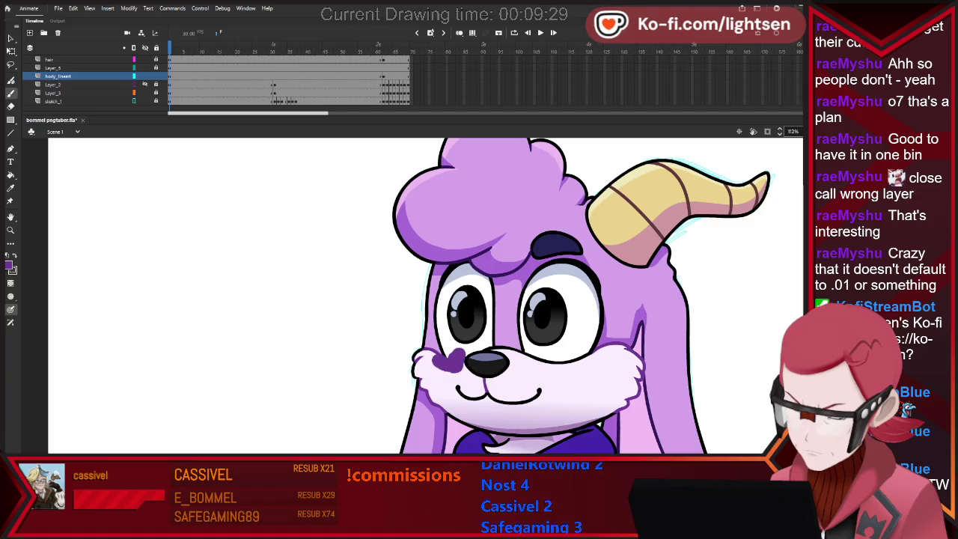
pyautogui.hotkey('ctrl', 'z')
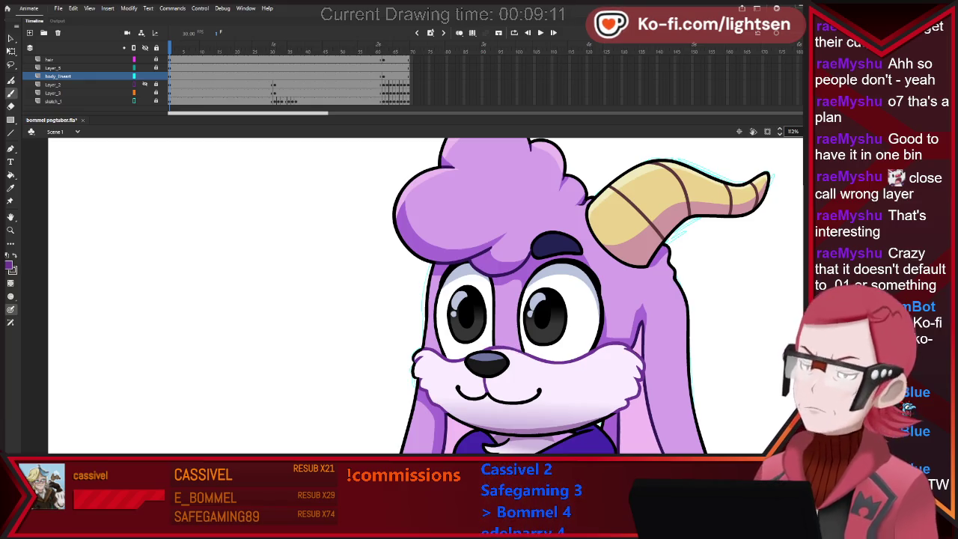
pyautogui.scroll(-3, 531, 348)
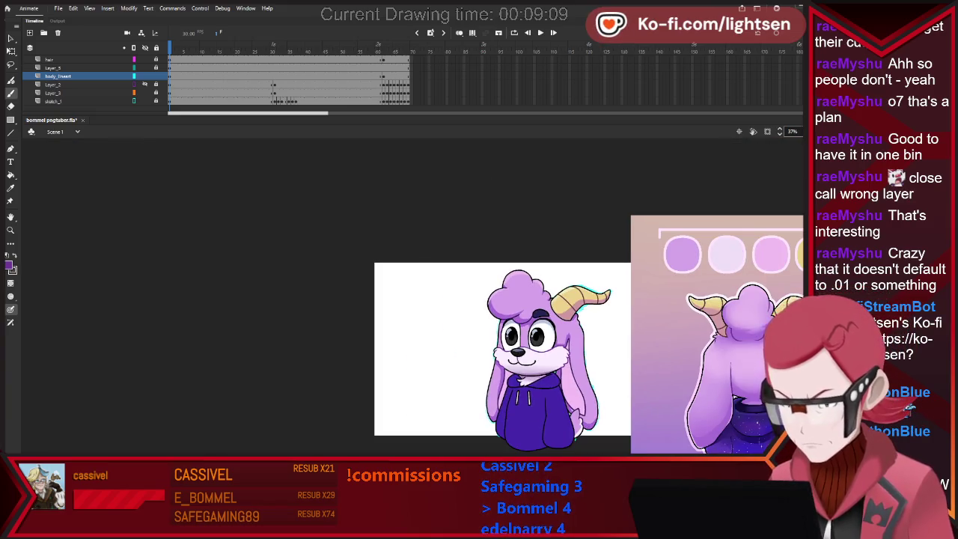
# Switch to the Paint Bucket and make purple from the reference sheet the fill colour.
pyautogui.scroll(-2, 353, 382)
pyautogui.scroll(1, 445, 394)
pyautogui.scroll(1, 445, 394)
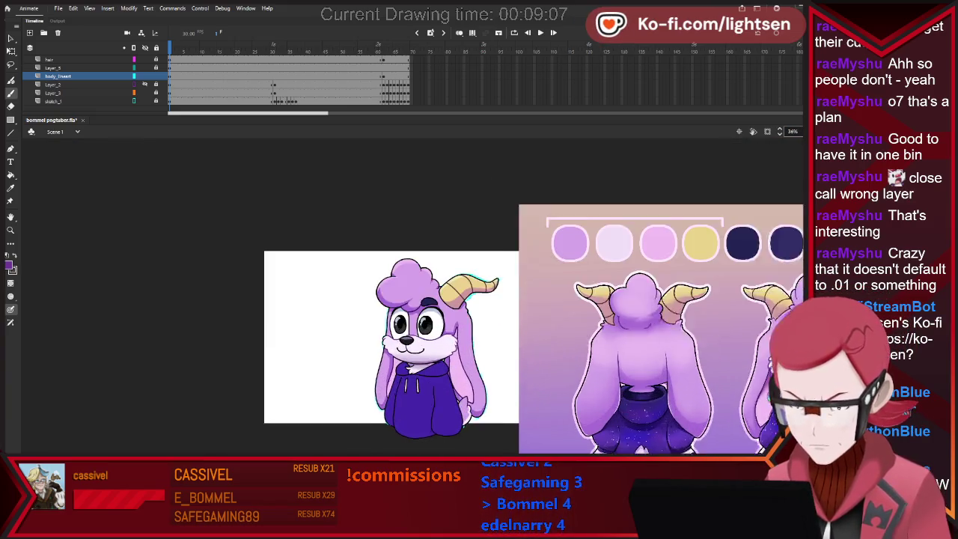
pyautogui.scroll(1, 445, 394)
pyautogui.press('k')
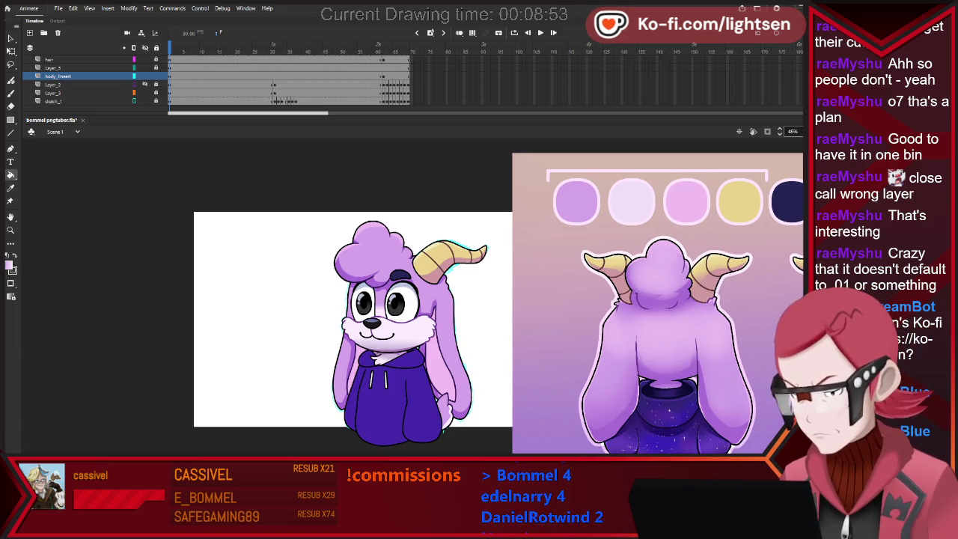
pyautogui.scroll(-5, 498, 296)
pyautogui.scroll(5, 498, 296)
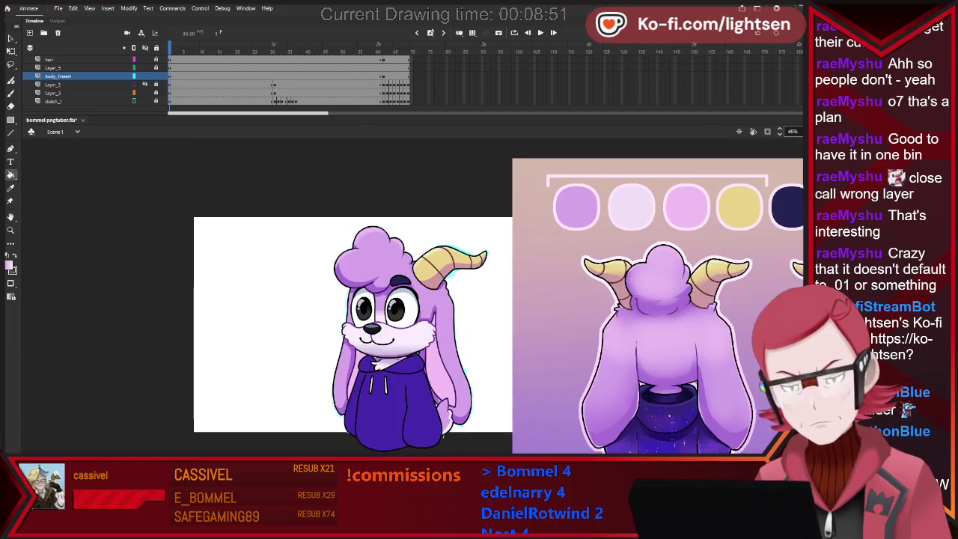
pyautogui.scroll(-3, 392, 274)
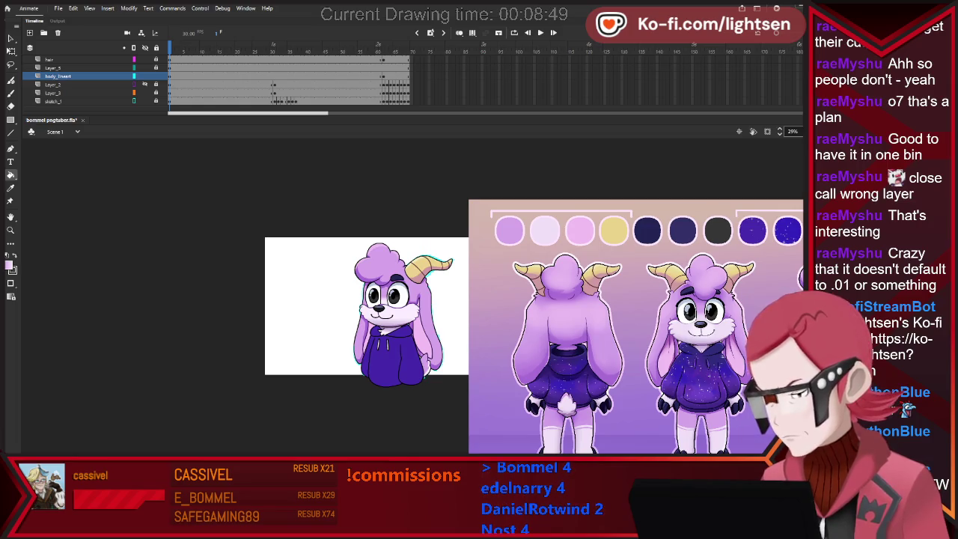
pyautogui.scroll(1, 454, 337)
pyautogui.scroll(1, 447, 336)
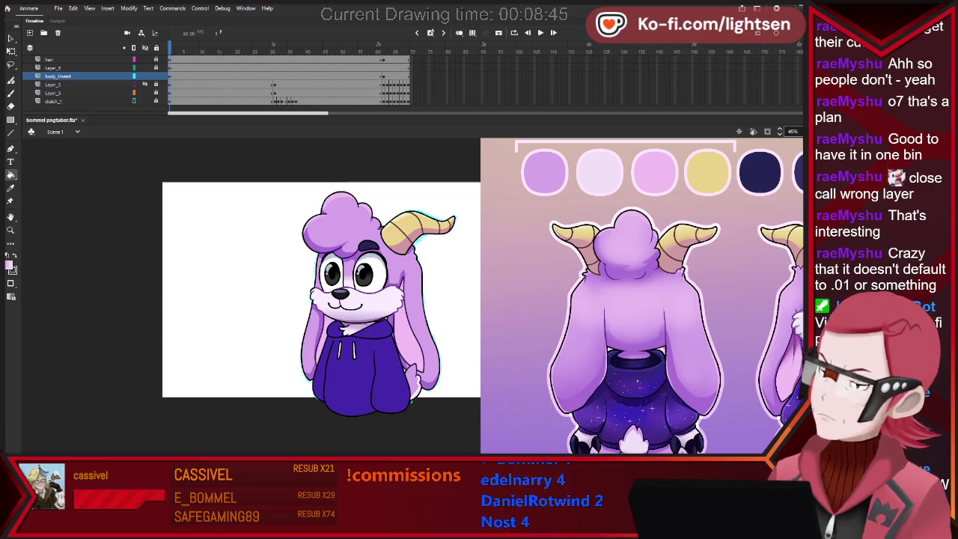
pyautogui.scroll(1, 422, 331)
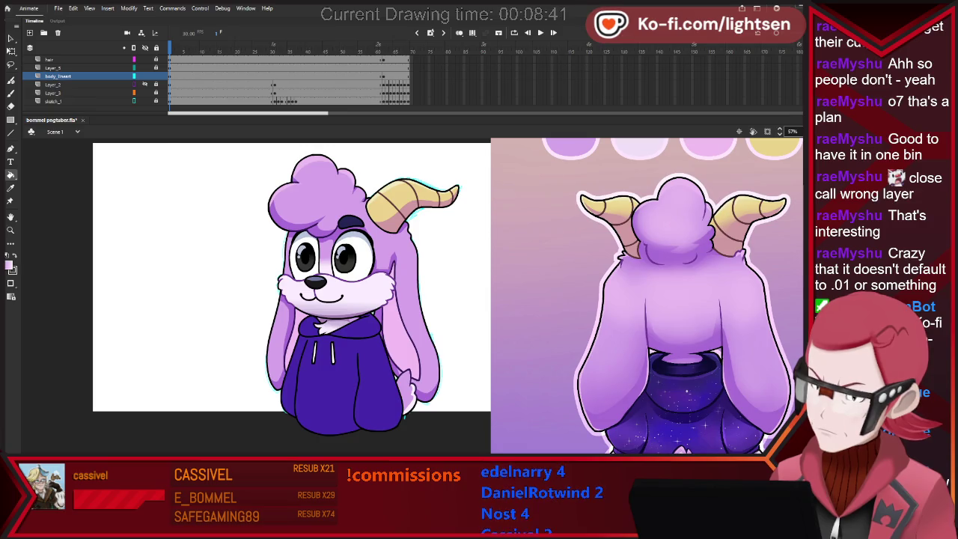
pyautogui.scroll(-1, 355, 359)
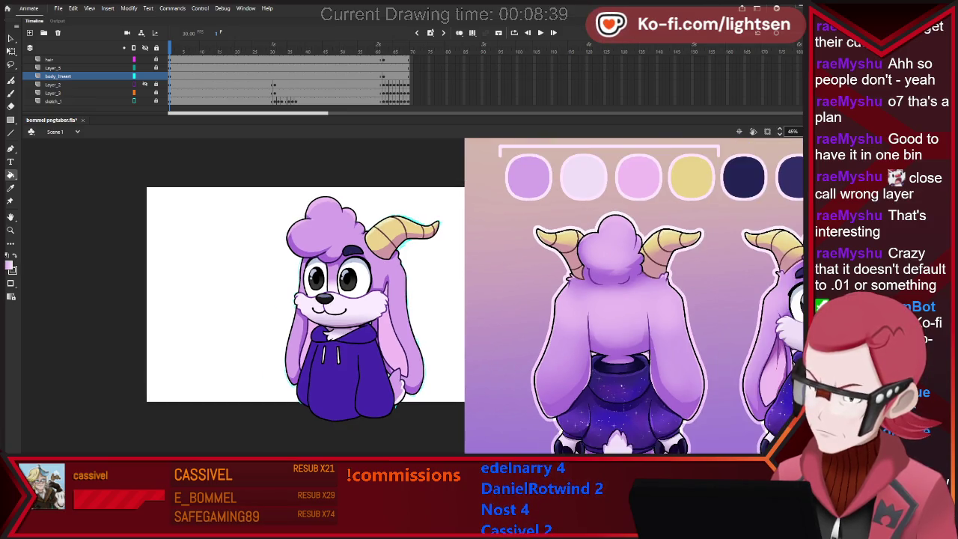
pyautogui.scroll(-1, 360, 362)
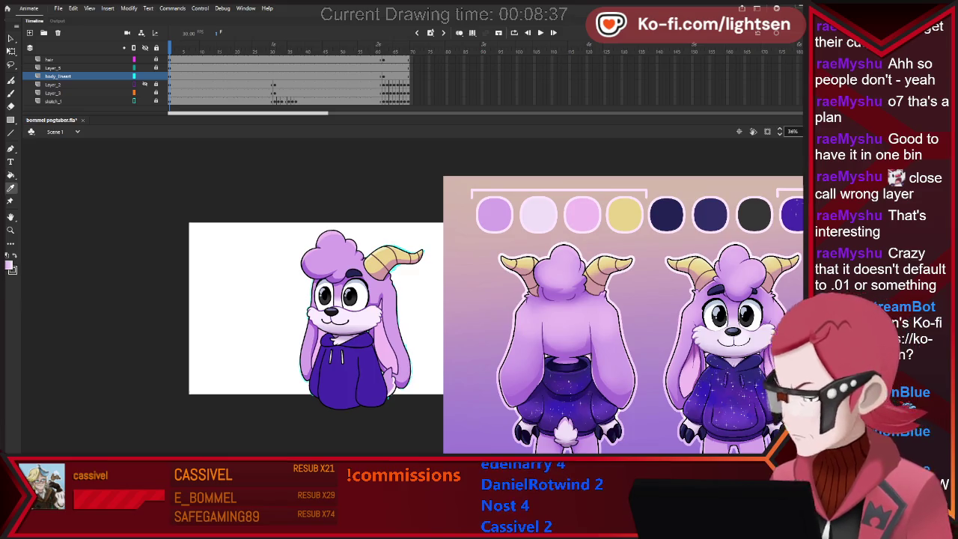
pyautogui.press('k')
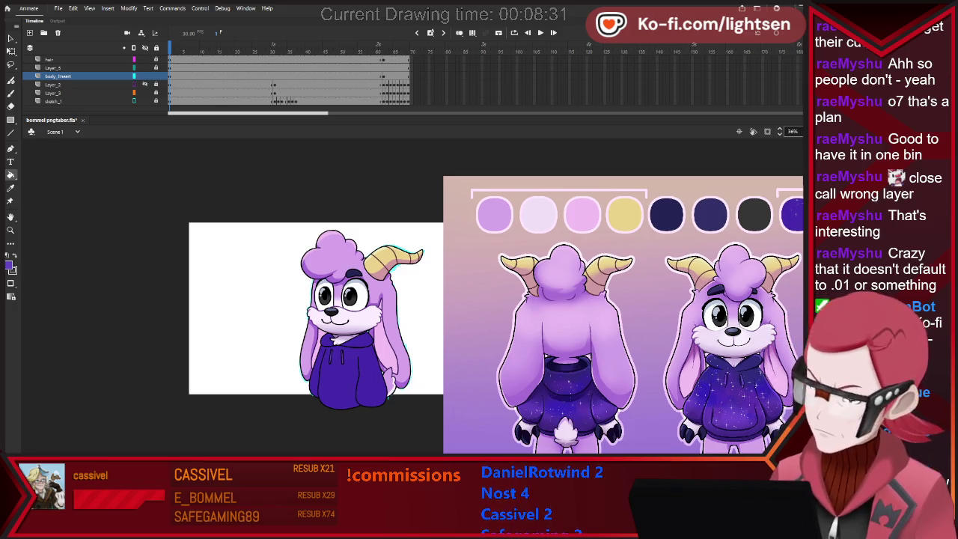
pyautogui.scroll(2, 344, 313)
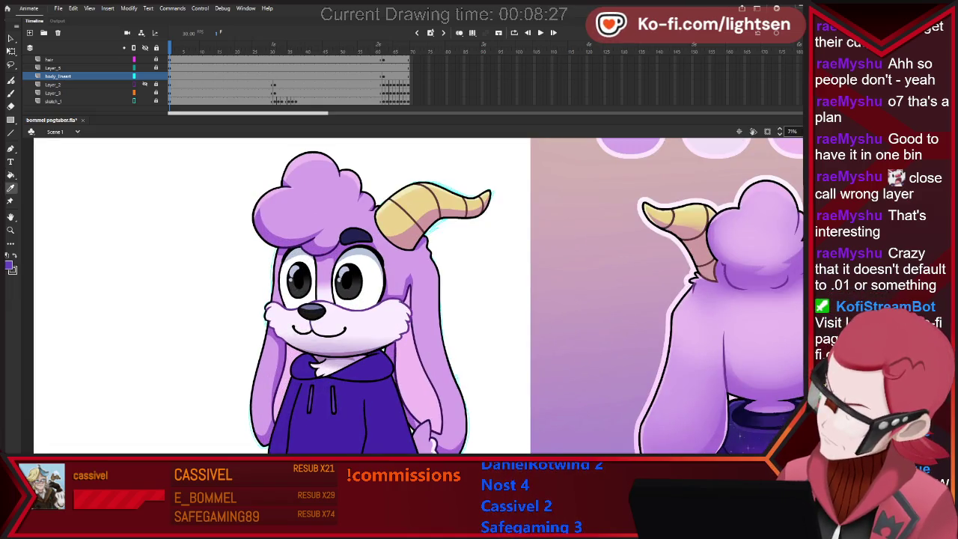
# Save the animation file and clear the artwork selection.
pyautogui.press('b')
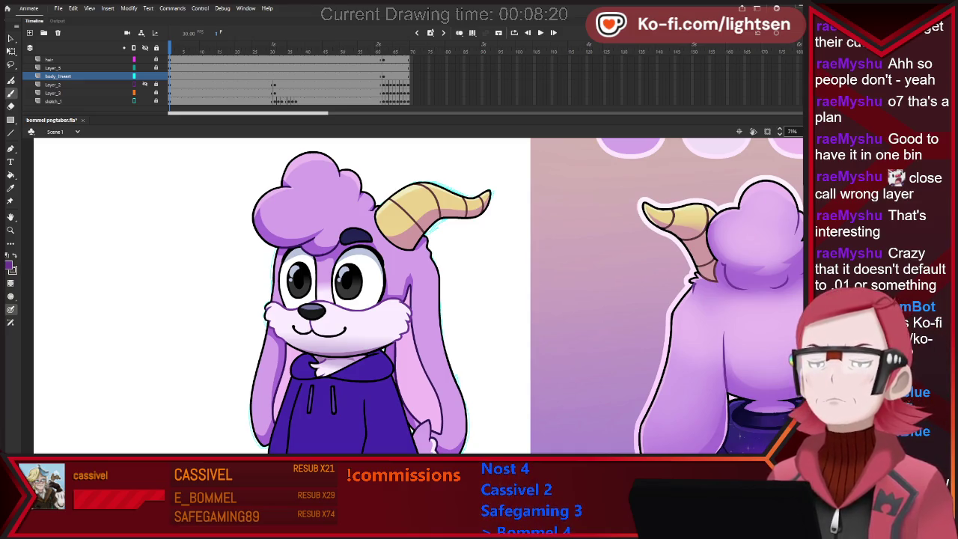
pyautogui.hotkey('ctrl', 's')
pyautogui.hotkey('ctrl', 'a')
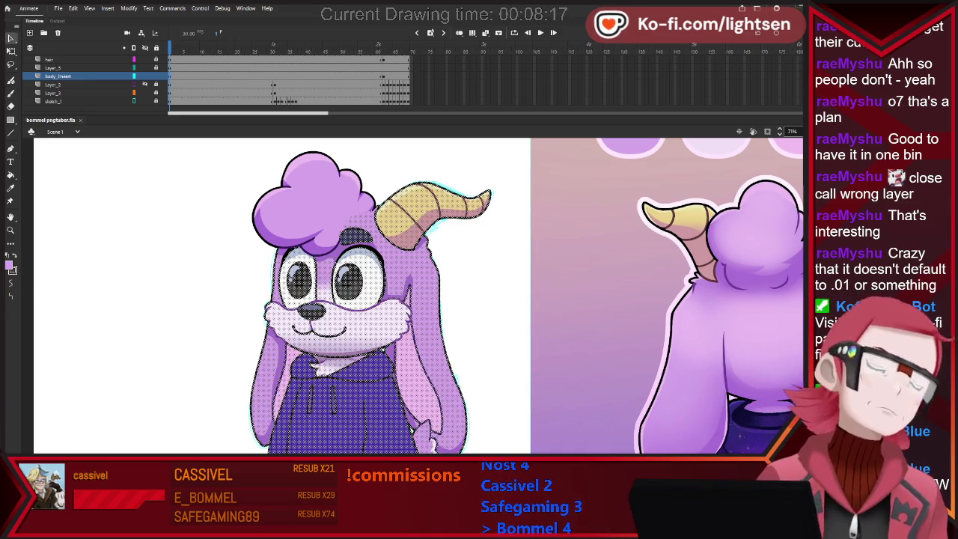
pyautogui.hotkey('ctrl', 'shift', 'a')
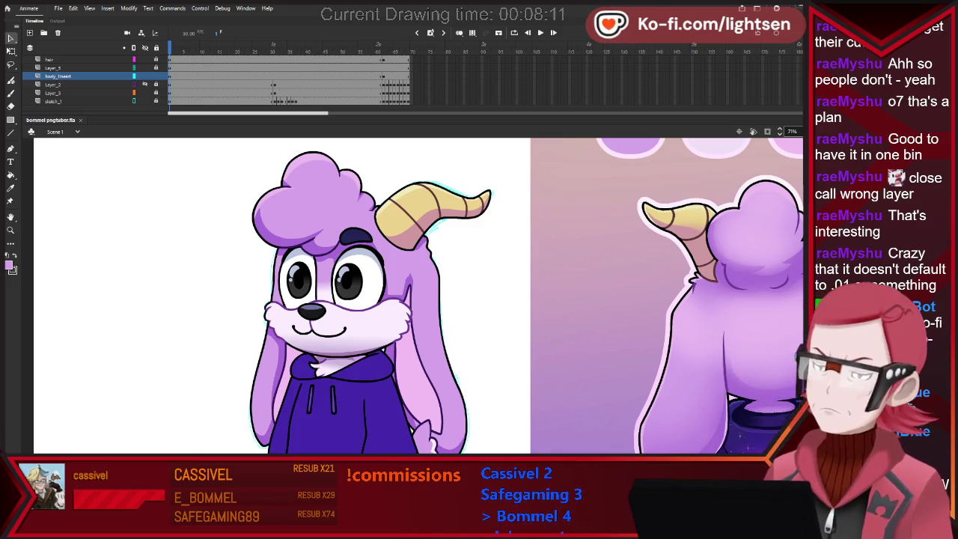
pyautogui.scroll(-2, 449, 307)
pyautogui.scroll(-2, 449, 307)
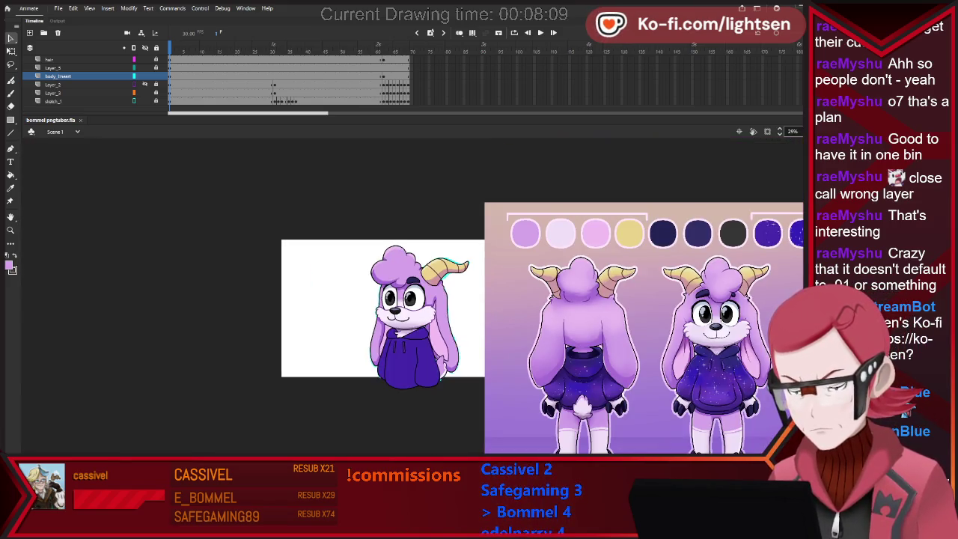
pyautogui.scroll(1, 467, 329)
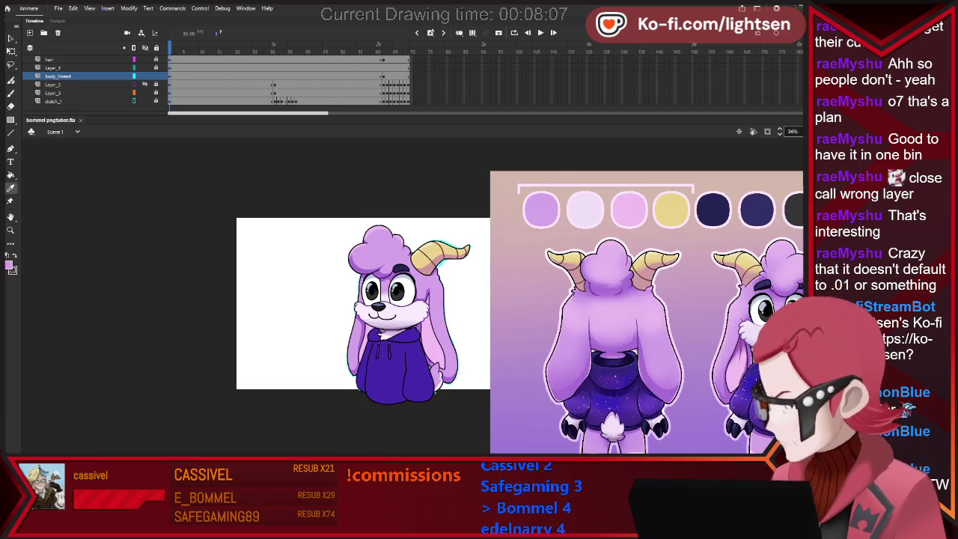
# Sample the light purple as the brush colour and zoom in on the character.
pyautogui.press('b')
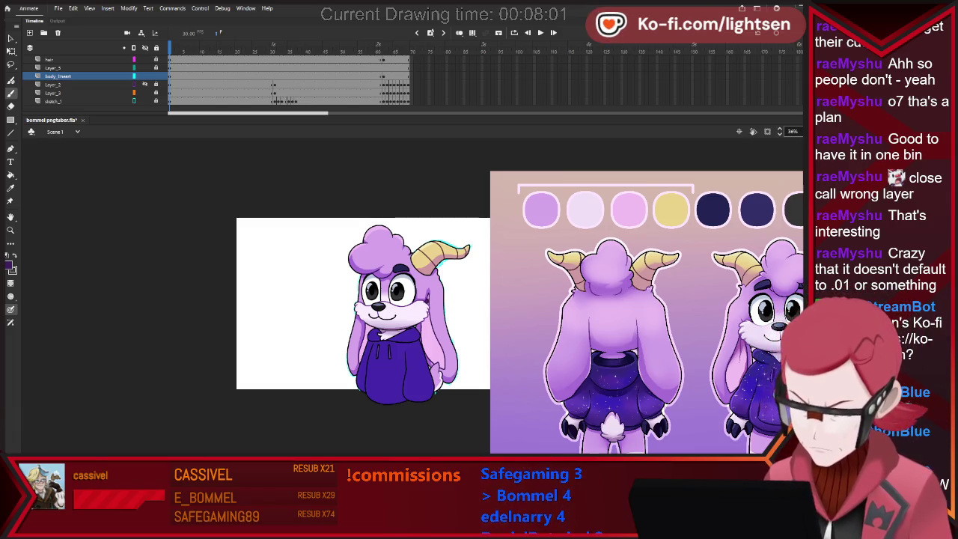
pyautogui.press('i')
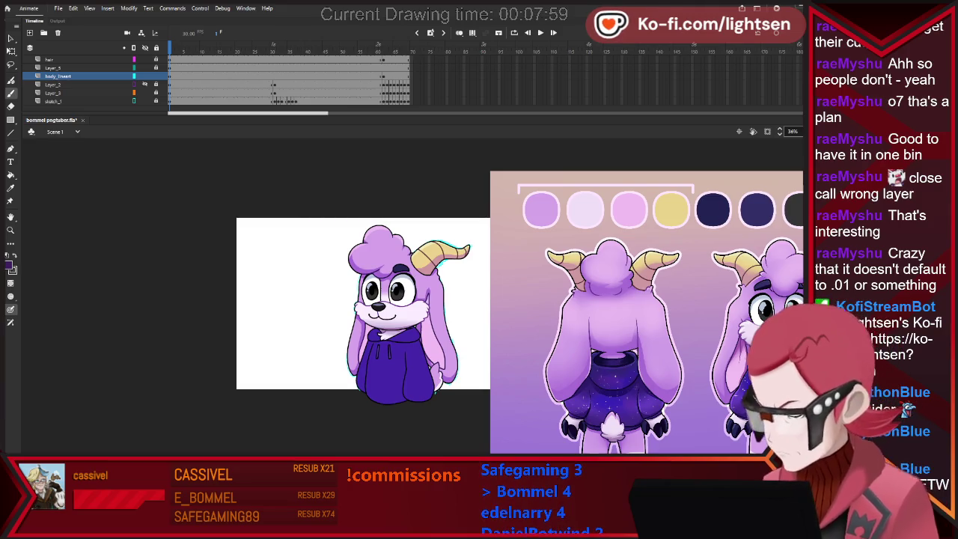
pyautogui.press('b')
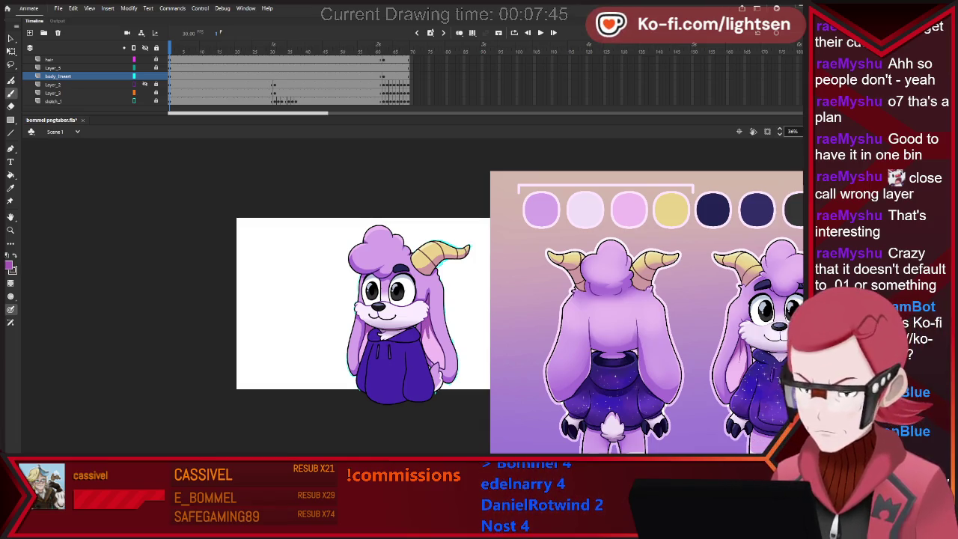
pyautogui.scroll(-2, 441, 414)
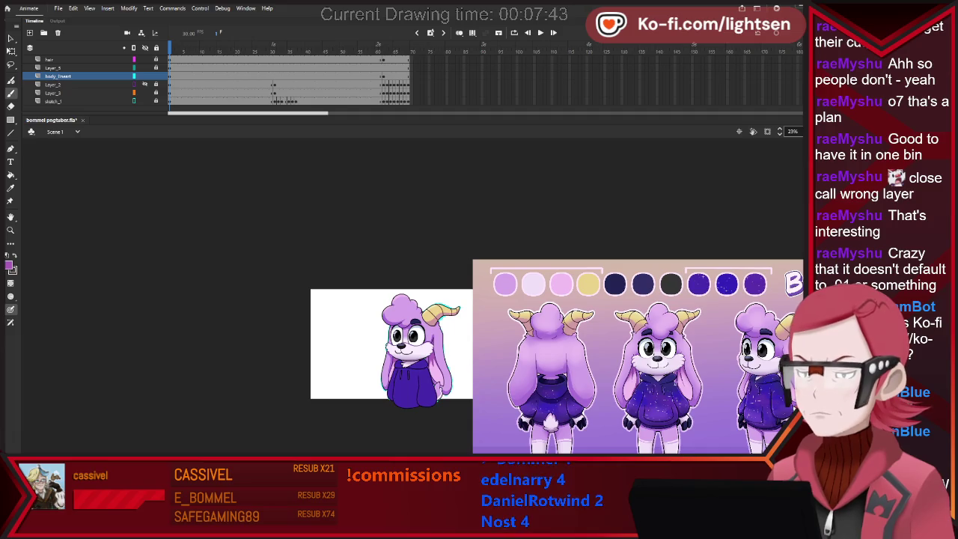
pyautogui.scroll(2, 445, 388)
pyautogui.scroll(3, 445, 388)
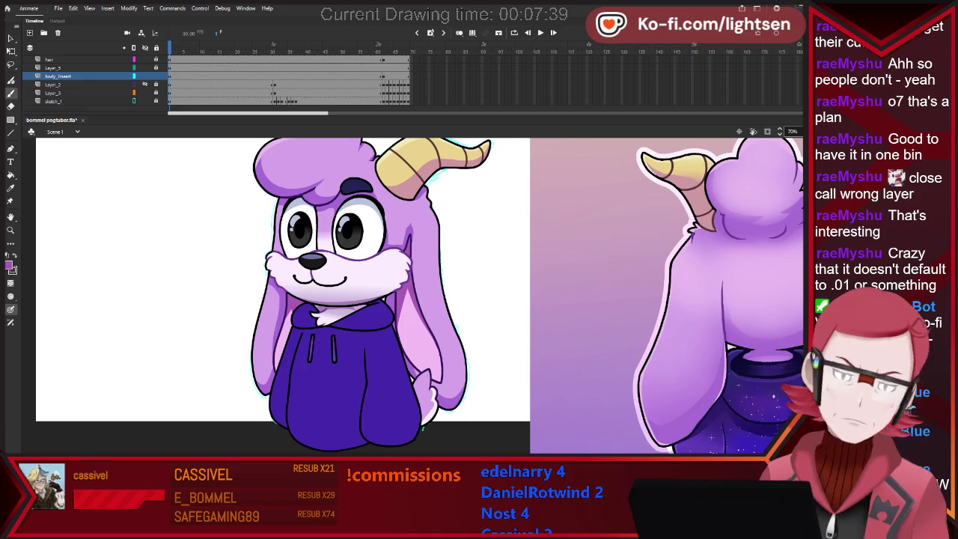
# Redraw the hair with Line and Pen tools into a larger, rounder puff above the horns.
pyautogui.press('n')
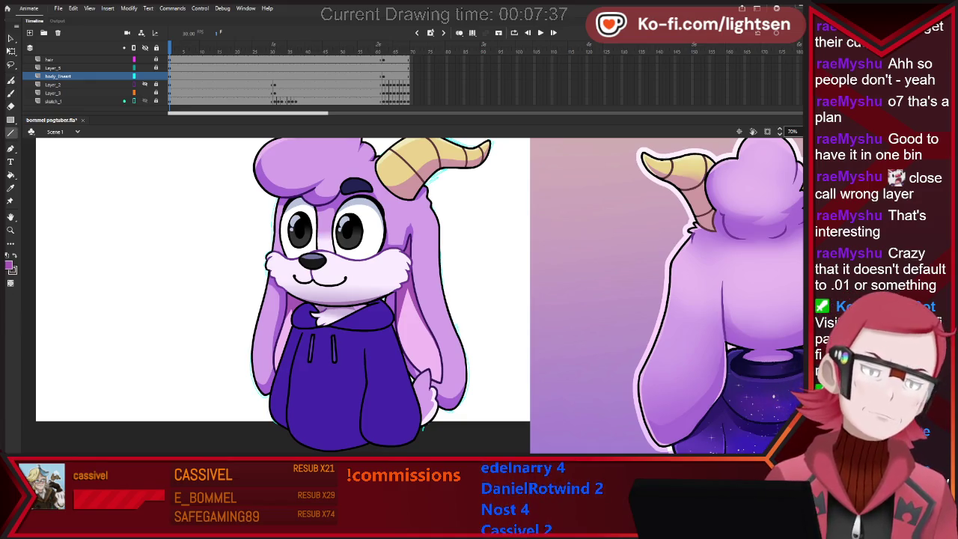
pyautogui.press('p')
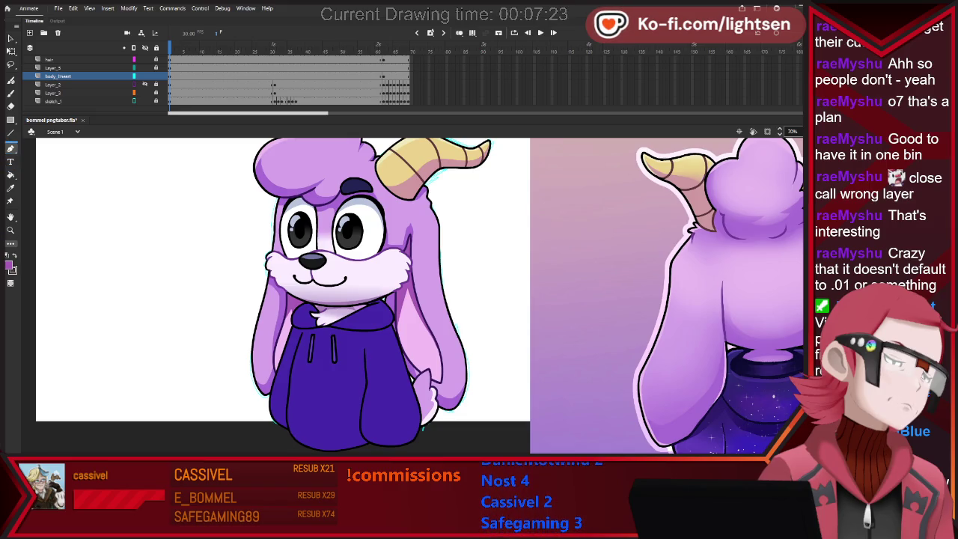
pyautogui.press('b')
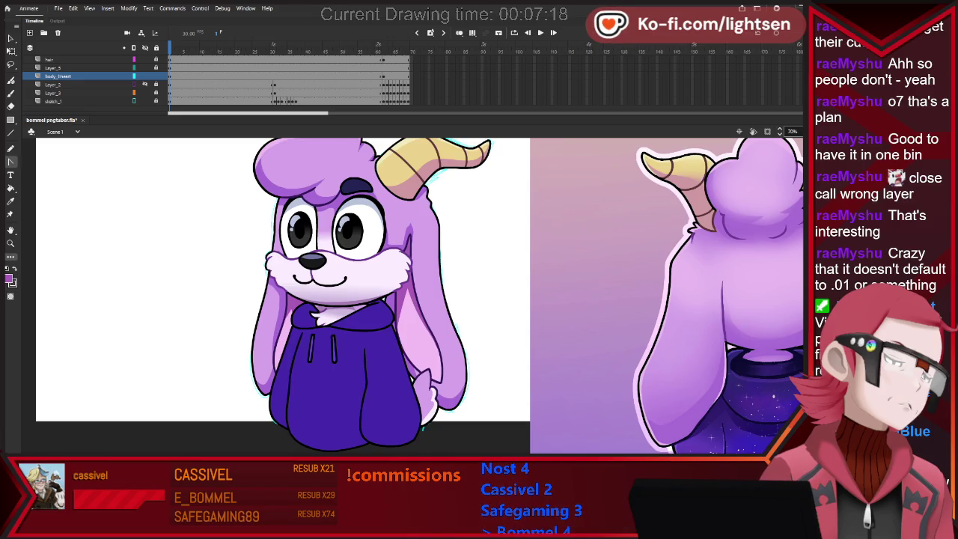
pyautogui.press('b')
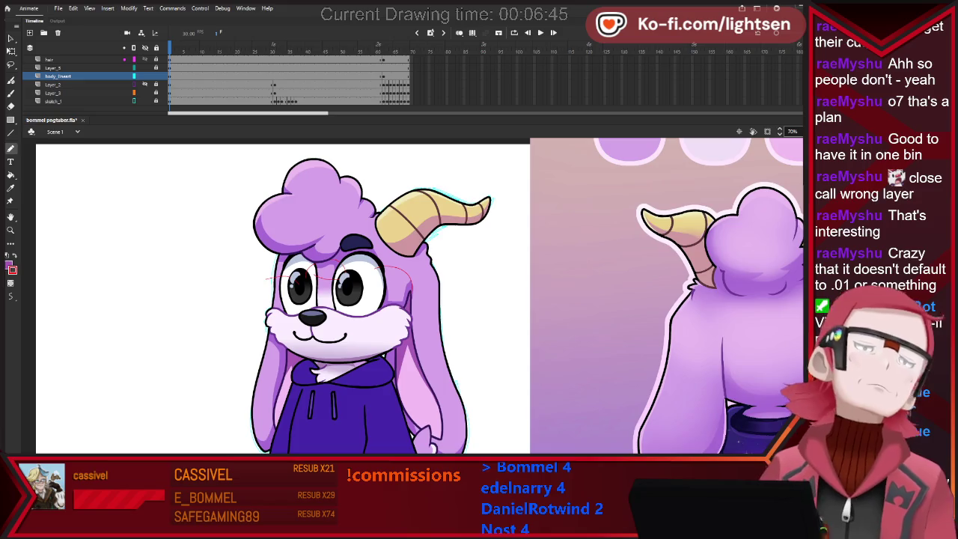
# Erase the red sketch lines across the bunny's eyes, undoing any accidental erasing.
pyautogui.press('k')
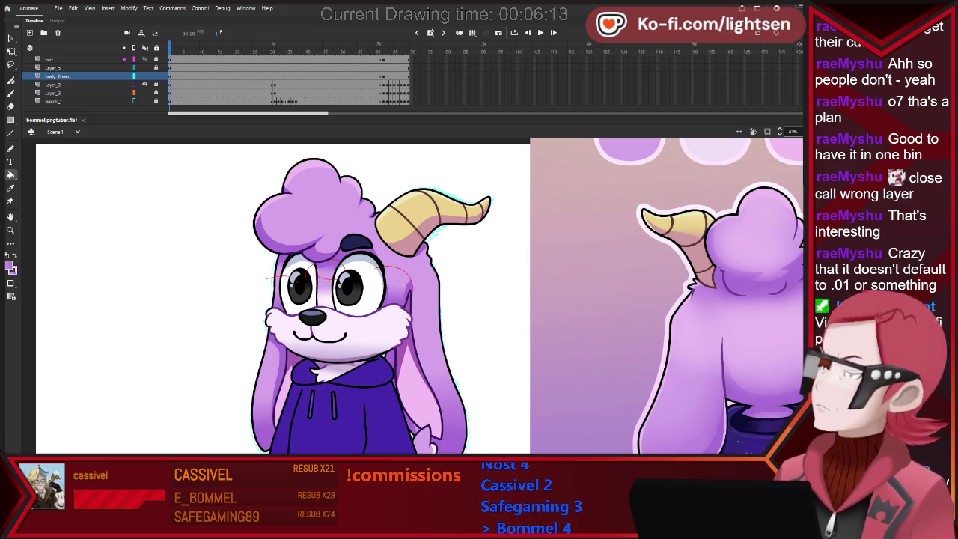
pyautogui.press('e')
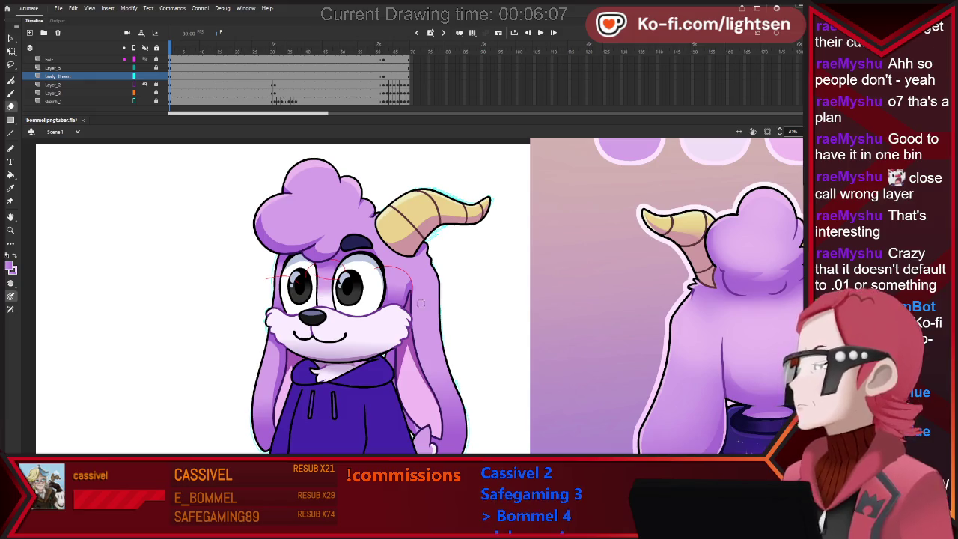
pyautogui.moveTo(419, 288); pyautogui.dragTo(276, 269)
pyautogui.hotkey('ctrl', 'z')
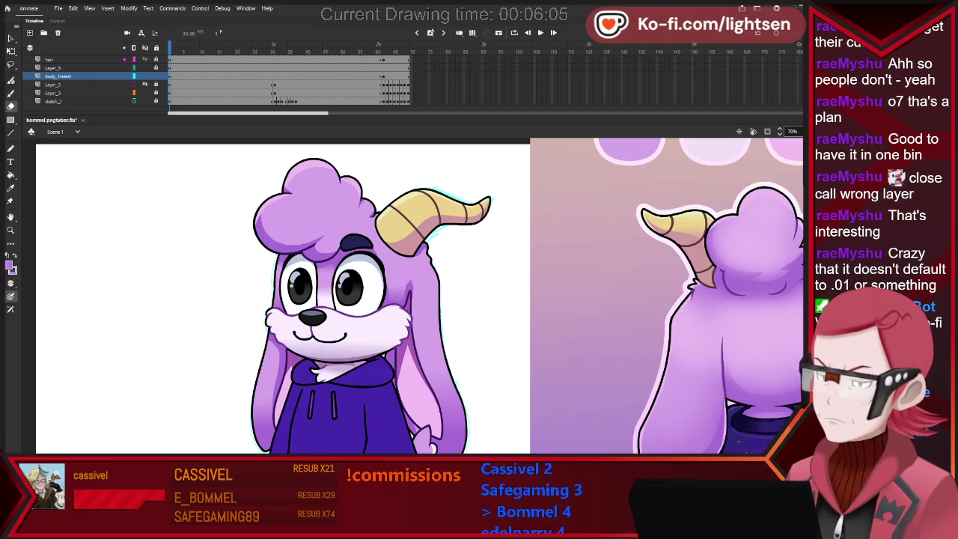
pyautogui.hotkey('ctrl', '-')
pyautogui.scroll(-1, 527, 320)
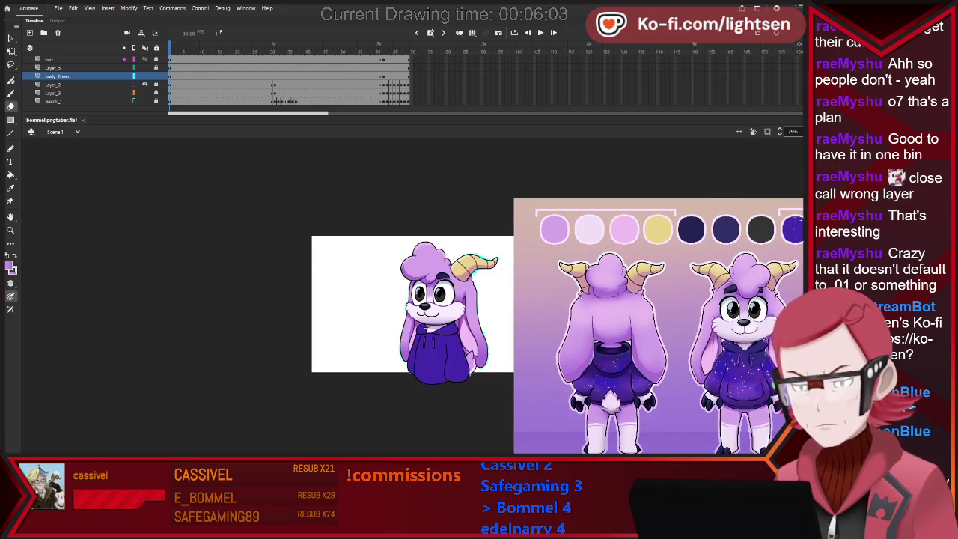
# Click the hair shape to activate the hair layer, then deselect it.
pyautogui.scroll(2, 483, 284)
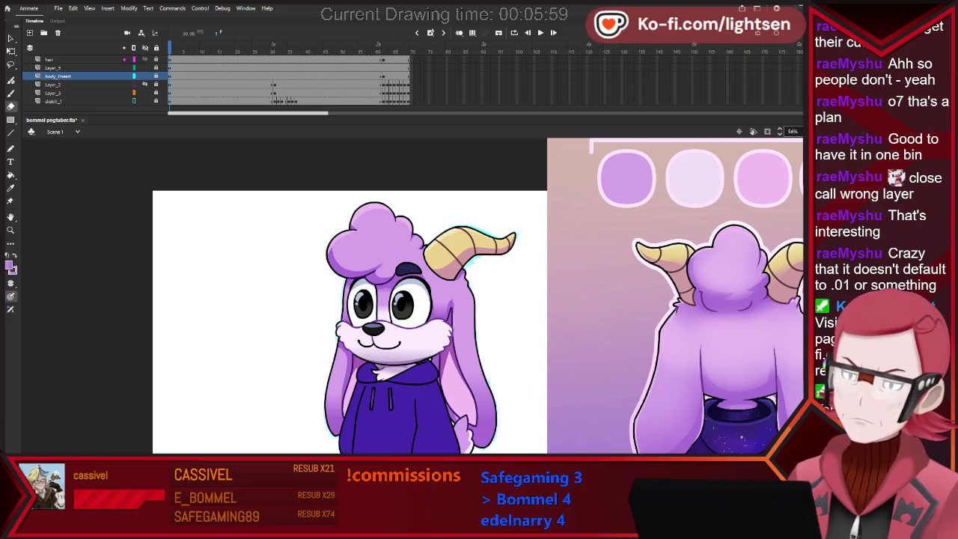
pyautogui.press('v')
pyautogui.click(374, 231)
pyautogui.press('Escape')
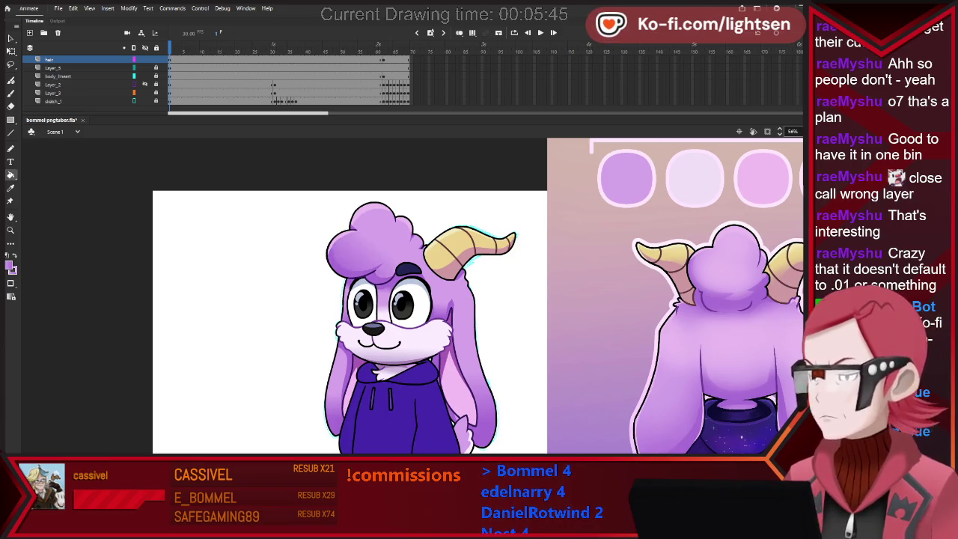
pyautogui.press('v')
pyautogui.scroll(3, 390, 284)
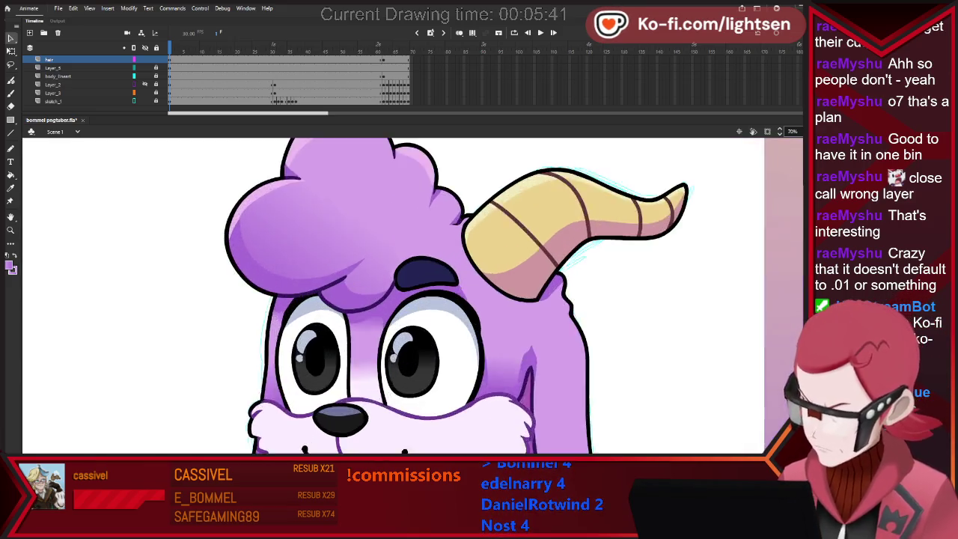
pyautogui.scroll(3, 389, 284)
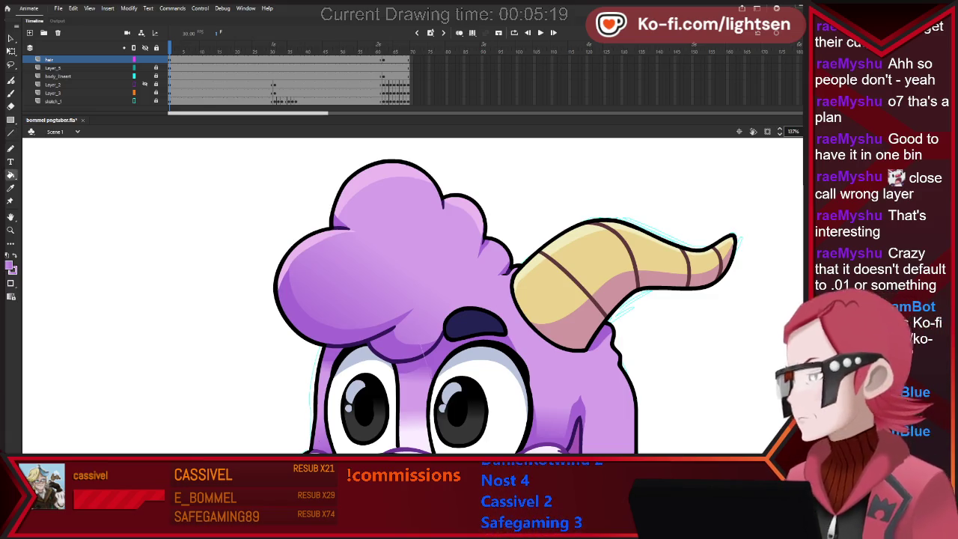
pyautogui.press('k')
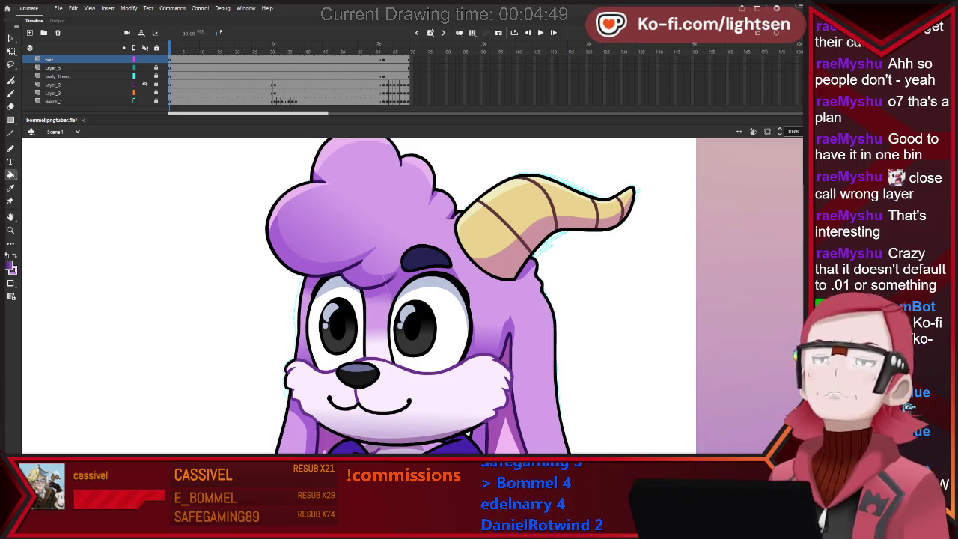
pyautogui.press('n')
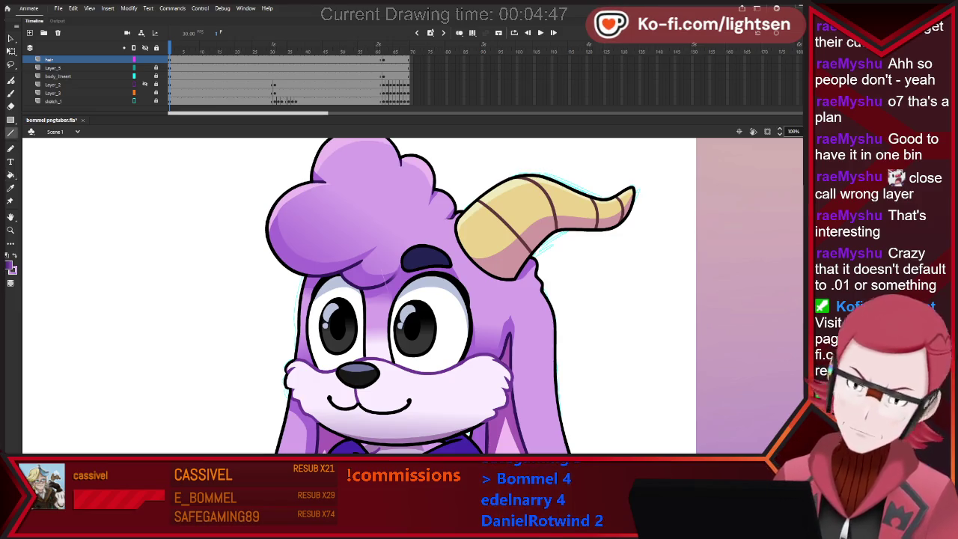
pyautogui.press('k')
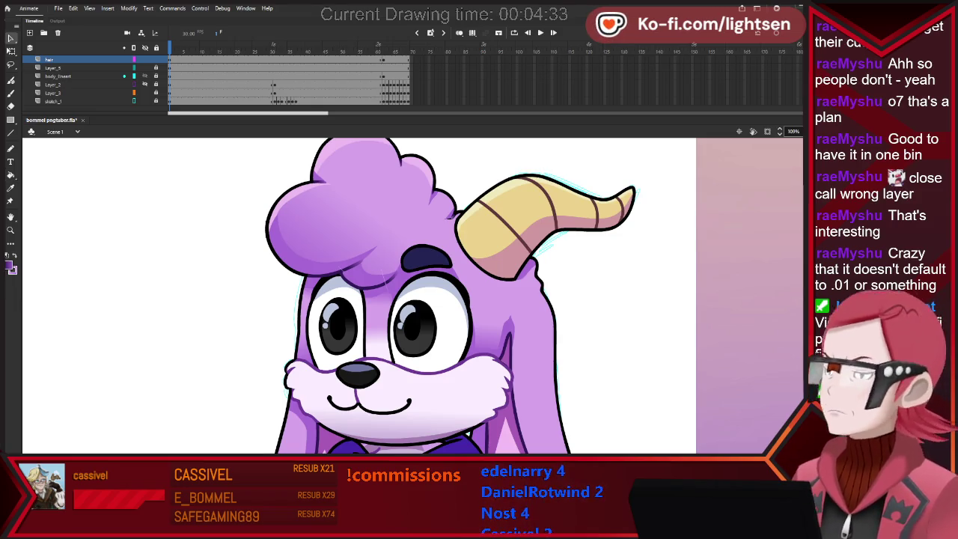
pyautogui.scroll(5, 464, 202)
pyautogui.scroll(3, 452, 205)
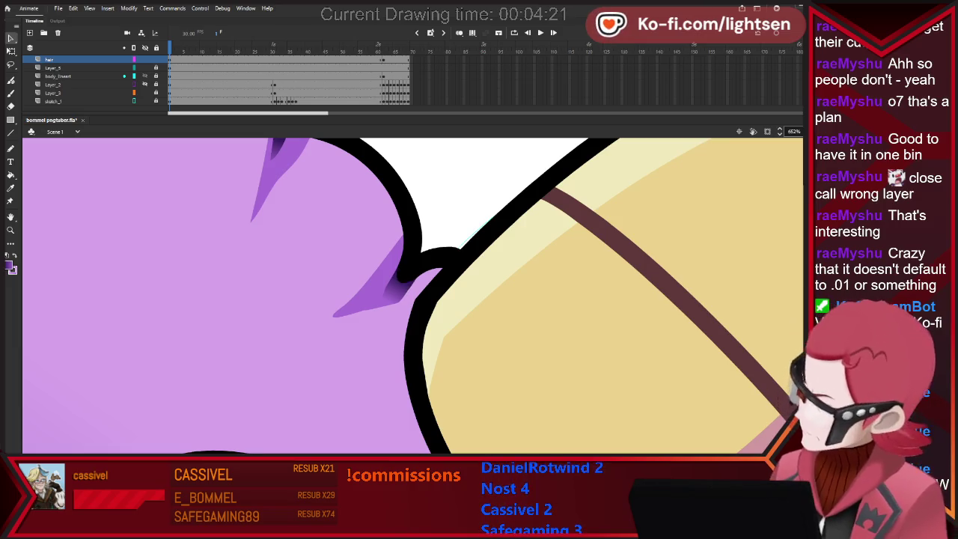
pyautogui.scroll(-3, 515, 235)
pyautogui.scroll(-5, 515, 235)
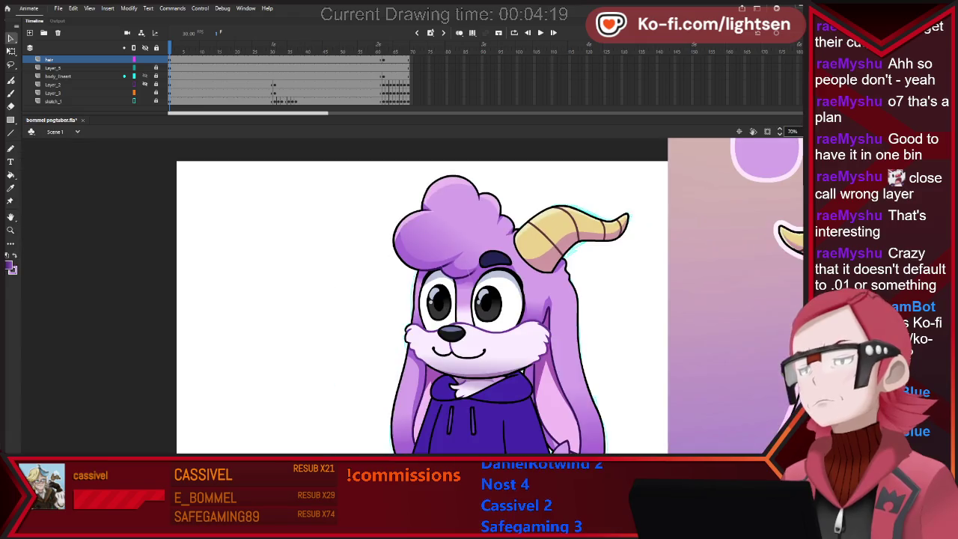
pyautogui.scroll(2, 520, 239)
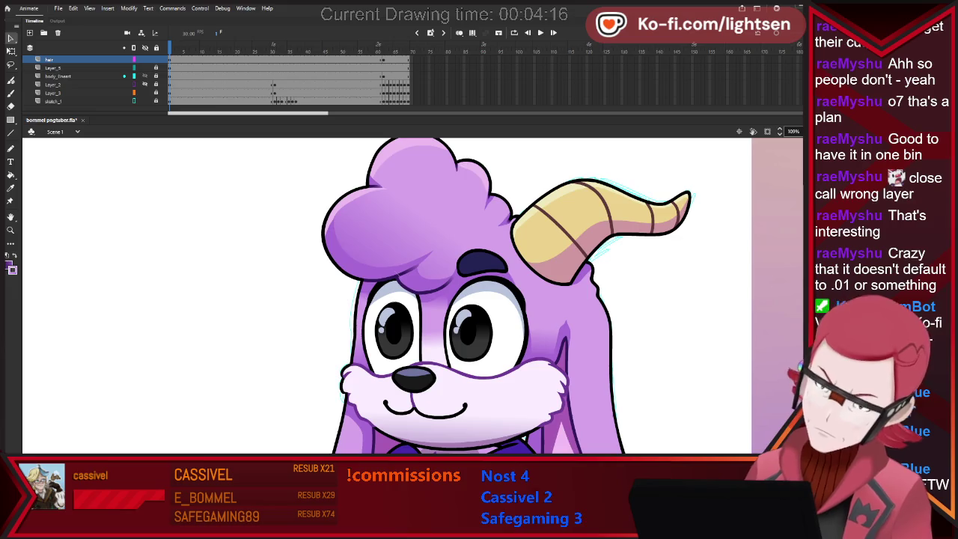
pyautogui.scroll(-3, 662, 297)
pyautogui.scroll(-1, 662, 297)
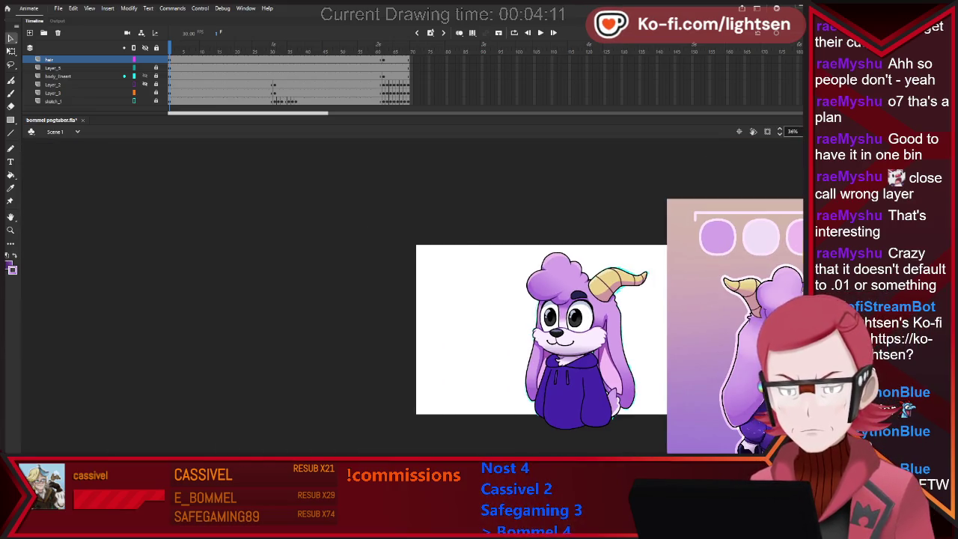
pyautogui.scroll(-1, 662, 298)
pyautogui.scroll(-1, 662, 298)
pyautogui.scroll(2, 740, 389)
pyautogui.scroll(5, 740, 389)
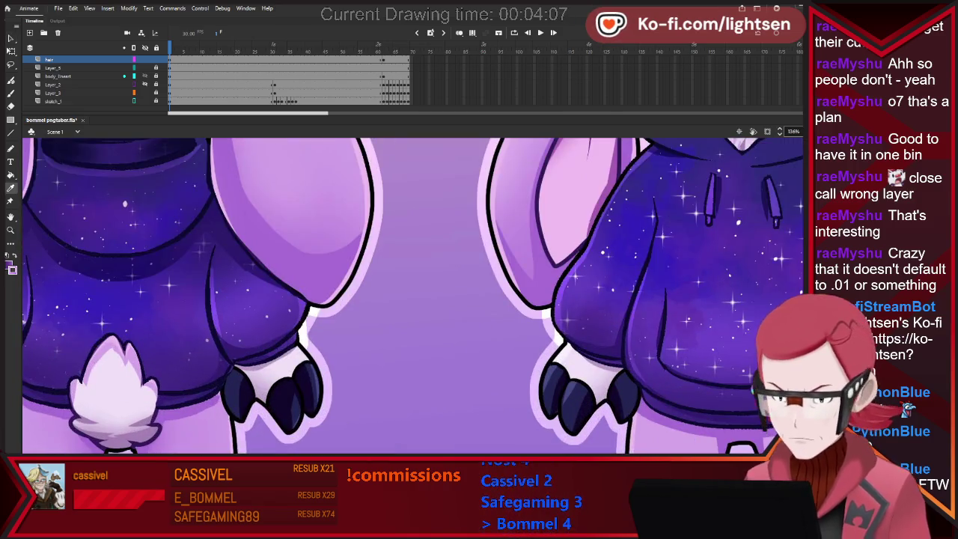
pyautogui.scroll(-10, 741, 389)
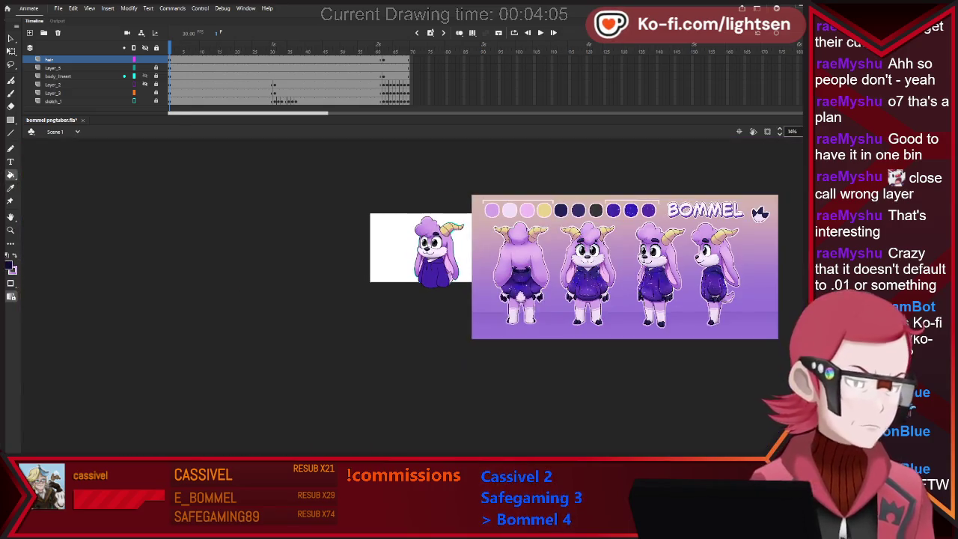
pyautogui.scroll(2, 431, 254)
pyautogui.scroll(2, 431, 254)
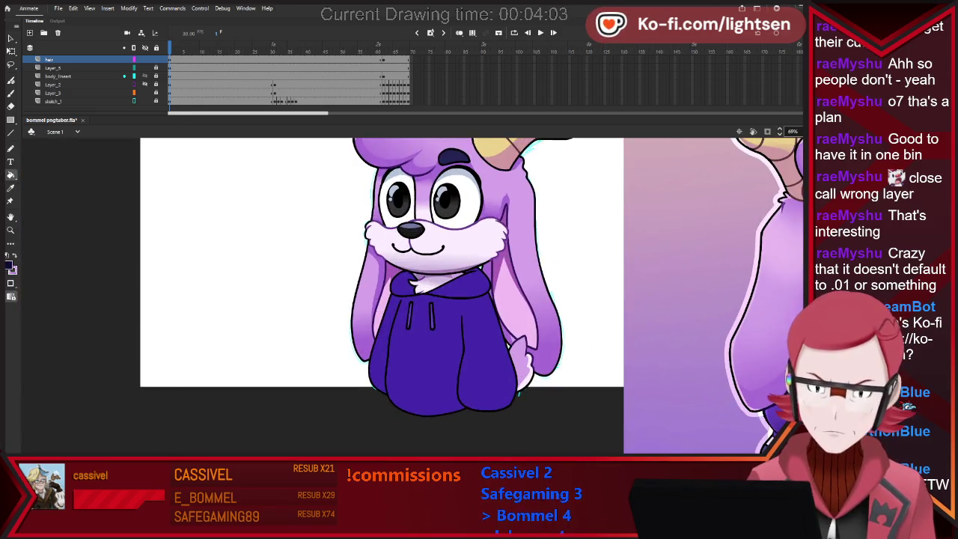
pyautogui.scroll(1, 430, 255)
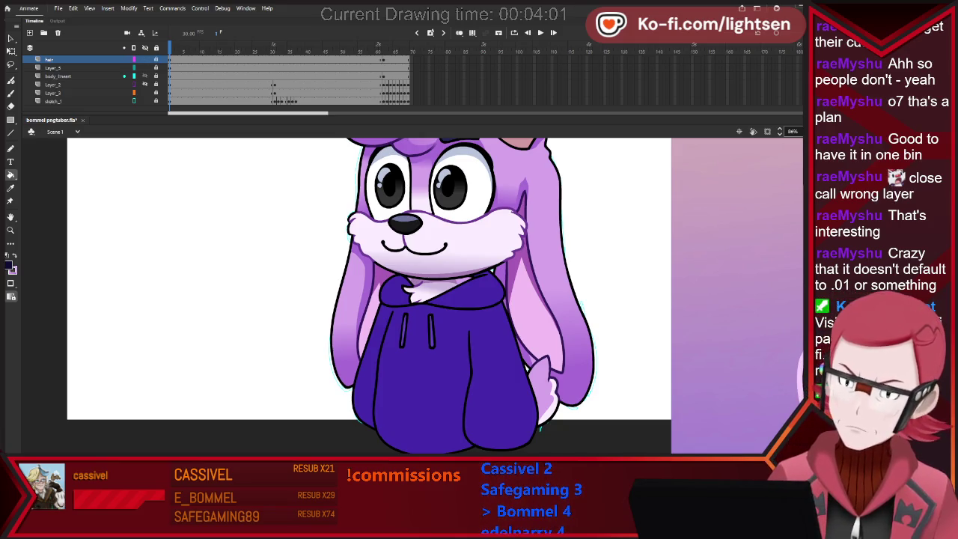
pyautogui.click(59, 75)
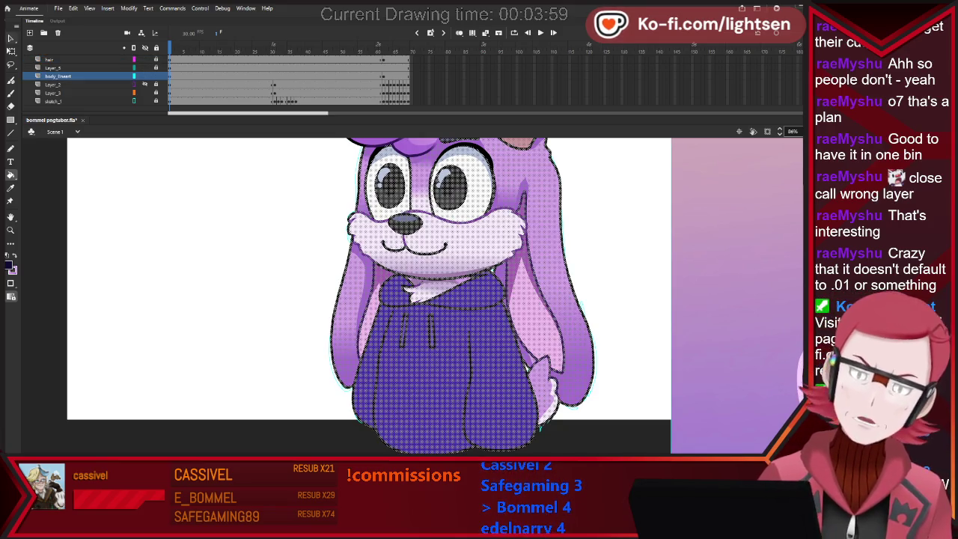
pyautogui.press('b')
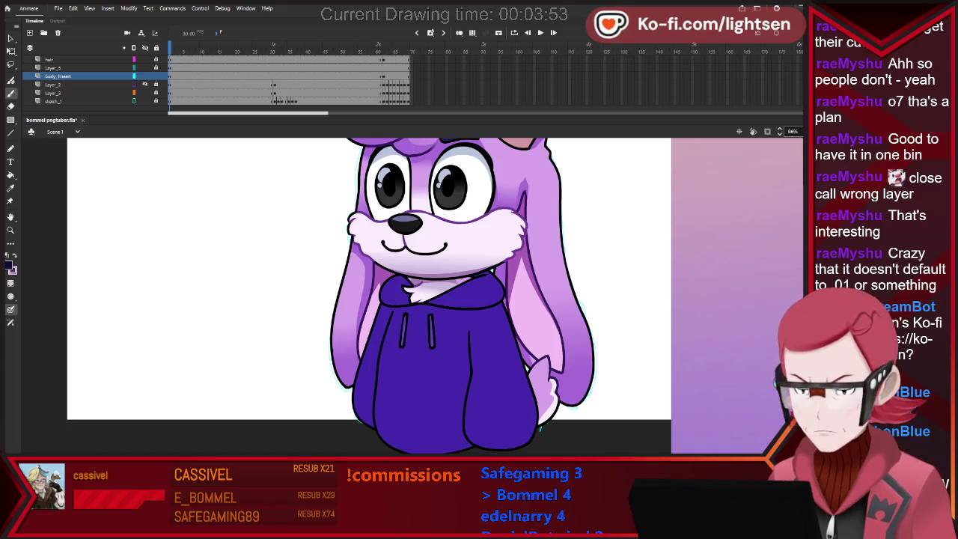
pyautogui.moveTo(477, 276); pyautogui.dragTo(459, 278)
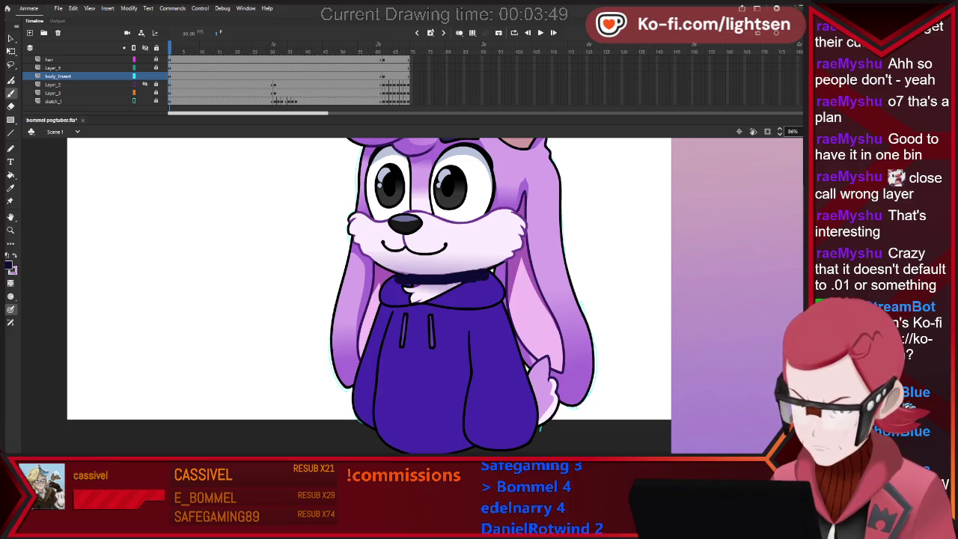
pyautogui.moveTo(382, 302)
pyautogui.mouseDown()
pyautogui.moveTo(404, 308)
pyautogui.moveTo(436, 290)
pyautogui.mouseUp()
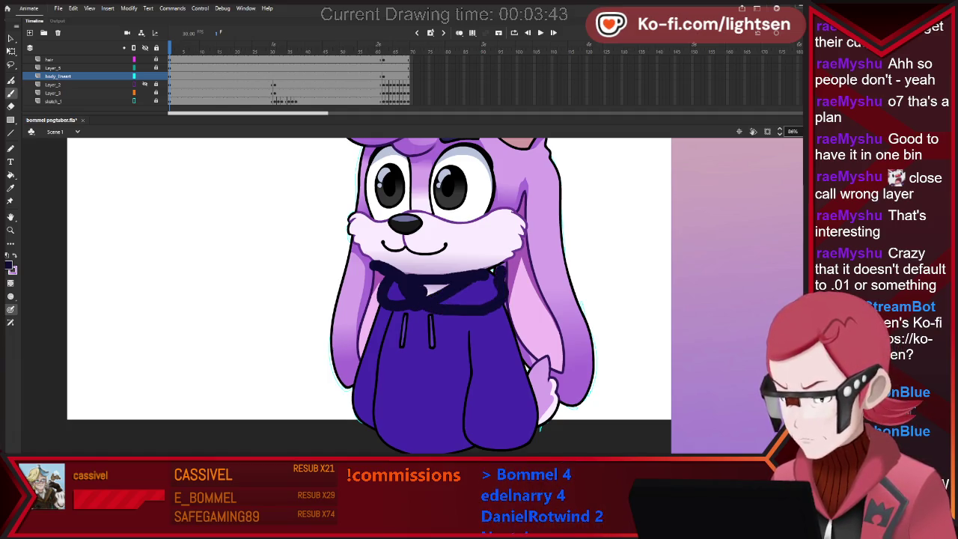
pyautogui.moveTo(503, 265)
pyautogui.mouseDown()
pyautogui.moveTo(488, 247)
pyautogui.moveTo(478, 302)
pyautogui.moveTo(512, 333)
pyautogui.moveTo(524, 394)
pyautogui.moveTo(532, 389)
pyautogui.moveTo(488, 393)
pyautogui.mouseUp()
pyautogui.moveTo(471, 326); pyautogui.dragTo(465, 437)
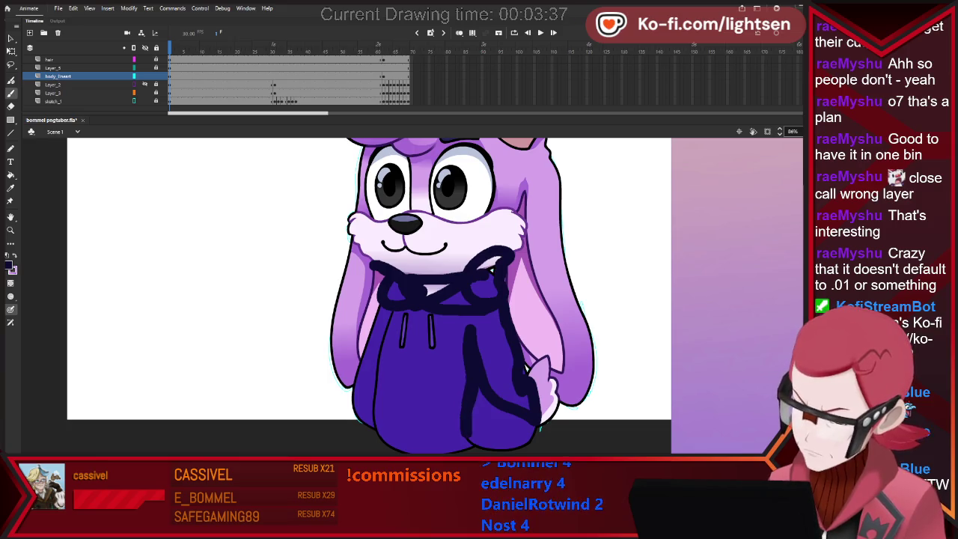
pyautogui.moveTo(449, 390); pyautogui.dragTo(447, 423)
pyautogui.moveTo(446, 329); pyautogui.dragTo(443, 395)
pyautogui.moveTo(428, 309)
pyautogui.mouseDown()
pyautogui.moveTo(425, 360)
pyautogui.moveTo(403, 357)
pyautogui.mouseUp()
pyautogui.moveTo(386, 309); pyautogui.dragTo(380, 428)
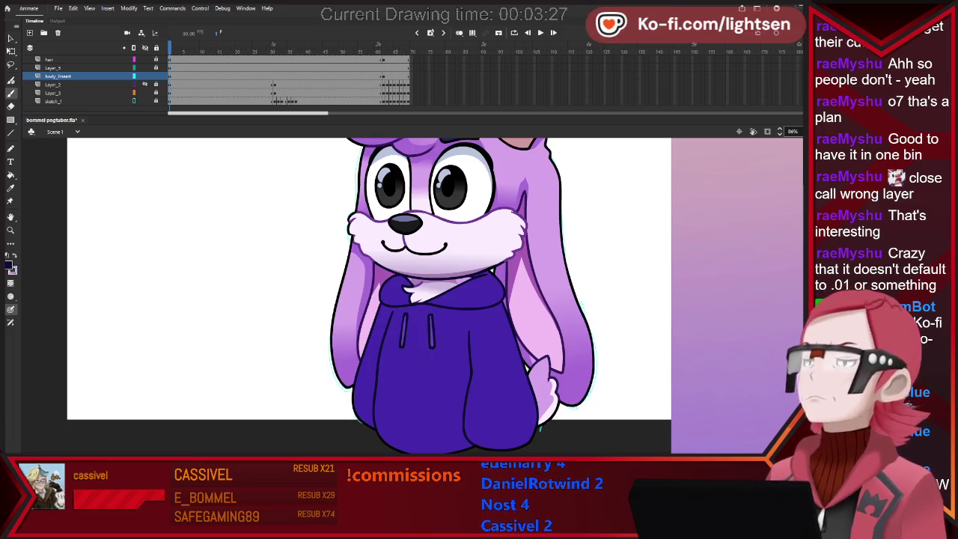
# Zoom the Animate stage in and out to compare the bunny with the Bommel reference.
pyautogui.scroll(-2, 602, 288)
pyautogui.scroll(-2, 602, 288)
pyautogui.scroll(2, 564, 257)
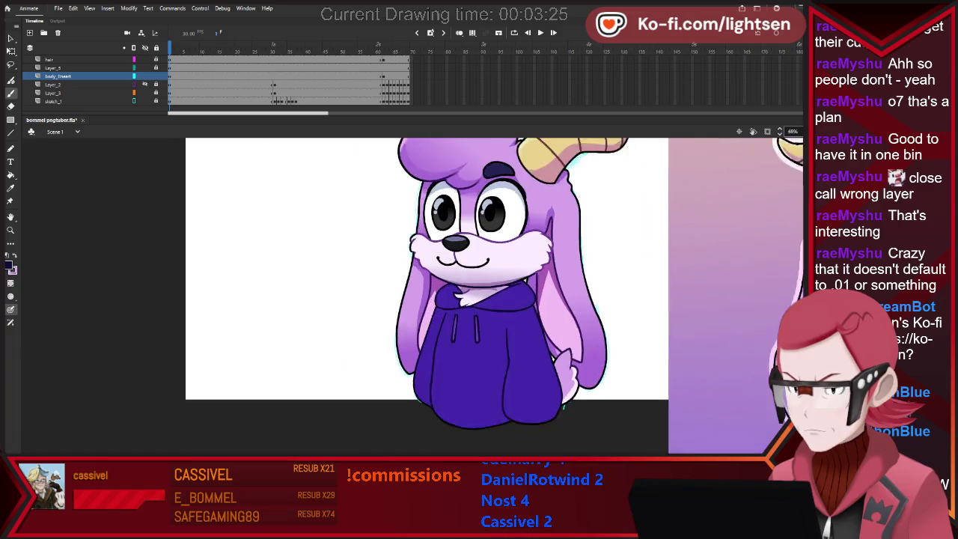
pyautogui.scroll(2, 563, 257)
pyautogui.scroll(-2, 569, 261)
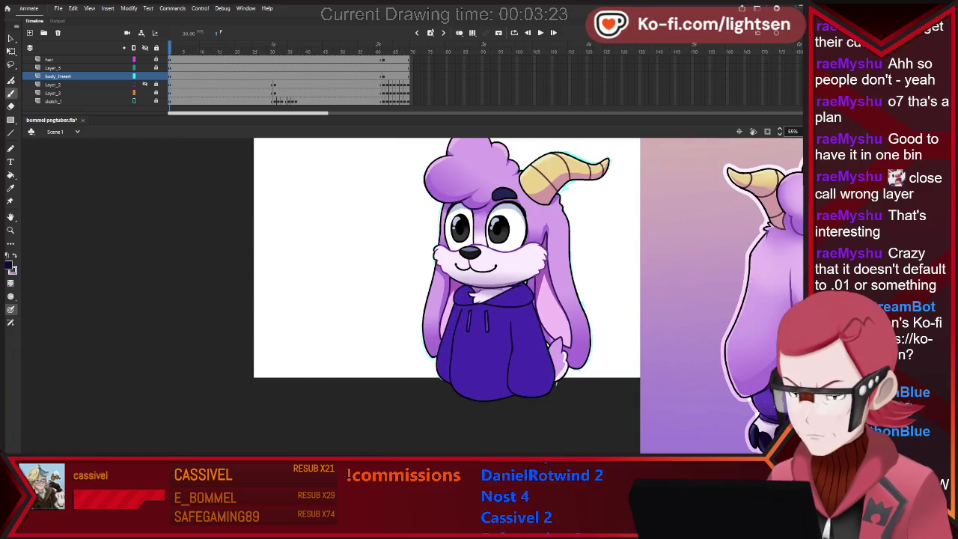
pyautogui.scroll(-2, 569, 261)
pyautogui.scroll(-1, 589, 278)
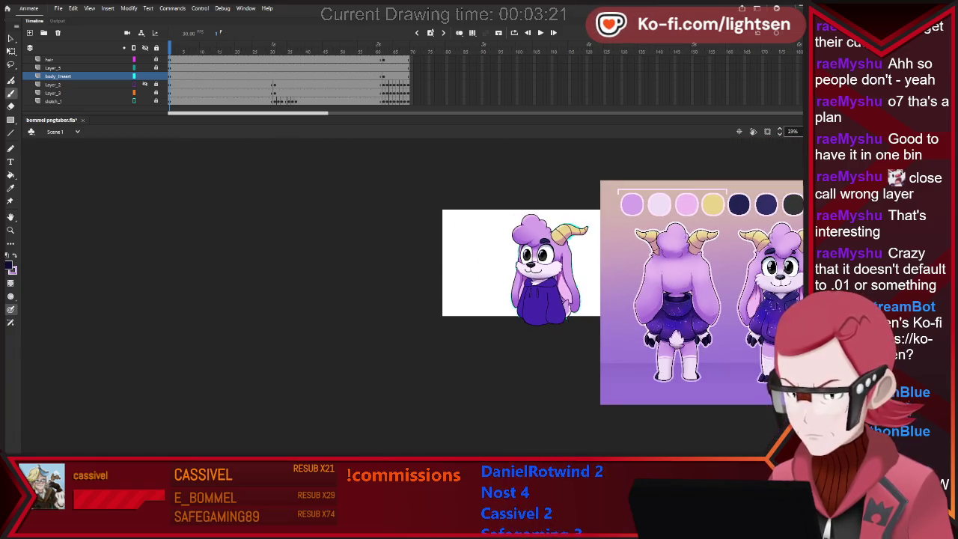
pyautogui.scroll(2, 665, 259)
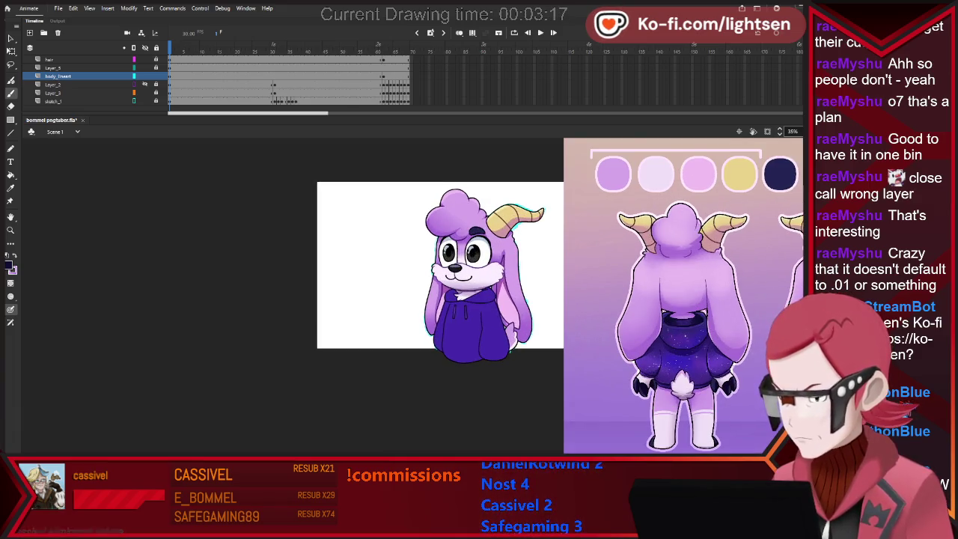
pyautogui.scroll(-2, 485, 320)
pyautogui.scroll(2, 632, 332)
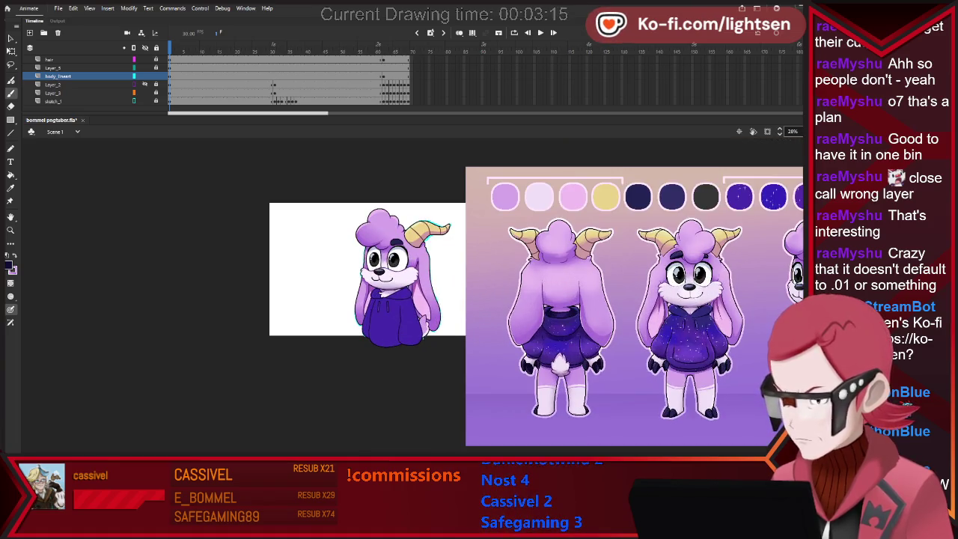
pyautogui.scroll(1, 351, 259)
pyautogui.scroll(1, 352, 259)
pyautogui.scroll(1, 352, 259)
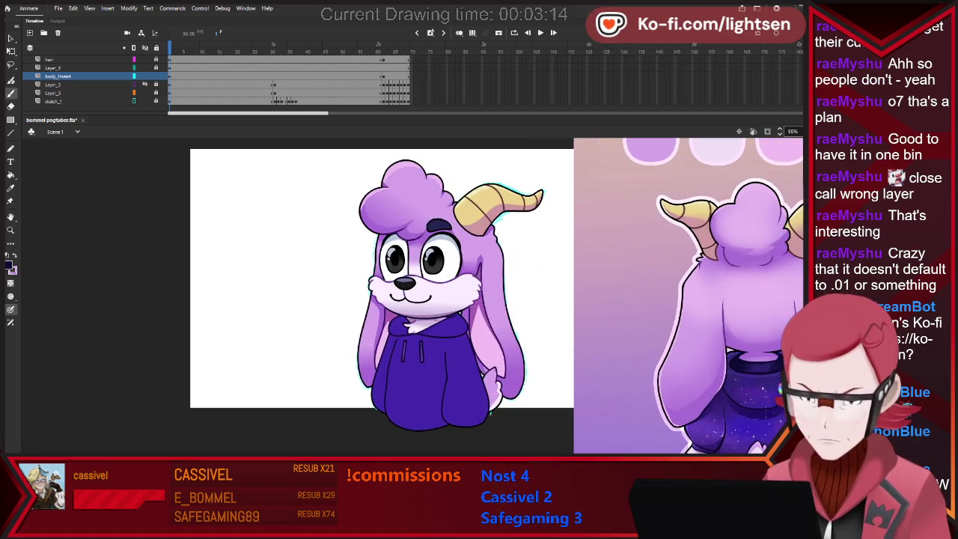
pyautogui.scroll(-2, 338, 279)
pyautogui.scroll(-2, 338, 278)
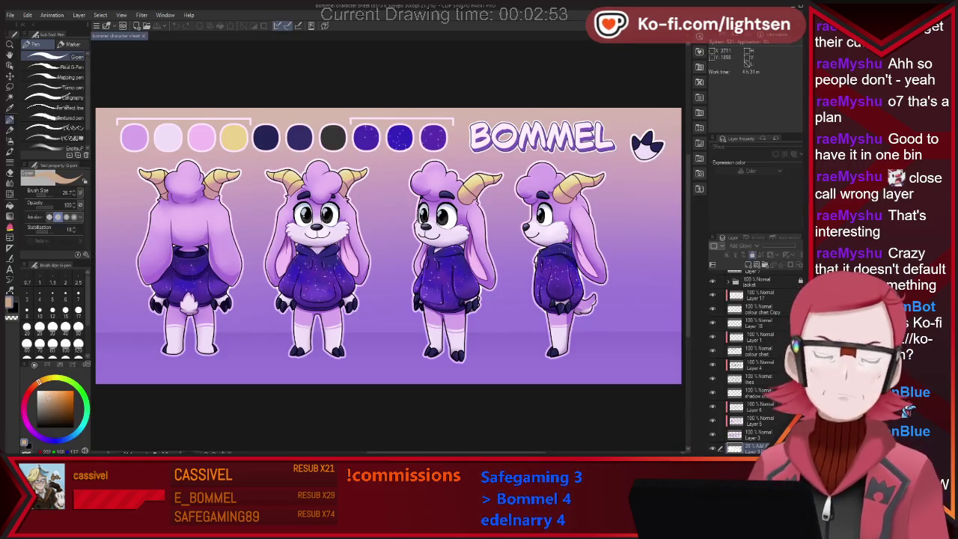
# Scroll the Layers panel so only the galaxy jacket texture layer stays visible.
pyautogui.scroll(-2, 748, 359)
pyautogui.scroll(2, 748, 359)
pyautogui.scroll(2, 748, 359)
pyautogui.scroll(2, 748, 359)
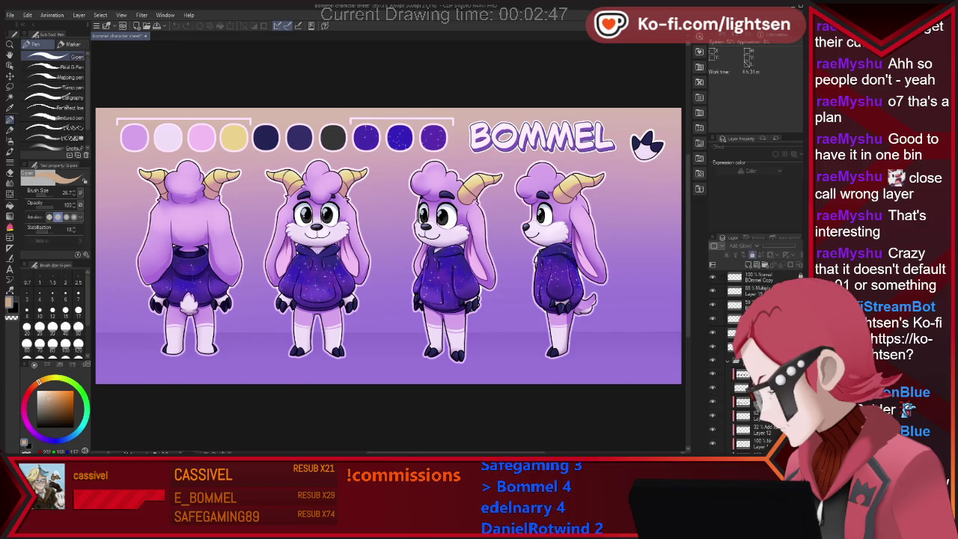
pyautogui.scroll(-2, 748, 359)
pyautogui.scroll(-3, 748, 359)
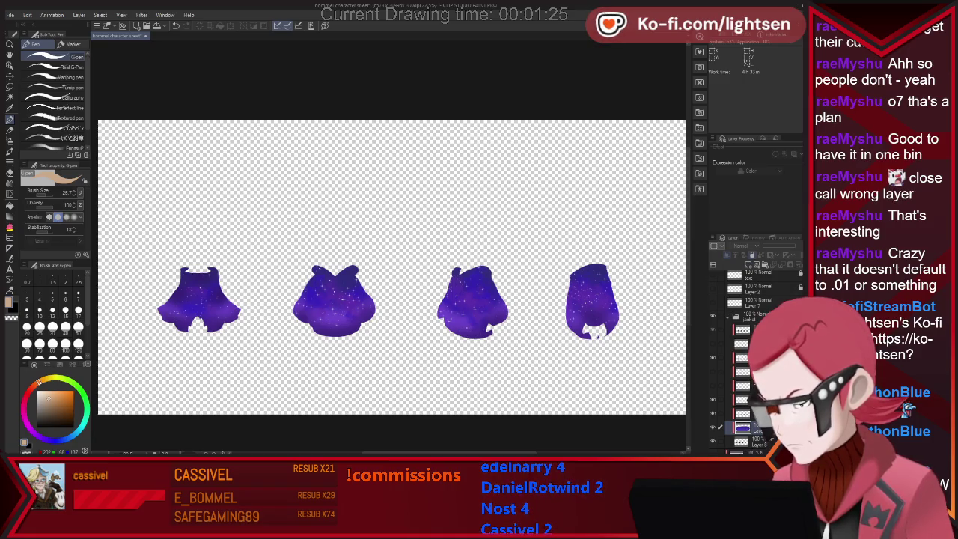
# Unclip the blue galaxy texture layer from the jacket group, then return to Animate.
pyautogui.click(752, 315)
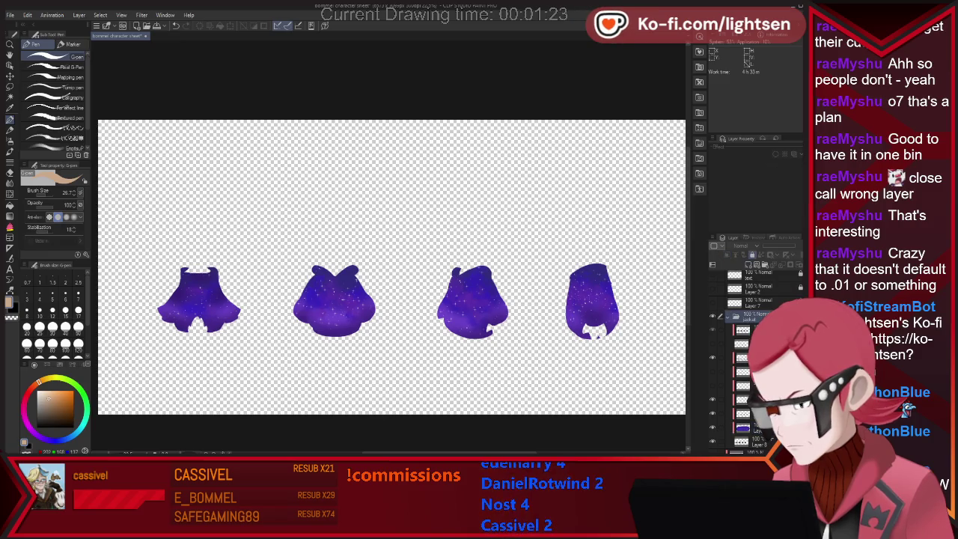
pyautogui.click(748, 428)
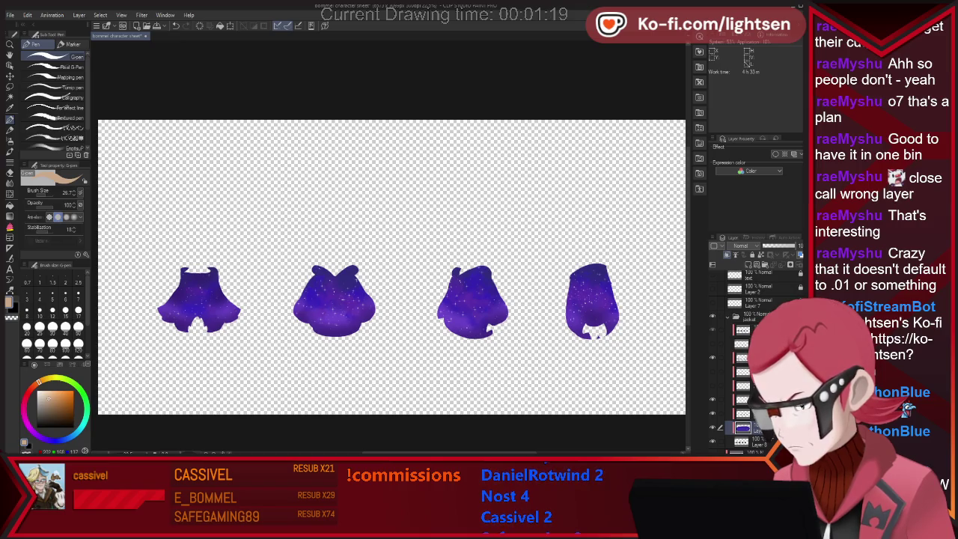
pyautogui.click(727, 254)
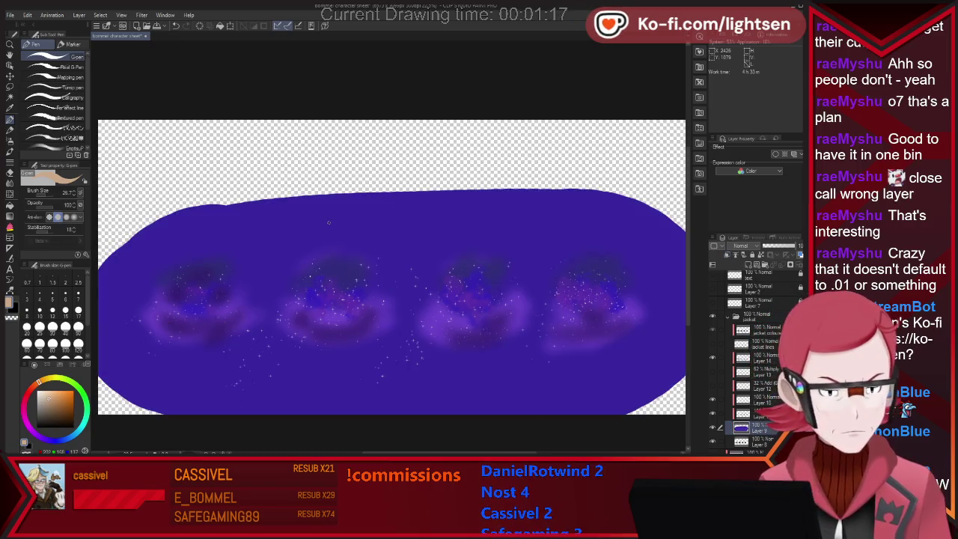
pyautogui.scroll(1, 327, 222)
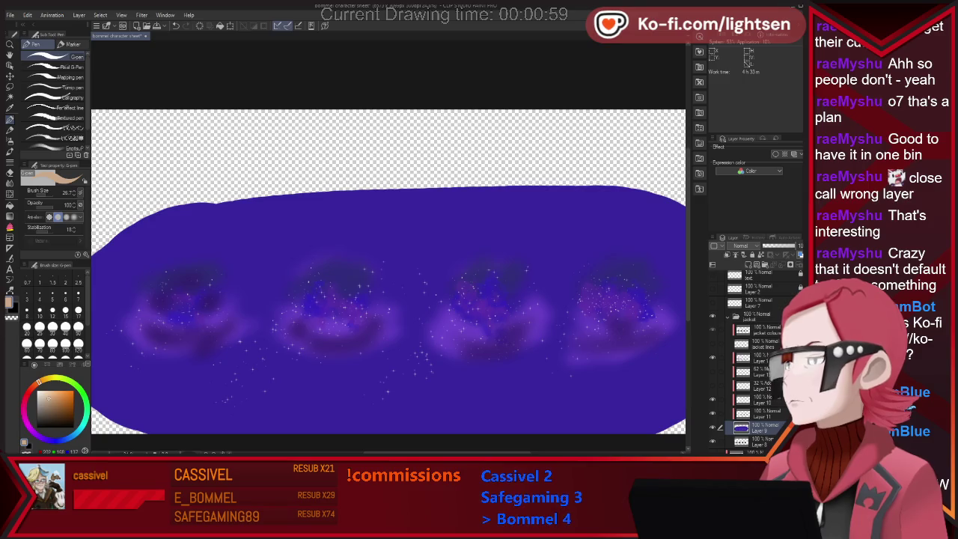
pyautogui.hotkey('alt', 'Tab')
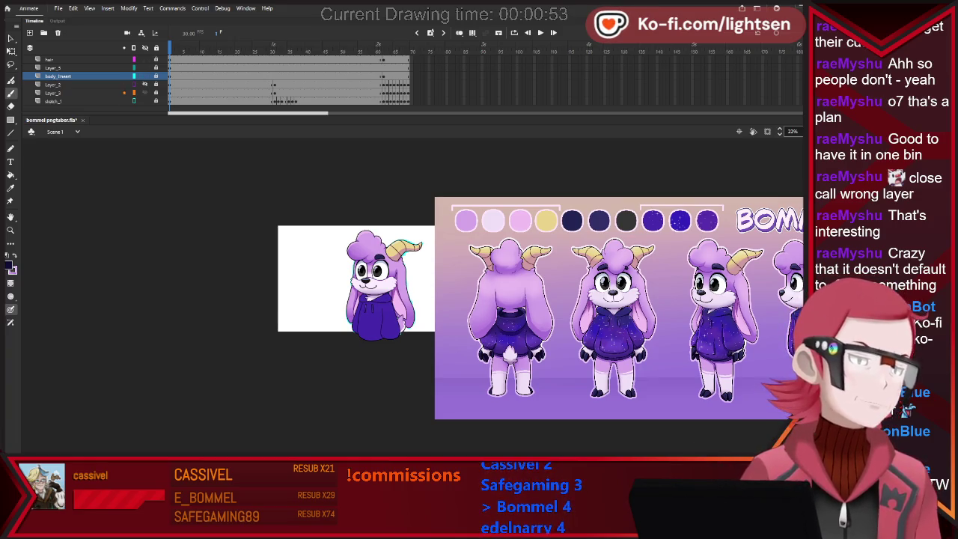
# Add a new layer named jacket_colours.
pyautogui.click(29, 33)
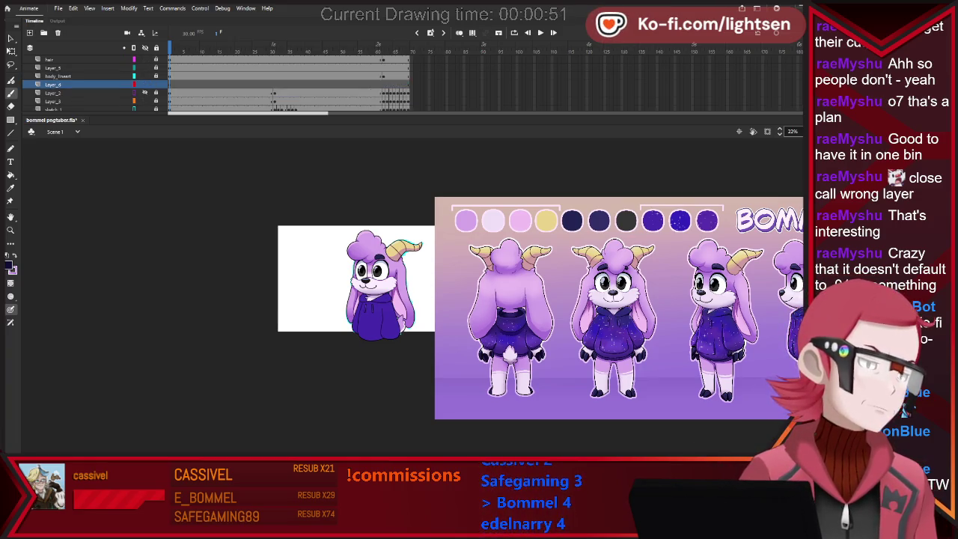
pyautogui.doubleClick(53, 84)
pyautogui.write('jacket')
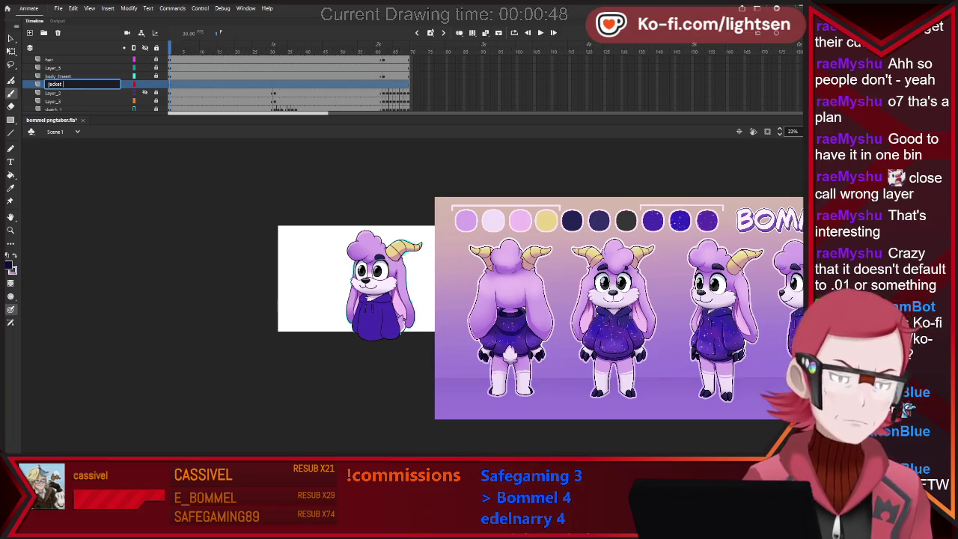
pyautogui.write('colours')
pyautogui.press('Return')
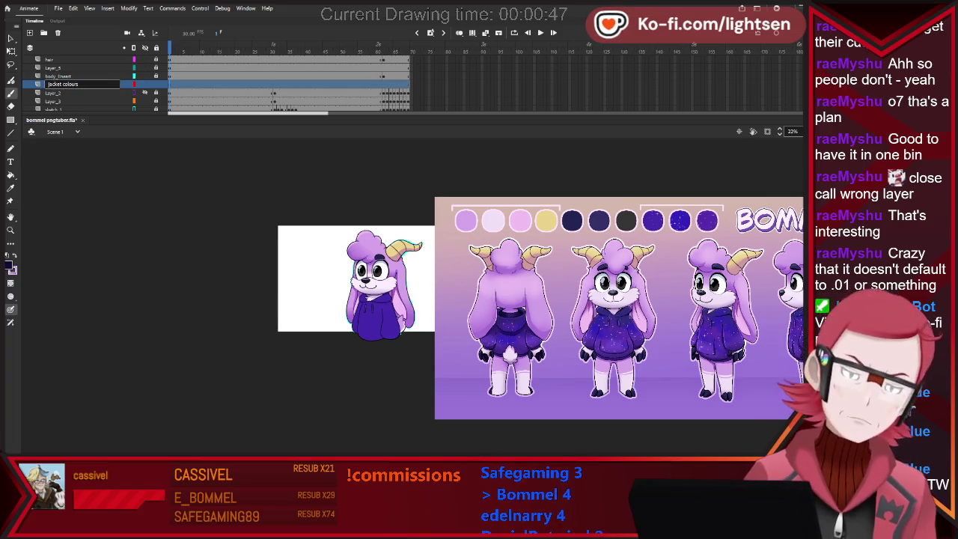
pyautogui.press('Return')
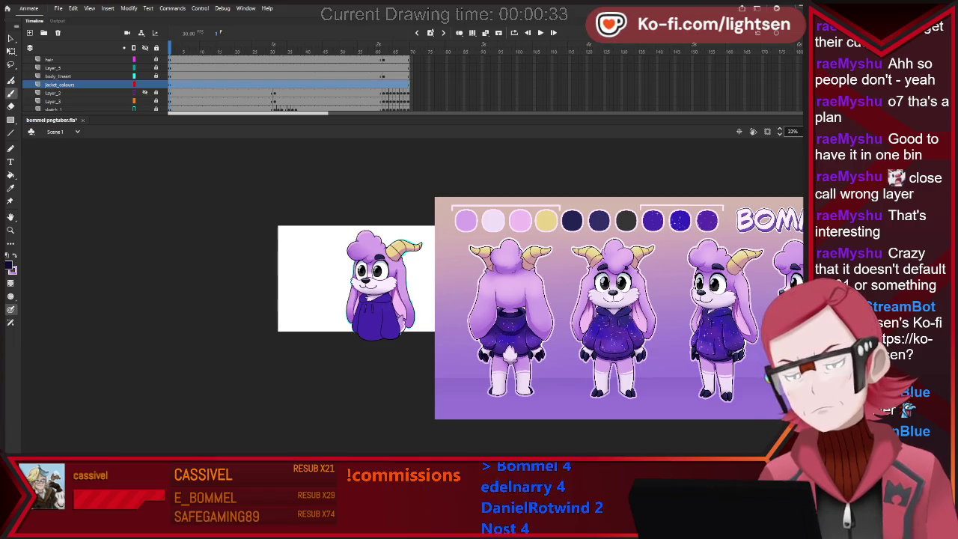
# Paste the galaxy texture, shift it up and left, then select the hoodie fill on body_lineart.
pyautogui.hotkey('ctrl', 'v')
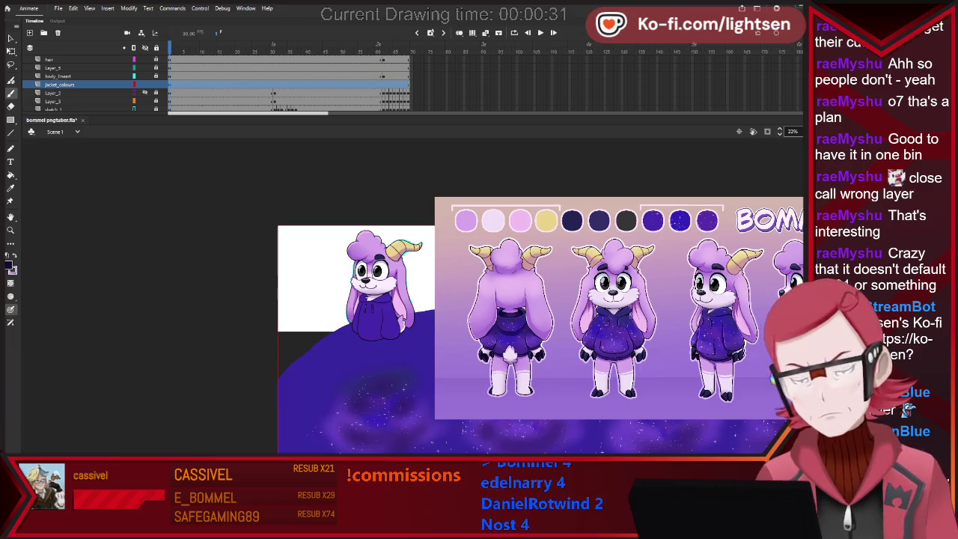
pyautogui.press('v')
pyautogui.moveTo(359, 374); pyautogui.dragTo(348, 251)
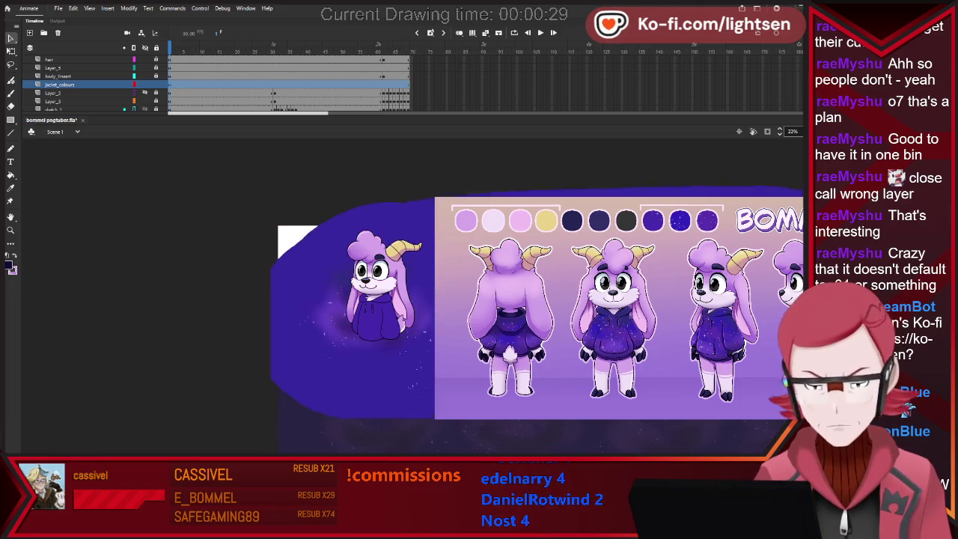
pyautogui.moveTo(337, 314); pyautogui.dragTo(206, 314)
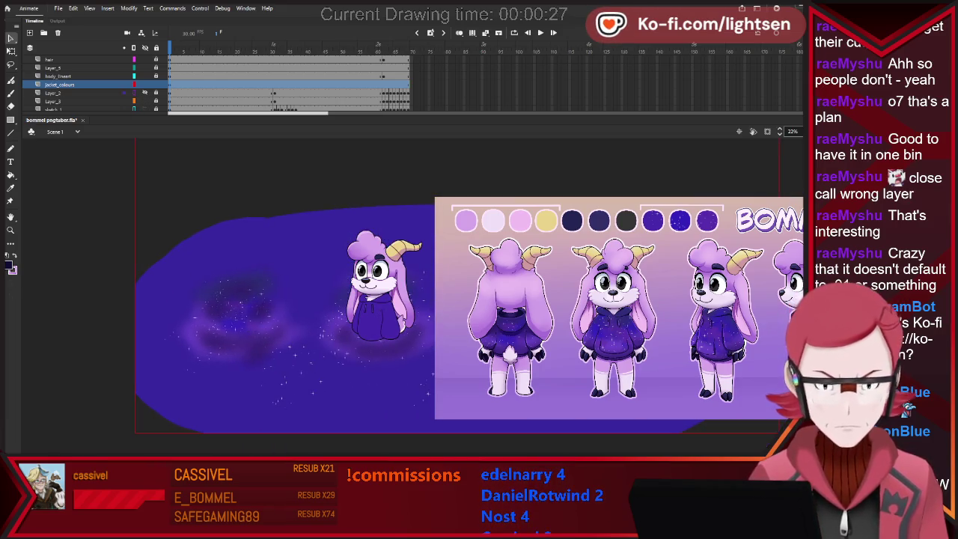
pyautogui.press('Escape')
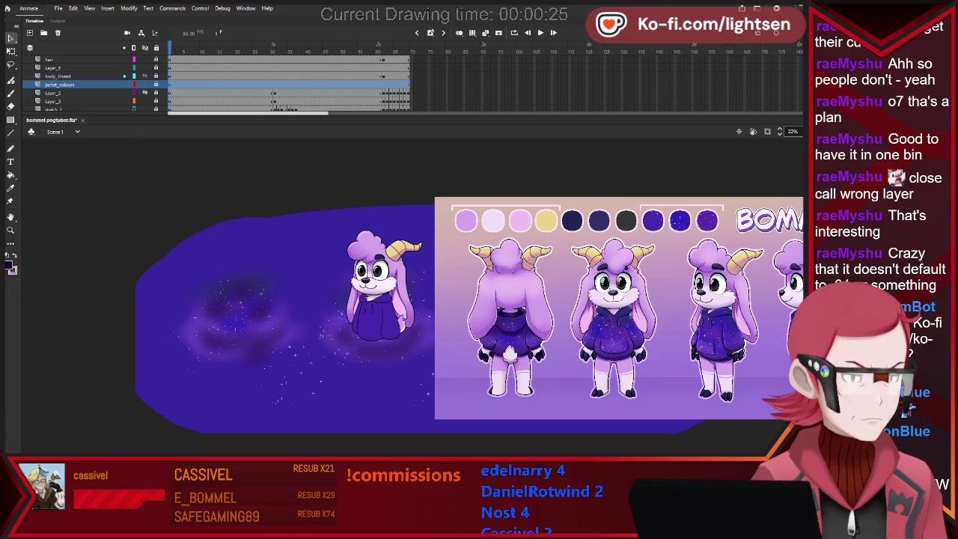
pyautogui.click(59, 76)
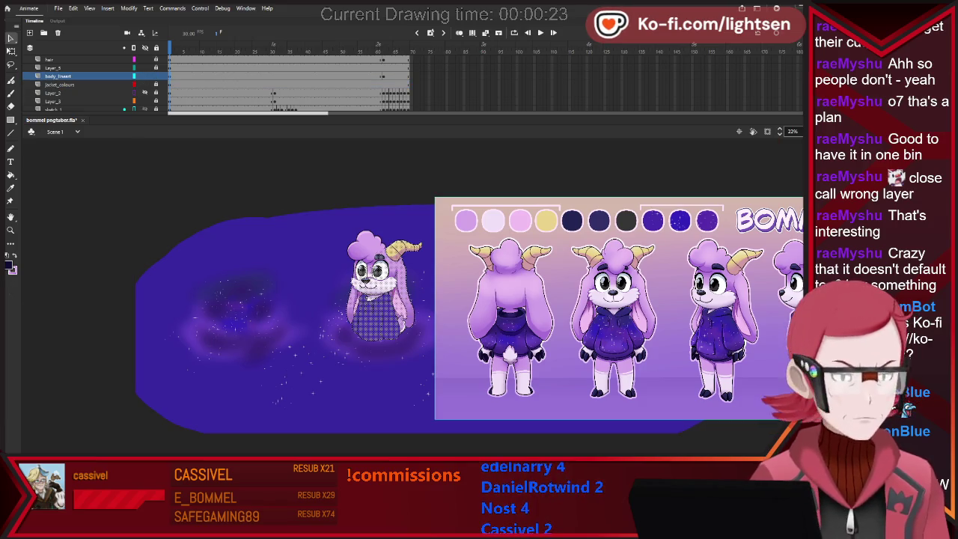
pyautogui.click(378, 320)
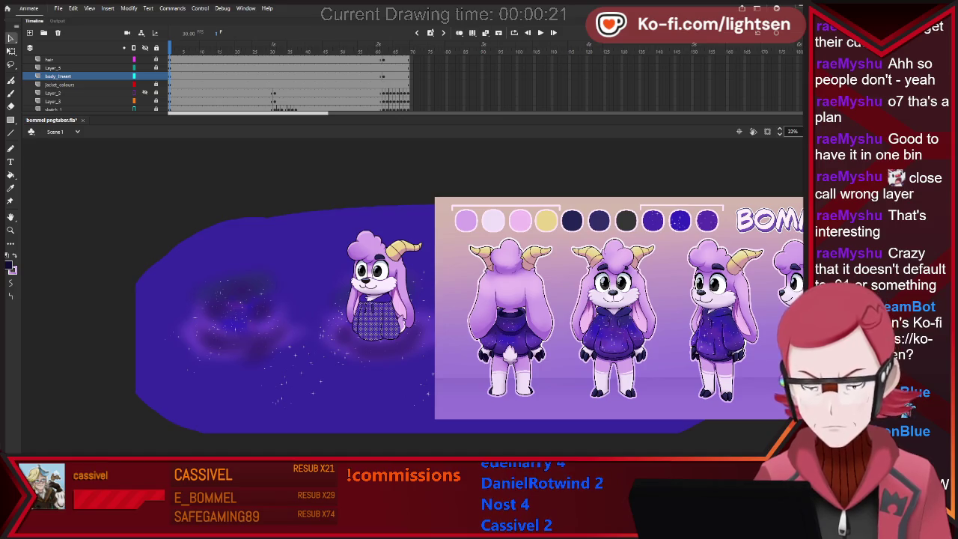